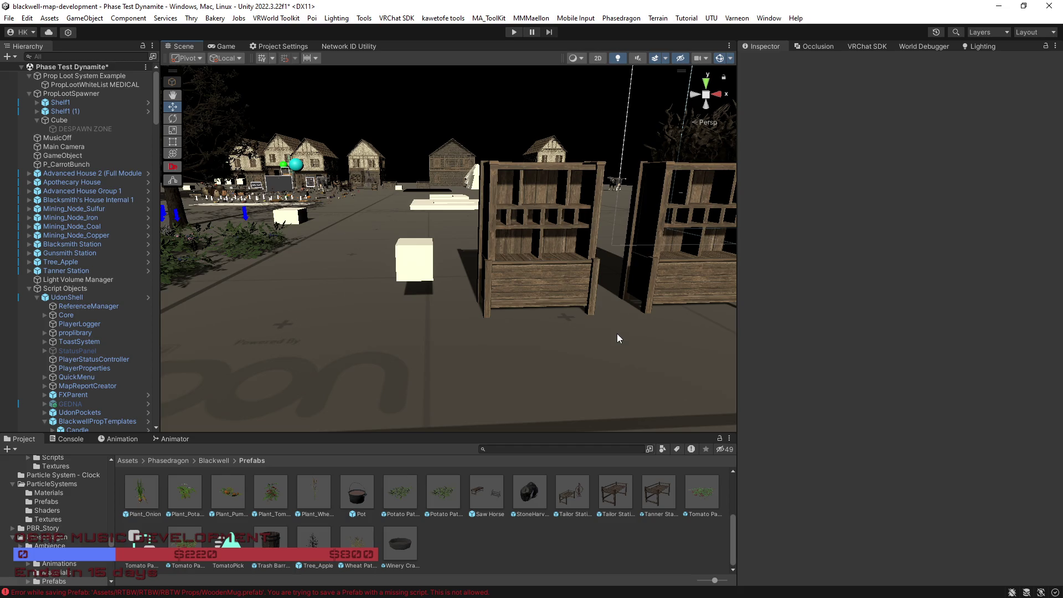
Step: Select the left shelf in the scene and frame it in view
{"action": "mouse_move", "coordinate": [655, 380]}
{"action": "left_mouse_down"}
{"action": "mouse_move", "coordinate": [497, 353]}
{"action": "mouse_move", "coordinate": [792, 357]}
{"action": "mouse_move", "coordinate": [390, 349]}
{"action": "left_mouse_up"}
{"action": "left_click", "coordinate": [399, 276]}
{"action": "mouse_move", "coordinate": [397, 274]}
{"action": "left_mouse_down"}
{"action": "mouse_move", "coordinate": [461, 345]}
{"action": "mouse_move", "coordinate": [360, 122]}
{"action": "left_mouse_up"}
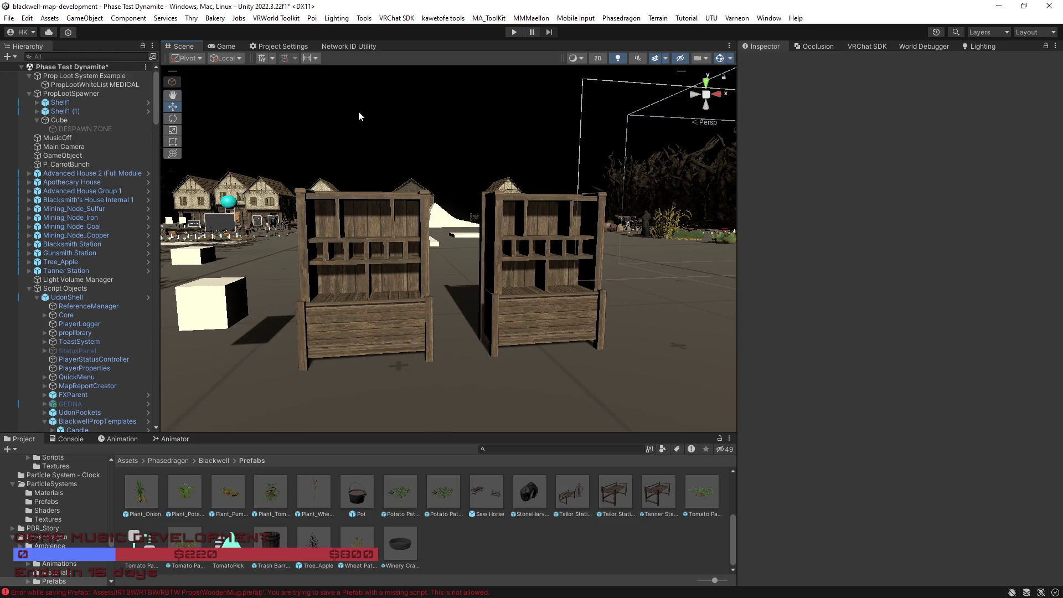
{"action": "left_click_drag", "start_coordinate": [443, 310], "coordinate": [535, 268]}
{"action": "left_click", "coordinate": [465, 307]}
{"action": "scroll", "coordinate": [465, 307], "scroll_direction": "up", "scroll_amount": 5}
{"action": "key", "text": "f"}
Step: Rename Shelf1 to Medical Shelf 1 and delete the duplicate Shelf1 (1)
{"action": "left_click", "coordinate": [58, 102]}
{"action": "left_click", "coordinate": [58, 102]}
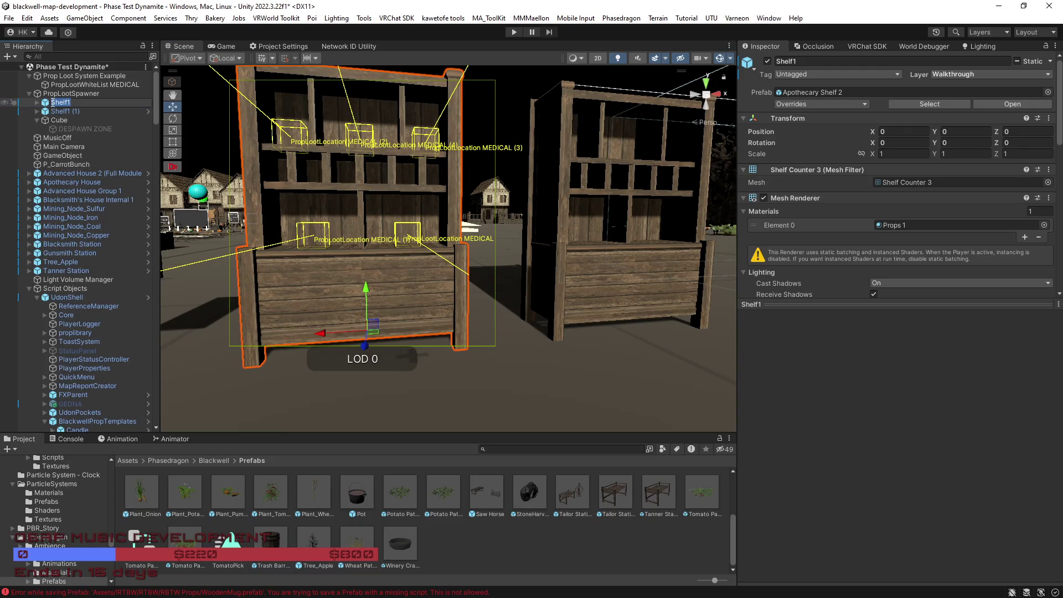
{"action": "type", "text": "Medical"}
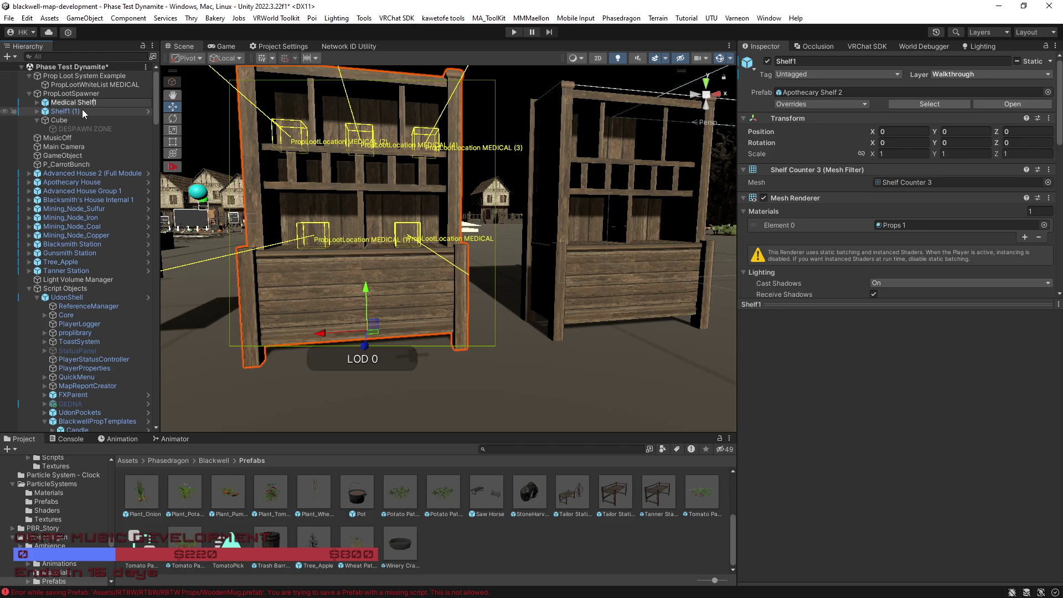
{"action": "type", "text": "1"}
{"action": "key", "text": "Return"}
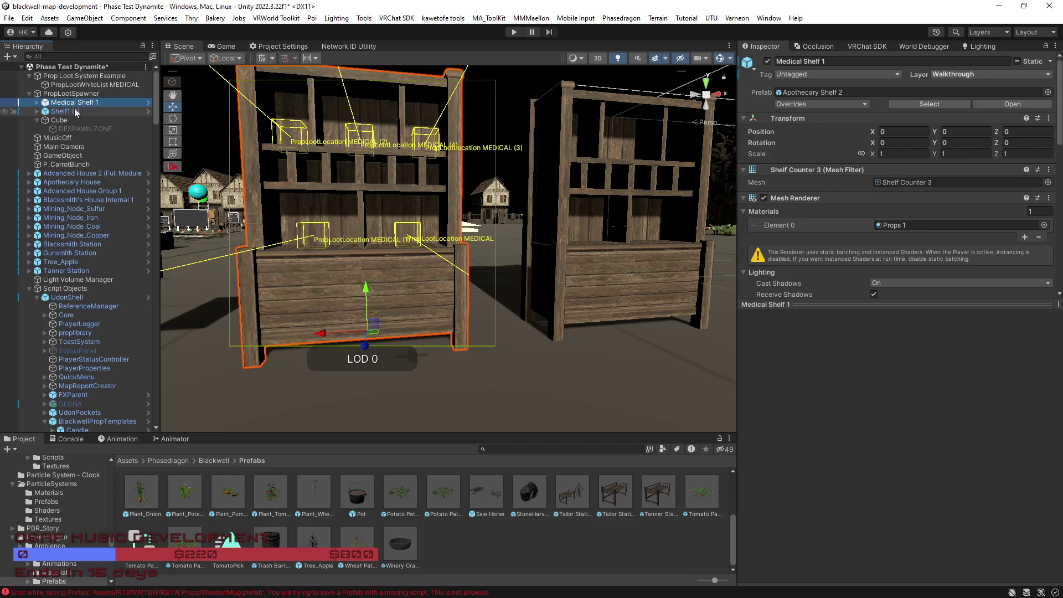
{"action": "left_click", "coordinate": [81, 111]}
{"action": "key", "text": "Delete"}
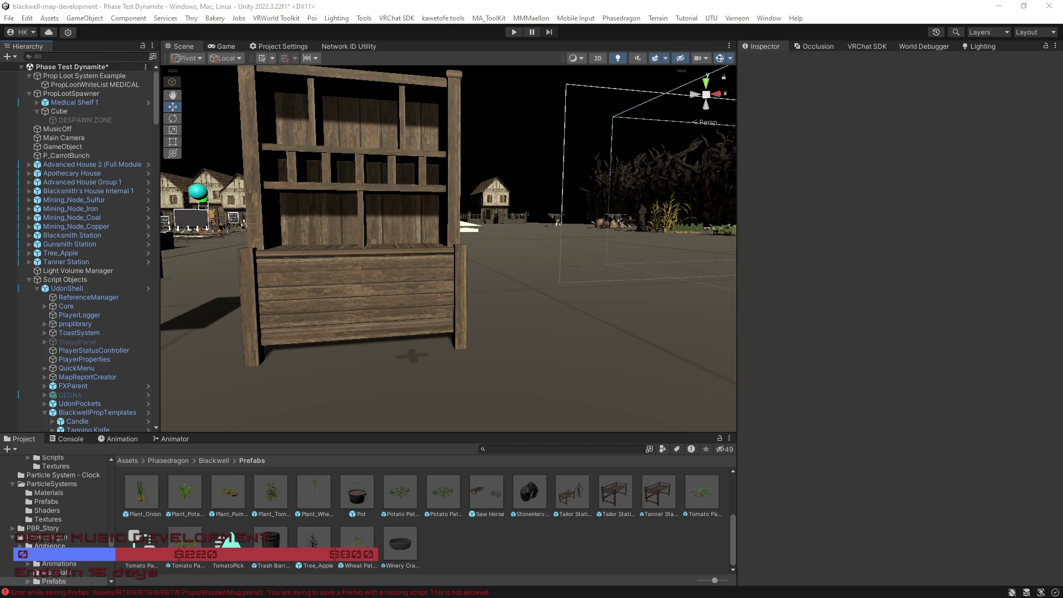
{"action": "mouse_move", "coordinate": [548, 307]}
{"action": "left_mouse_down"}
{"action": "mouse_move", "coordinate": [536, 304]}
{"action": "mouse_move", "coordinate": [591, 301]}
{"action": "mouse_move", "coordinate": [482, 308]}
{"action": "mouse_move", "coordinate": [548, 322]}
{"action": "left_mouse_up"}
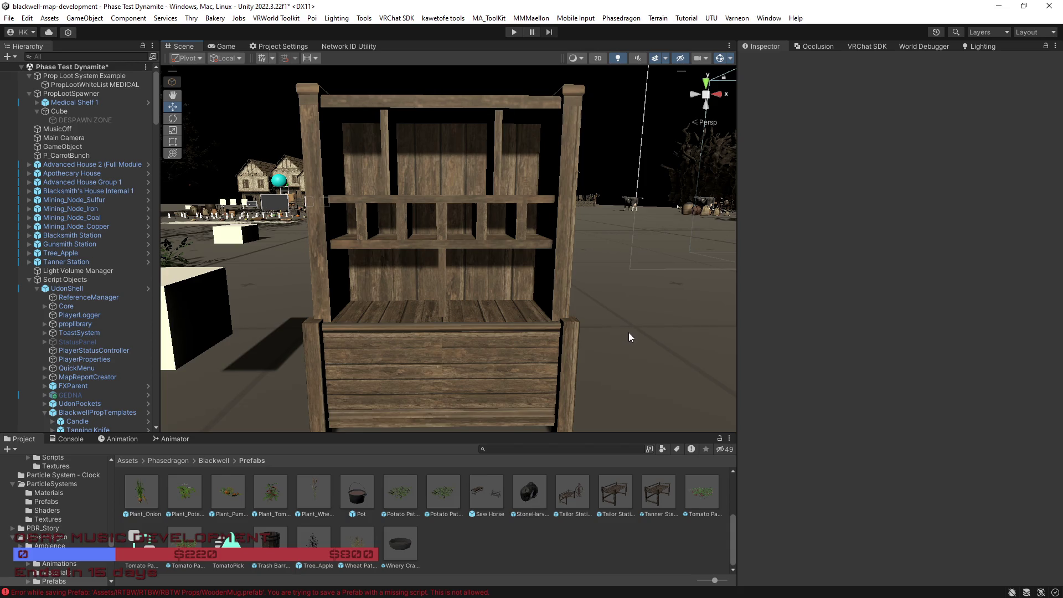
{"action": "scroll", "coordinate": [630, 335], "scroll_direction": "down", "scroll_amount": 3}
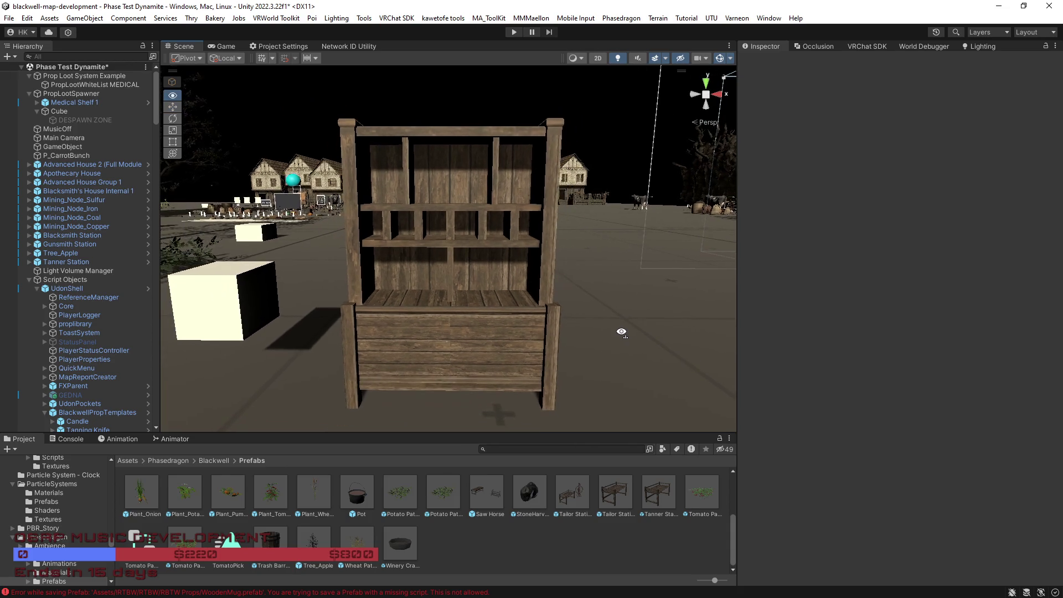
{"action": "scroll", "coordinate": [626, 332], "scroll_direction": "up", "scroll_amount": 4}
{"action": "scroll", "coordinate": [620, 331], "scroll_direction": "down", "scroll_amount": 1}
{"action": "scroll", "coordinate": [621, 331], "scroll_direction": "down", "scroll_amount": 1}
{"action": "scroll", "coordinate": [620, 331], "scroll_direction": "up", "scroll_amount": 1}
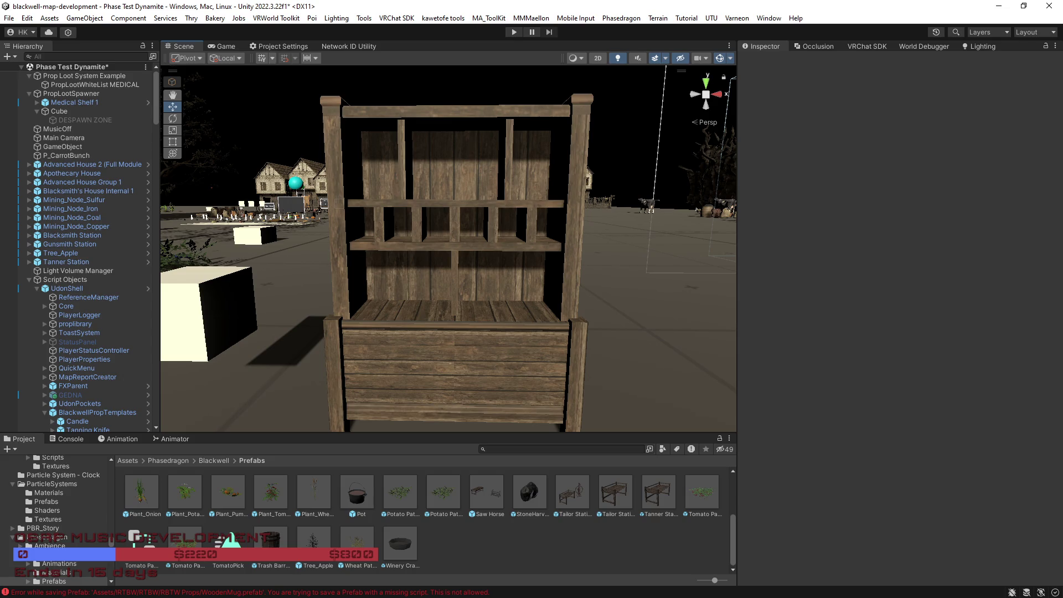
{"action": "scroll", "coordinate": [614, 347], "scroll_direction": "down", "scroll_amount": 5}
{"action": "scroll", "coordinate": [606, 347], "scroll_direction": "up", "scroll_amount": 1}
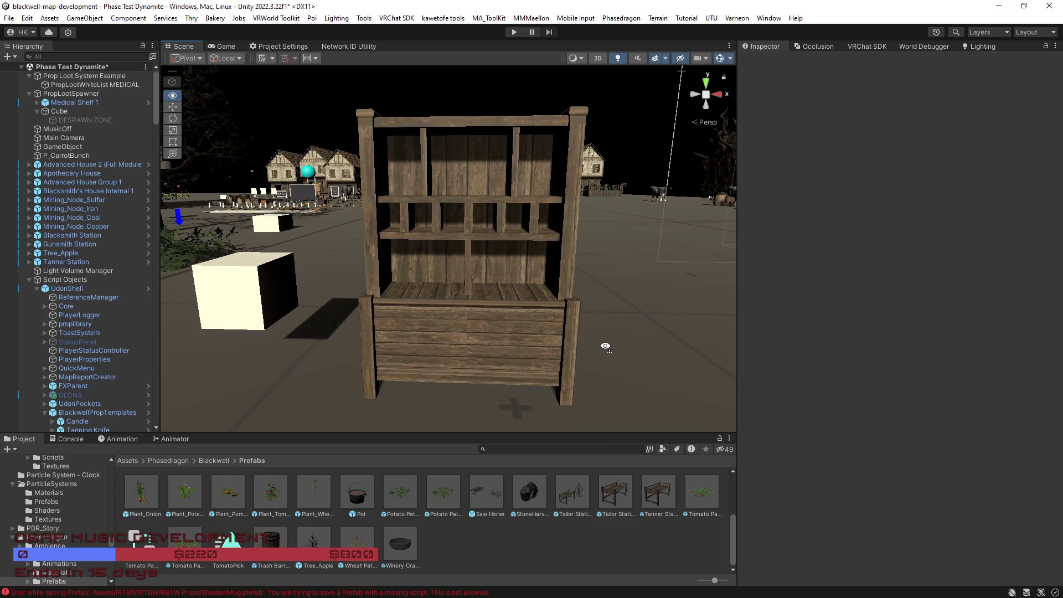
{"action": "left_click_drag", "start_coordinate": [605, 347], "coordinate": [605, 346]}
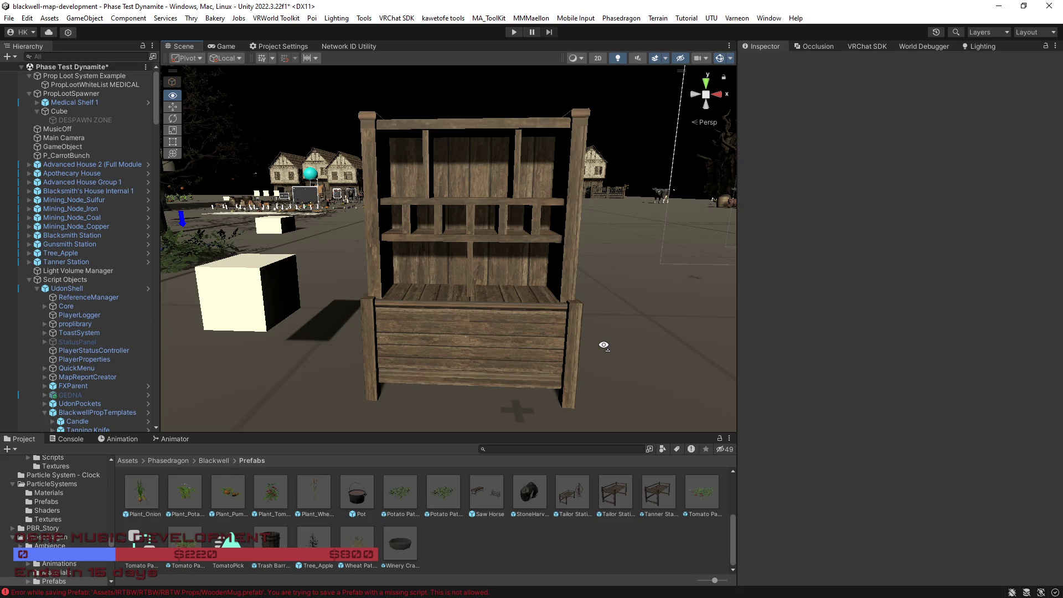
{"action": "key", "text": "a"}
{"action": "key", "text": "d"}
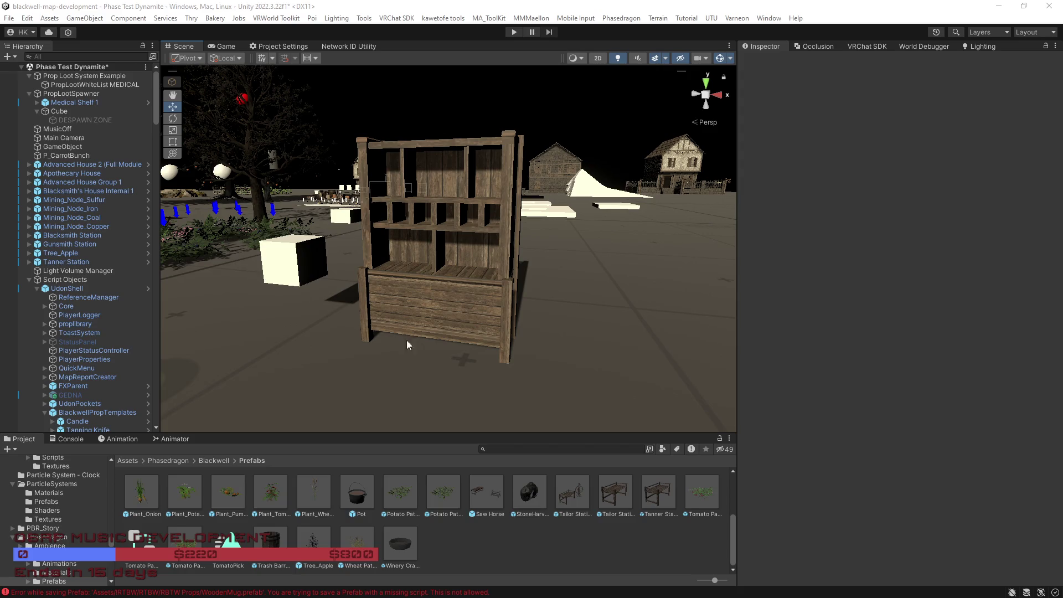
{"action": "scroll", "coordinate": [580, 333], "scroll_direction": "up", "scroll_amount": 10}
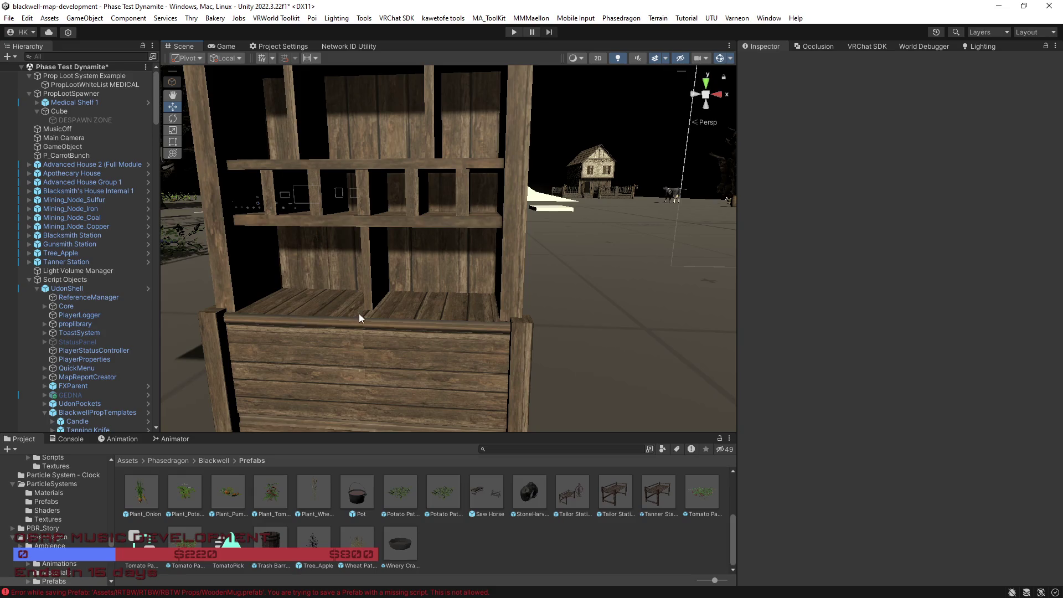
Step: Frame Medical Shelf 1 and expand it to reveal its five MEDICAL loot locations
{"action": "left_click", "coordinate": [359, 318]}
{"action": "key", "text": "f"}
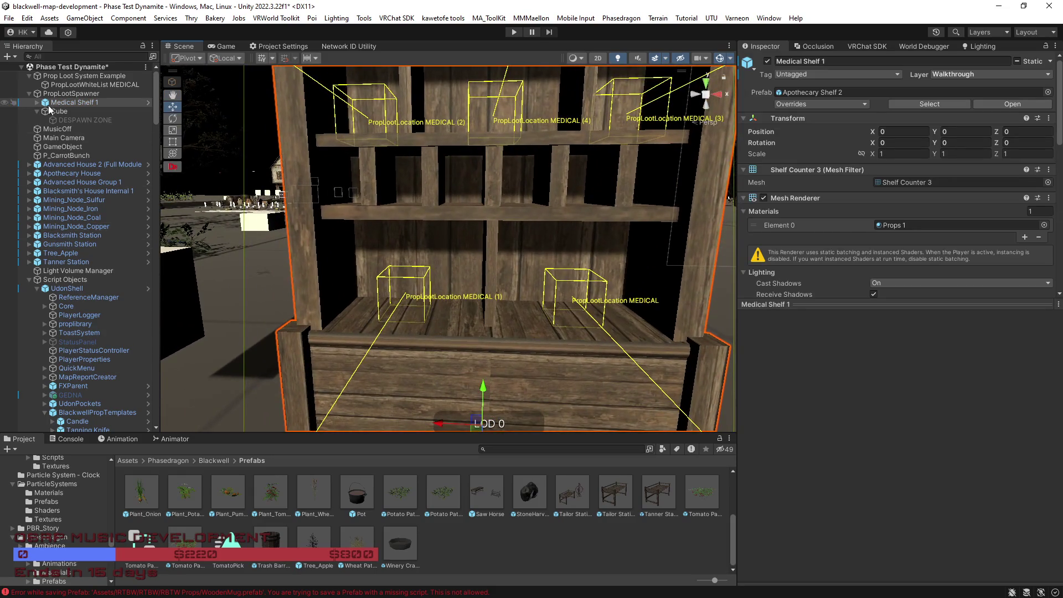
{"action": "mouse_move", "coordinate": [431, 267]}
{"action": "left_mouse_down"}
{"action": "mouse_move", "coordinate": [310, 183]}
{"action": "mouse_move", "coordinate": [166, 127]}
{"action": "left_mouse_up"}
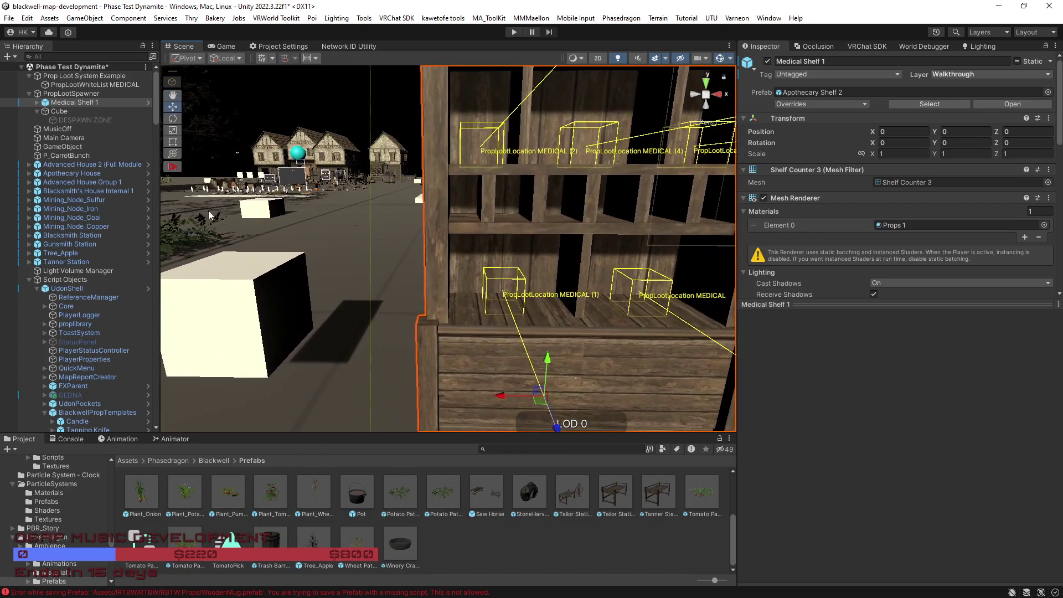
{"action": "left_click", "coordinate": [37, 103]}
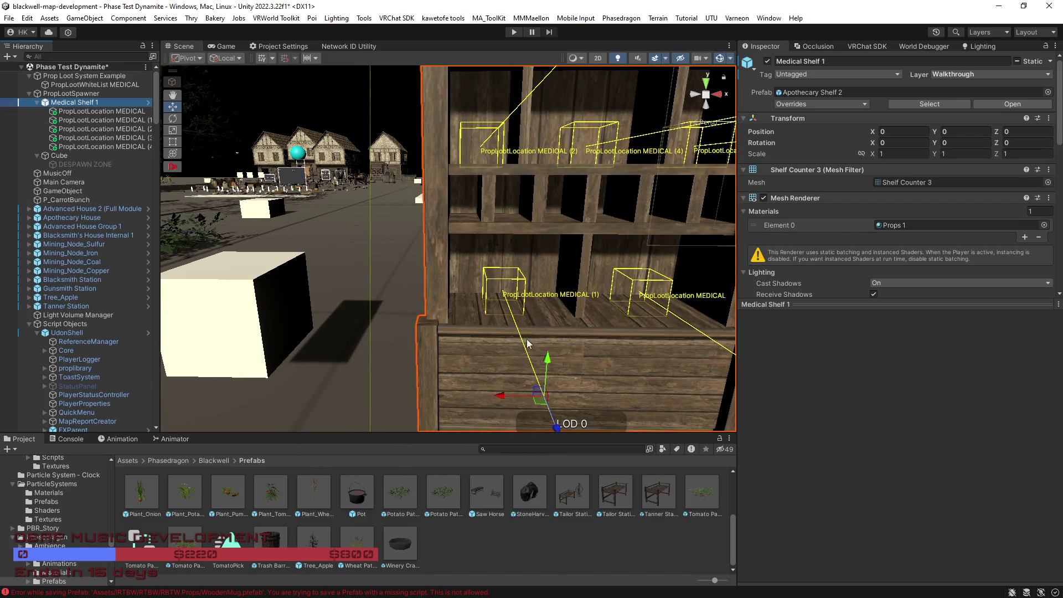
{"action": "left_click", "coordinate": [435, 370]}
{"action": "key", "text": "f"}
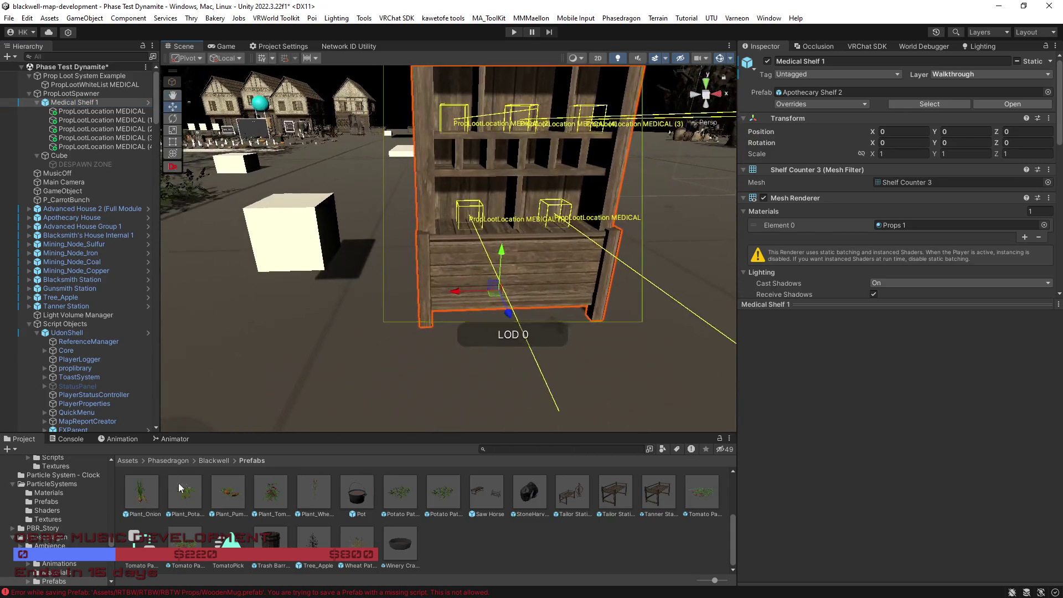
Step: Show the top-level Assets folder and enlarge the Inspector to reveal the Mesh Collider
{"action": "left_click", "coordinate": [128, 460]}
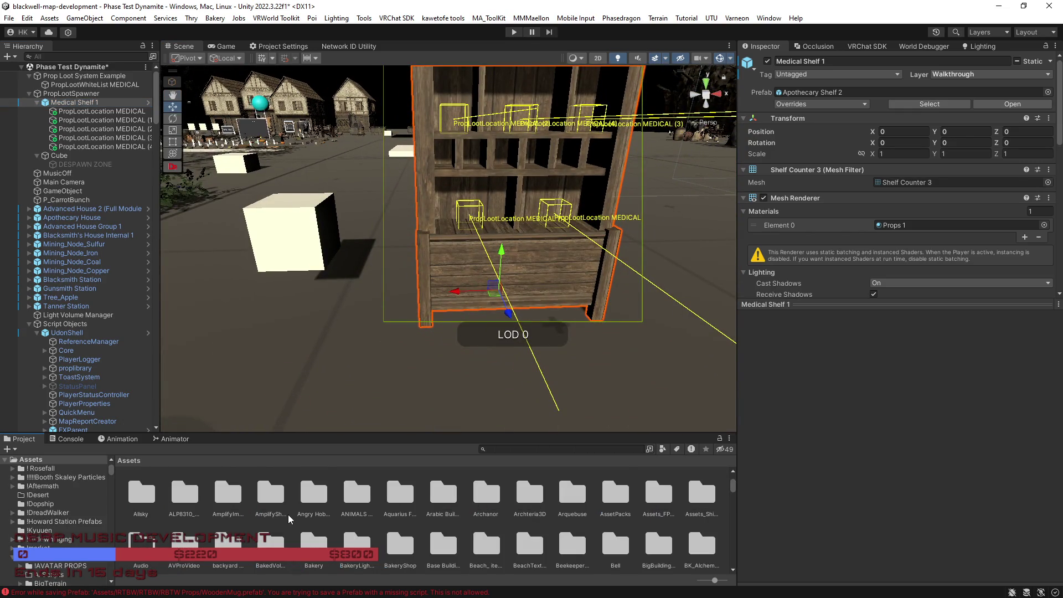
{"action": "scroll", "coordinate": [526, 468], "scroll_direction": "down", "scroll_amount": 1}
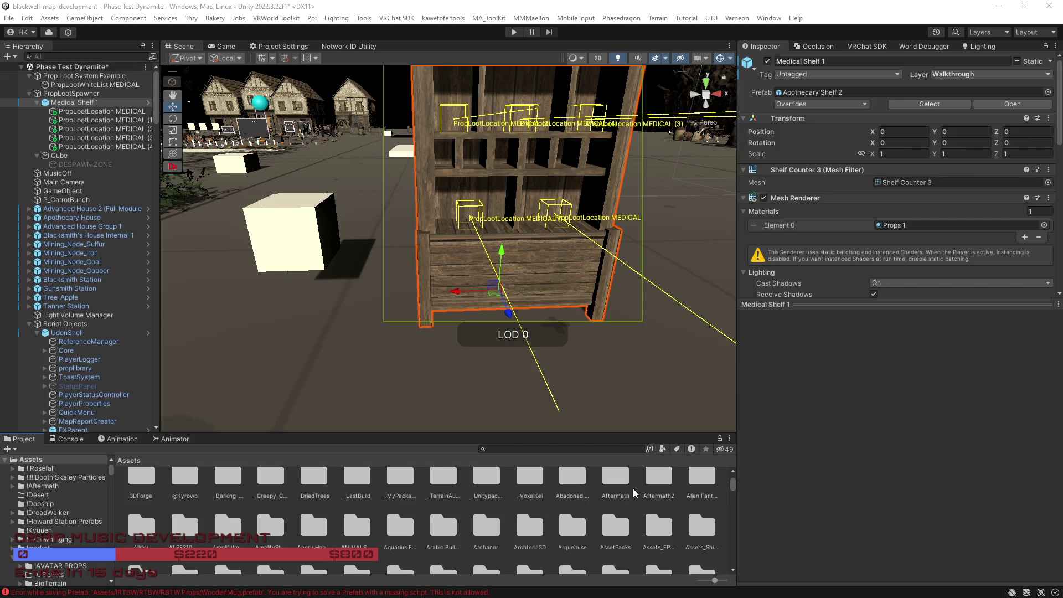
{"action": "mouse_move", "coordinate": [819, 303]}
{"action": "left_mouse_down"}
{"action": "mouse_move", "coordinate": [830, 444]}
{"action": "mouse_move", "coordinate": [850, 517]}
{"action": "mouse_move", "coordinate": [852, 449]}
{"action": "left_mouse_up"}
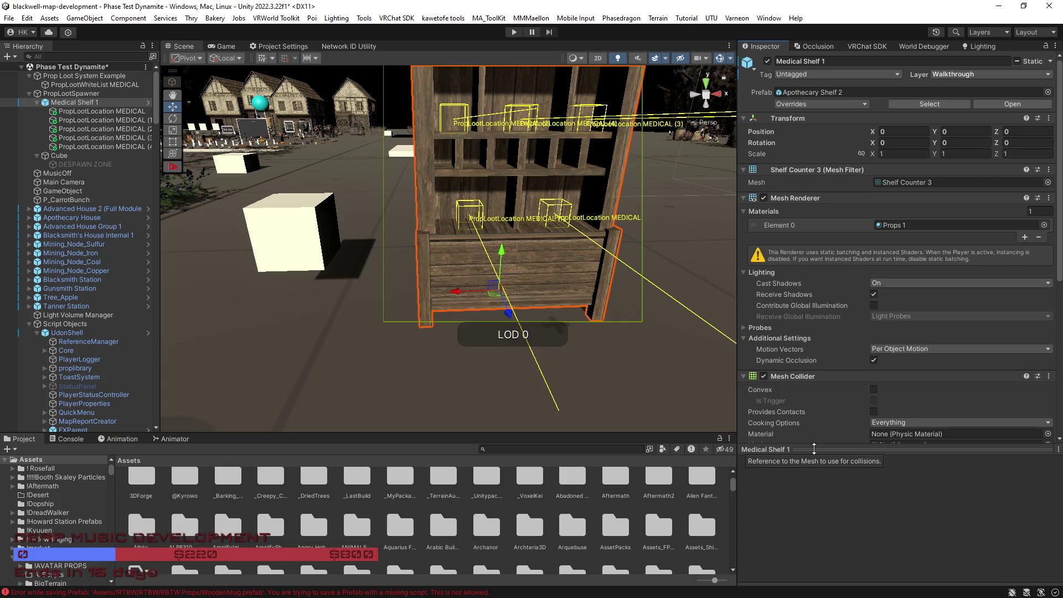
Step: Orbit and zoom the view closer to Medical Shelf 1
{"action": "mouse_move", "coordinate": [526, 360]}
{"action": "left_mouse_down"}
{"action": "mouse_move", "coordinate": [439, 362]}
{"action": "mouse_move", "coordinate": [424, 373]}
{"action": "left_mouse_up"}
{"action": "scroll", "coordinate": [424, 374], "scroll_direction": "down", "scroll_amount": 10}
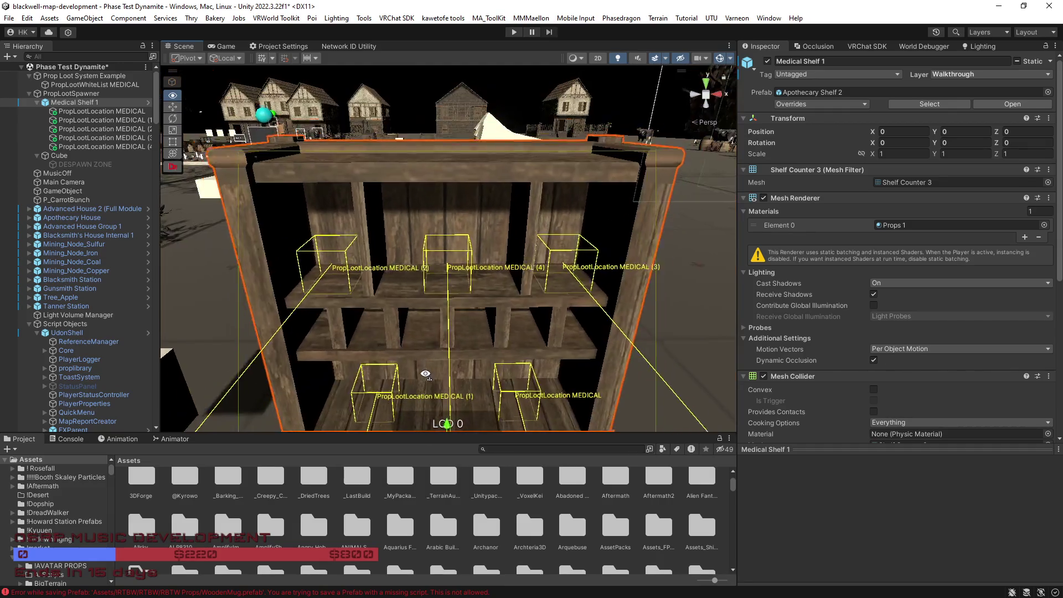
{"action": "scroll", "coordinate": [423, 375], "scroll_direction": "up", "scroll_amount": 3}
{"action": "scroll", "coordinate": [422, 374], "scroll_direction": "down", "scroll_amount": 3}
{"action": "scroll", "coordinate": [422, 374], "scroll_direction": "up", "scroll_amount": 3}
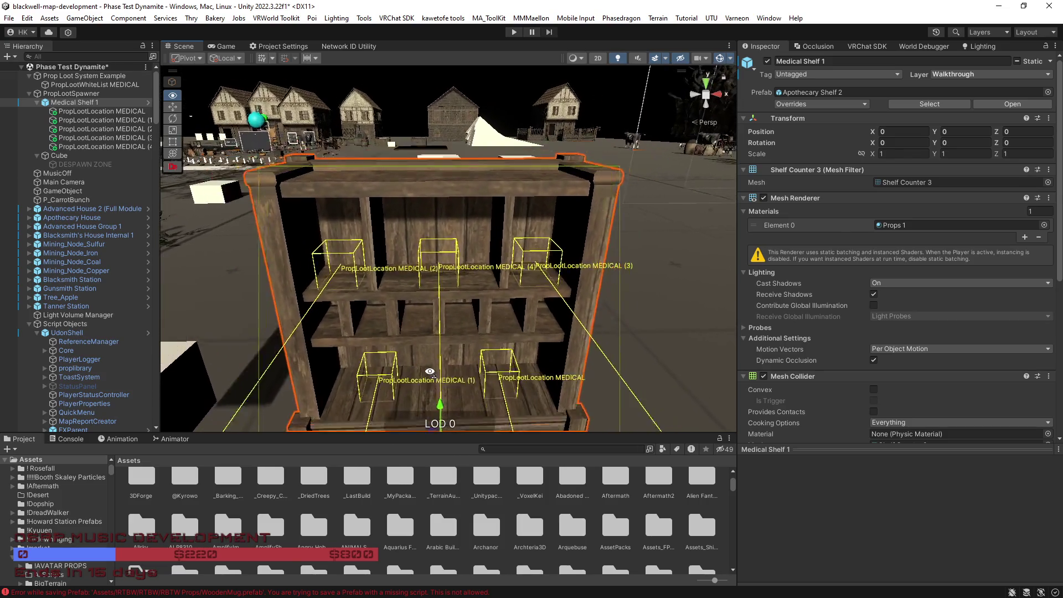
{"action": "scroll", "coordinate": [422, 371], "scroll_direction": "down", "scroll_amount": 2}
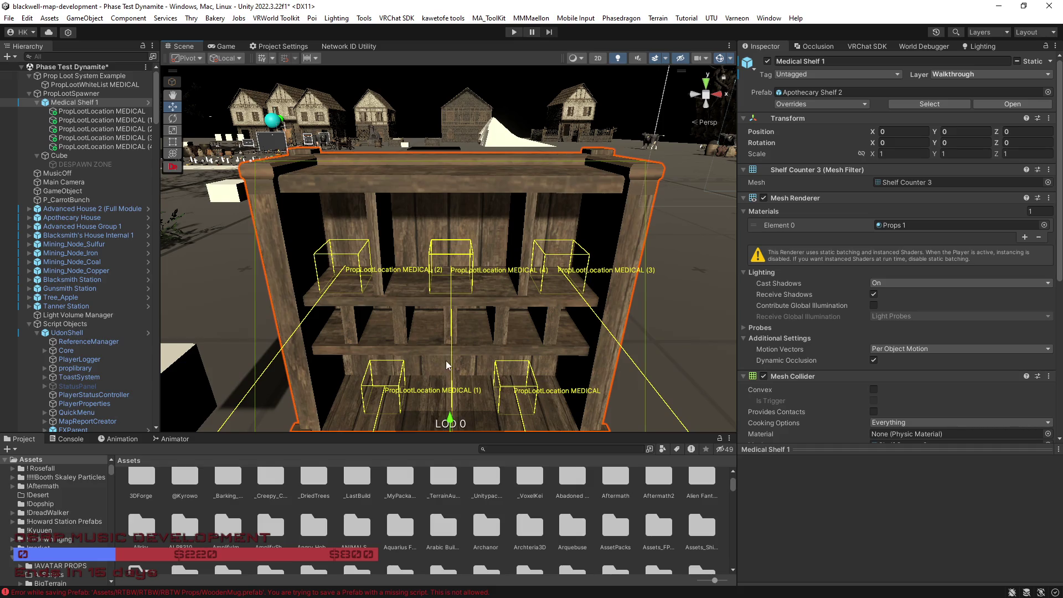
{"action": "scroll", "coordinate": [434, 365], "scroll_direction": "up", "scroll_amount": 3}
{"action": "scroll", "coordinate": [444, 357], "scroll_direction": "down", "scroll_amount": 3}
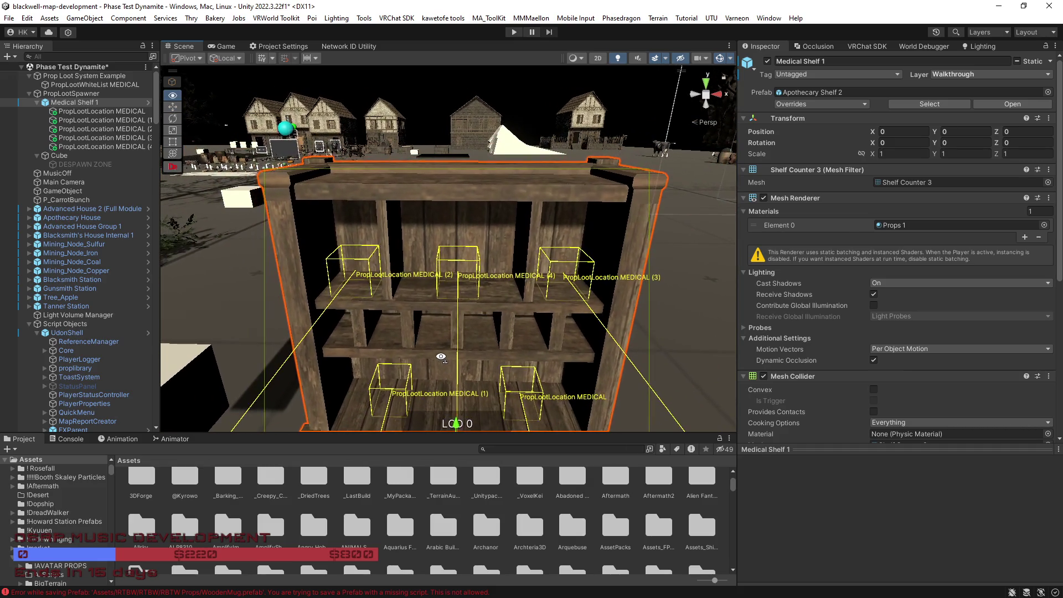
Step: Orbit to a level front view and select PropLootLocation MEDICAL through MEDICAL (4)
{"action": "mouse_move", "coordinate": [444, 358]}
{"action": "left_mouse_down"}
{"action": "mouse_move", "coordinate": [475, 315]}
{"action": "mouse_move", "coordinate": [473, 327]}
{"action": "left_mouse_up"}
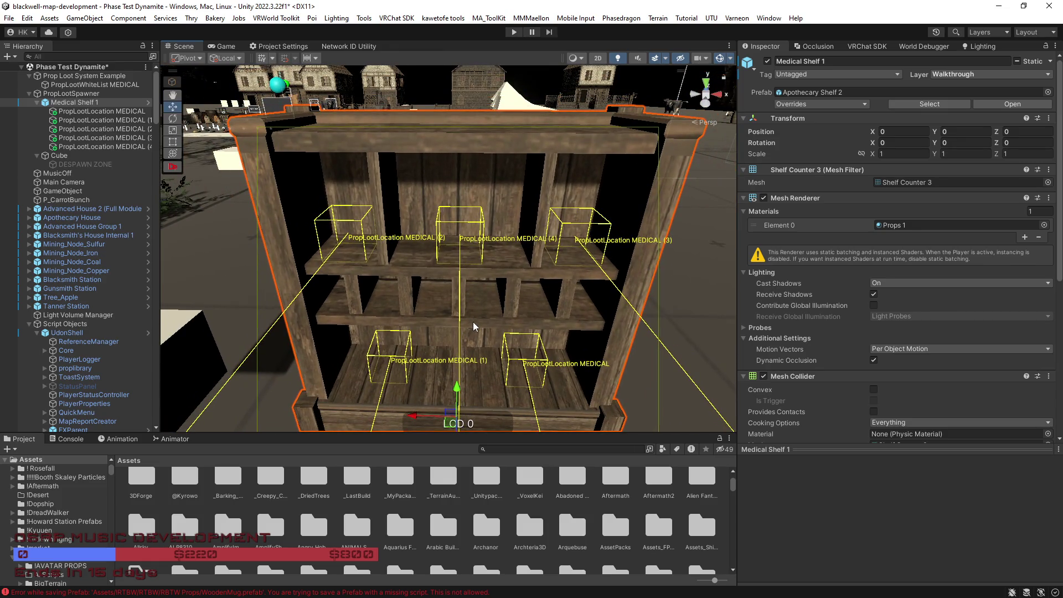
{"action": "left_click_drag", "start_coordinate": [460, 319], "coordinate": [460, 318]}
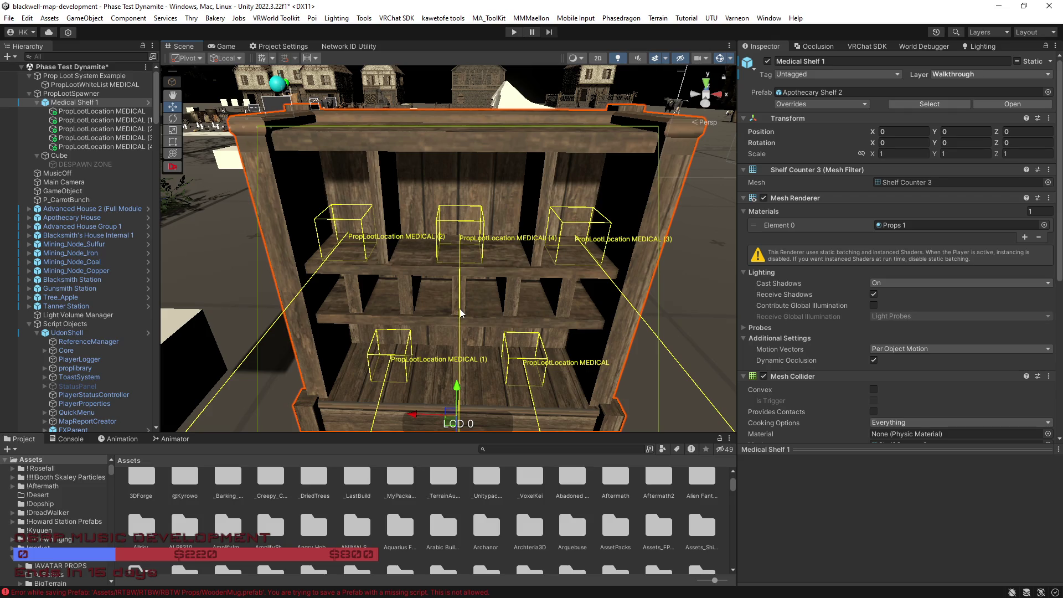
{"action": "left_click_drag", "start_coordinate": [460, 314], "coordinate": [465, 309]}
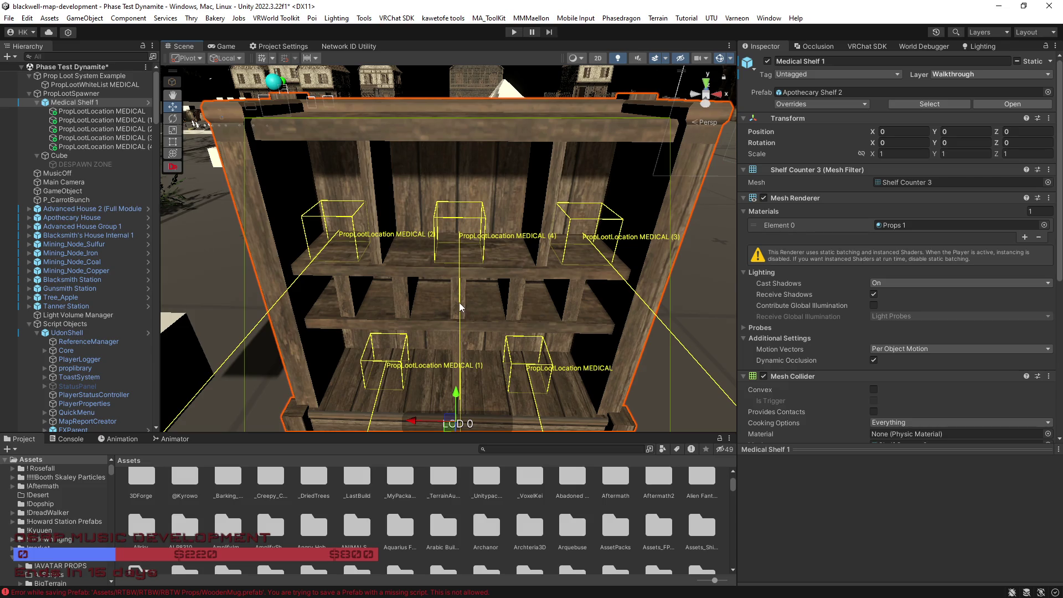
{"action": "mouse_move", "coordinate": [462, 307]}
{"action": "left_mouse_down"}
{"action": "mouse_move", "coordinate": [481, 263]}
{"action": "mouse_move", "coordinate": [506, 266]}
{"action": "mouse_move", "coordinate": [486, 260]}
{"action": "mouse_move", "coordinate": [487, 238]}
{"action": "left_mouse_up"}
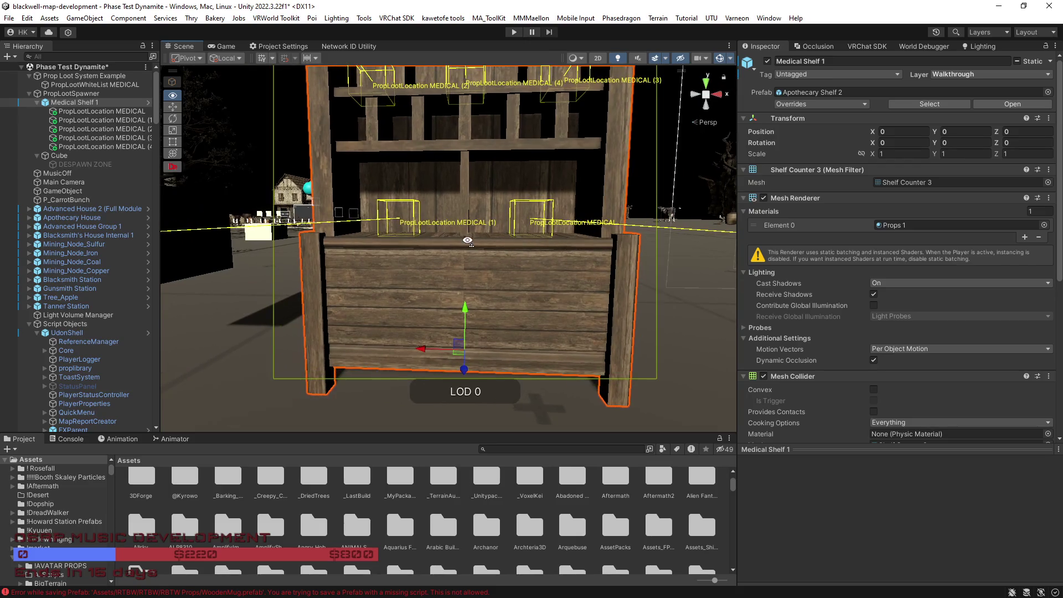
{"action": "left_click", "coordinate": [102, 111]}
{"action": "left_click", "coordinate": [102, 146], "text": "shift"}
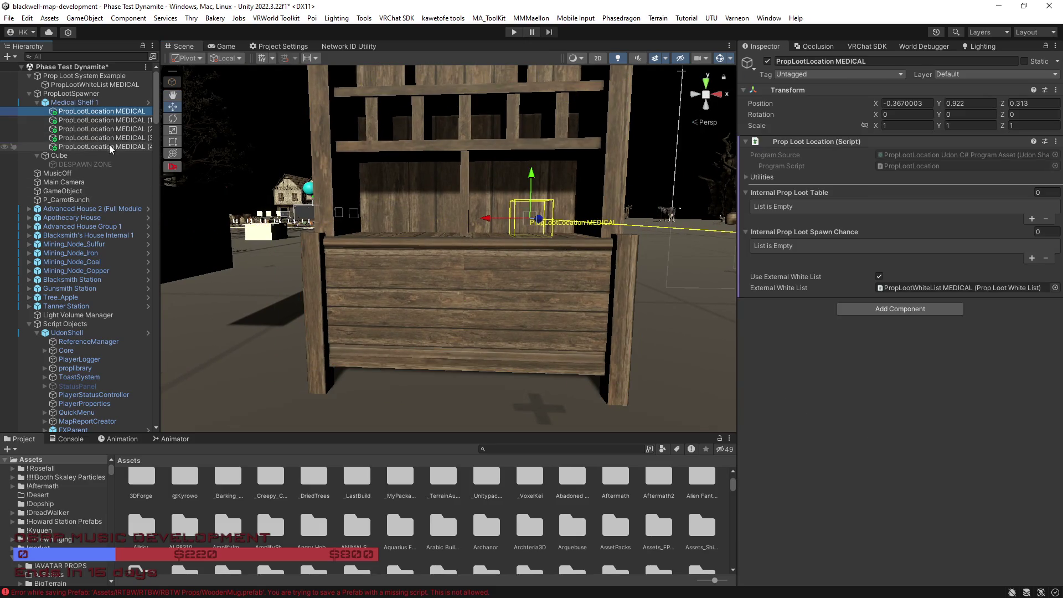
Step: Frame the shelf with its five loot locations and select Medical Shelf 1
{"action": "mouse_move", "coordinate": [515, 242]}
{"action": "left_mouse_down"}
{"action": "mouse_move", "coordinate": [493, 158]}
{"action": "mouse_move", "coordinate": [485, 181]}
{"action": "mouse_move", "coordinate": [526, 200]}
{"action": "left_mouse_up"}
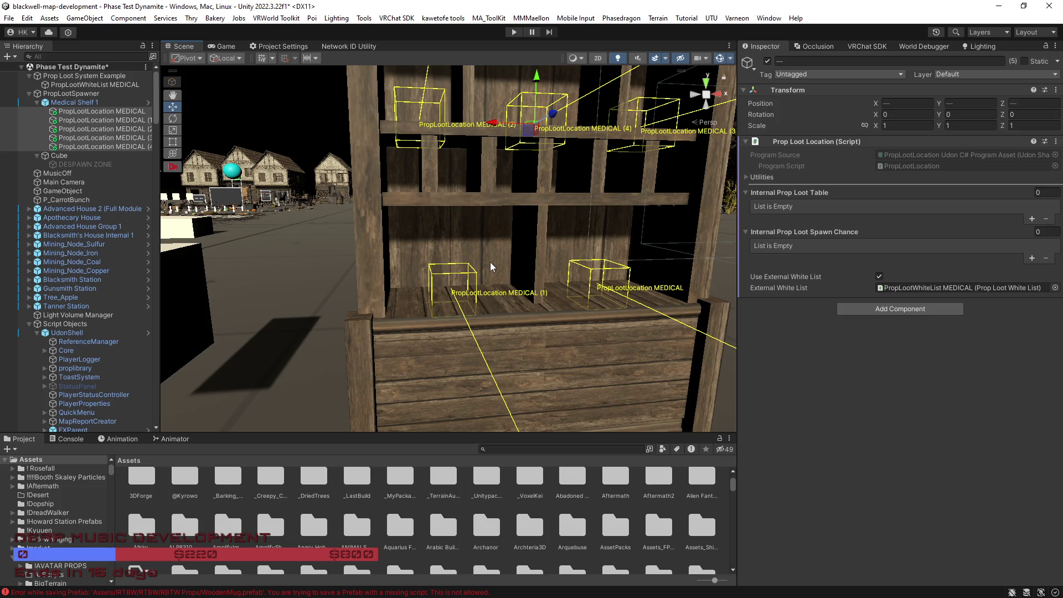
{"action": "mouse_move", "coordinate": [448, 249]}
{"action": "left_mouse_down"}
{"action": "mouse_move", "coordinate": [467, 249]}
{"action": "mouse_move", "coordinate": [427, 249]}
{"action": "mouse_move", "coordinate": [441, 239]}
{"action": "mouse_move", "coordinate": [484, 260]}
{"action": "mouse_move", "coordinate": [490, 243]}
{"action": "mouse_move", "coordinate": [527, 266]}
{"action": "mouse_move", "coordinate": [435, 252]}
{"action": "mouse_move", "coordinate": [419, 300]}
{"action": "mouse_move", "coordinate": [438, 311]}
{"action": "mouse_move", "coordinate": [421, 224]}
{"action": "left_mouse_up"}
{"action": "key", "text": "f"}
{"action": "left_click", "coordinate": [422, 224]}
{"action": "scroll", "coordinate": [526, 503], "scroll_direction": "up", "scroll_amount": 2}
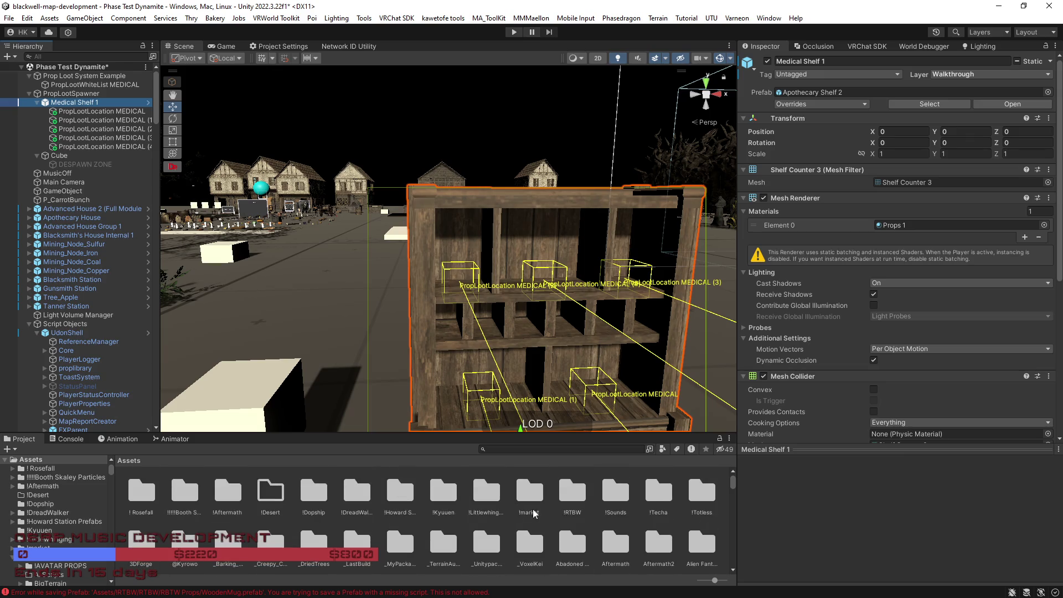
Step: Navigate into Assets/!RTBW/RTBW and open the RBTW Props folder
{"action": "double_click", "coordinate": [589, 495]}
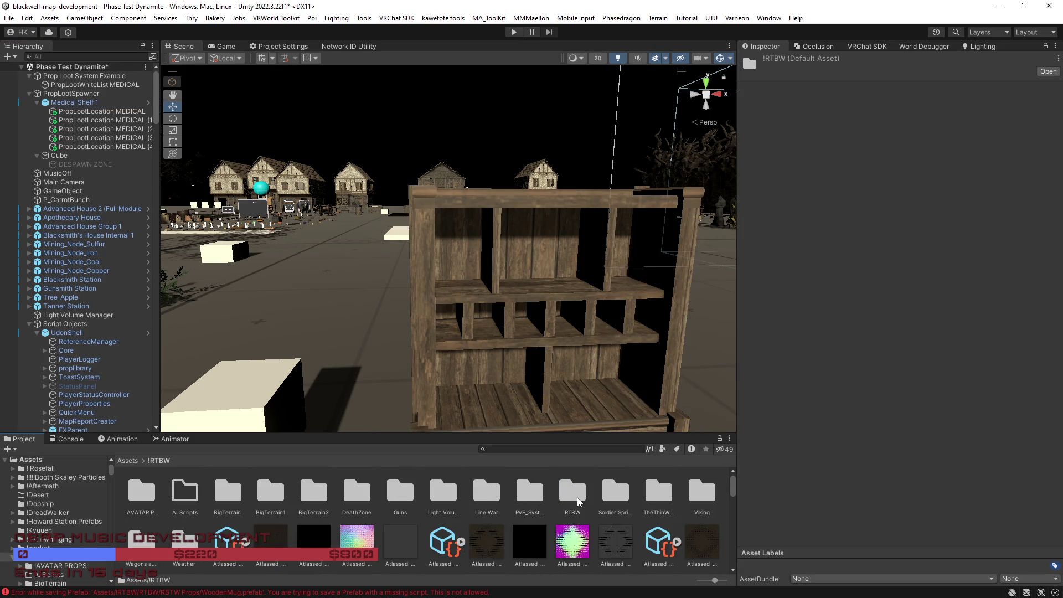
{"action": "double_click", "coordinate": [580, 500]}
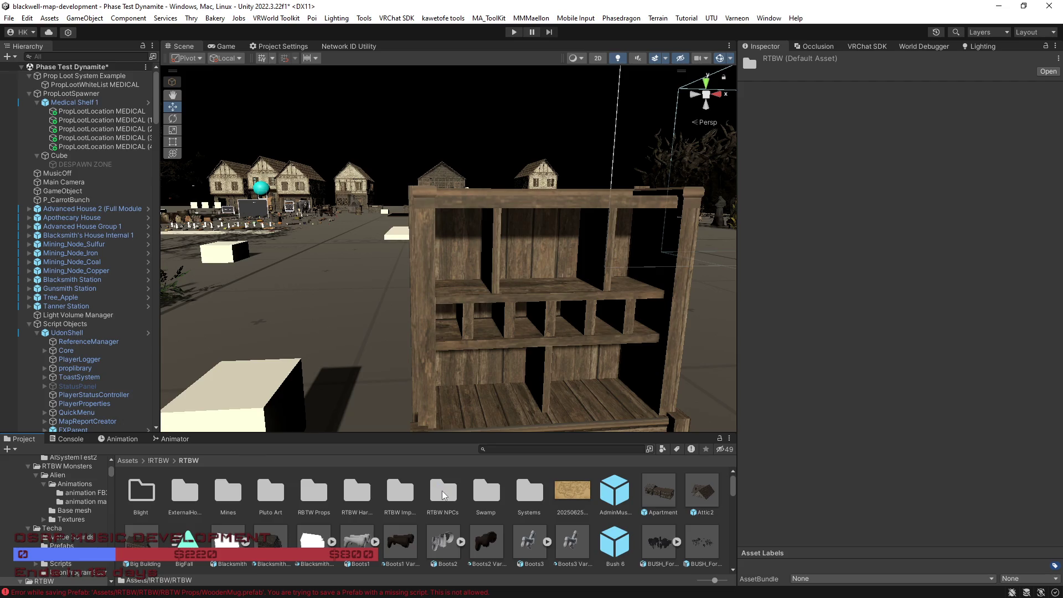
{"action": "double_click", "coordinate": [529, 495]}
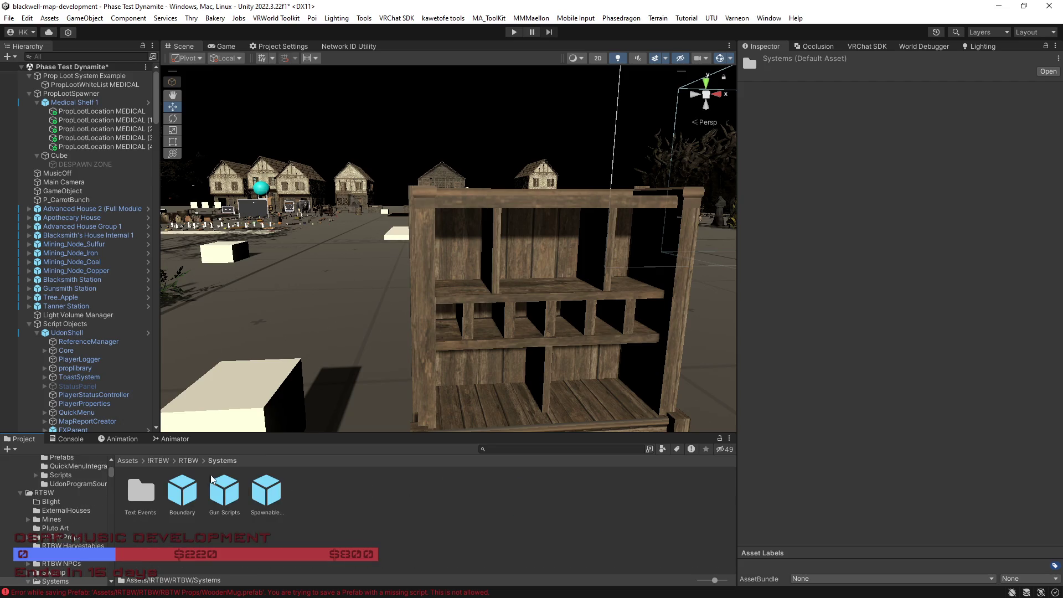
{"action": "left_click", "coordinate": [188, 461]}
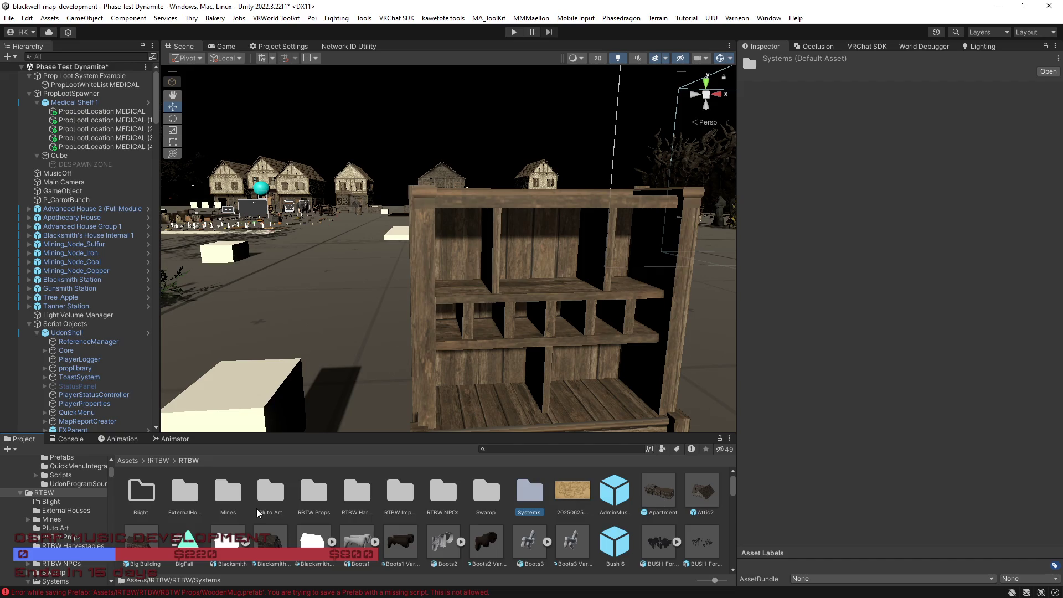
{"action": "left_click", "coordinate": [328, 497]}
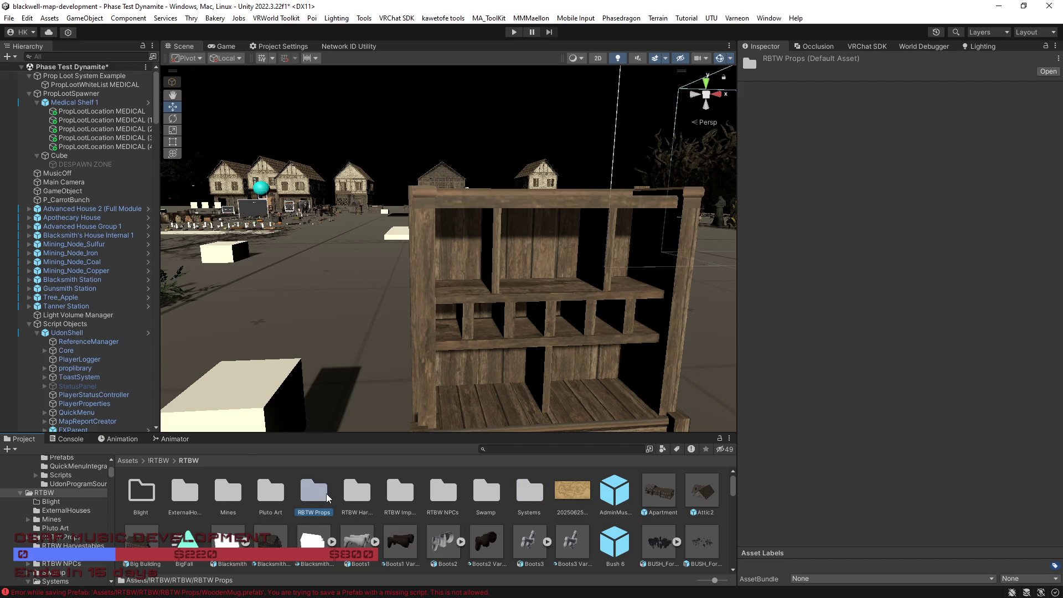
{"action": "double_click", "coordinate": [327, 497]}
Step: Create a folder named Loot Locations inside RBTW Props and open it
{"action": "right_click", "coordinate": [337, 505]}
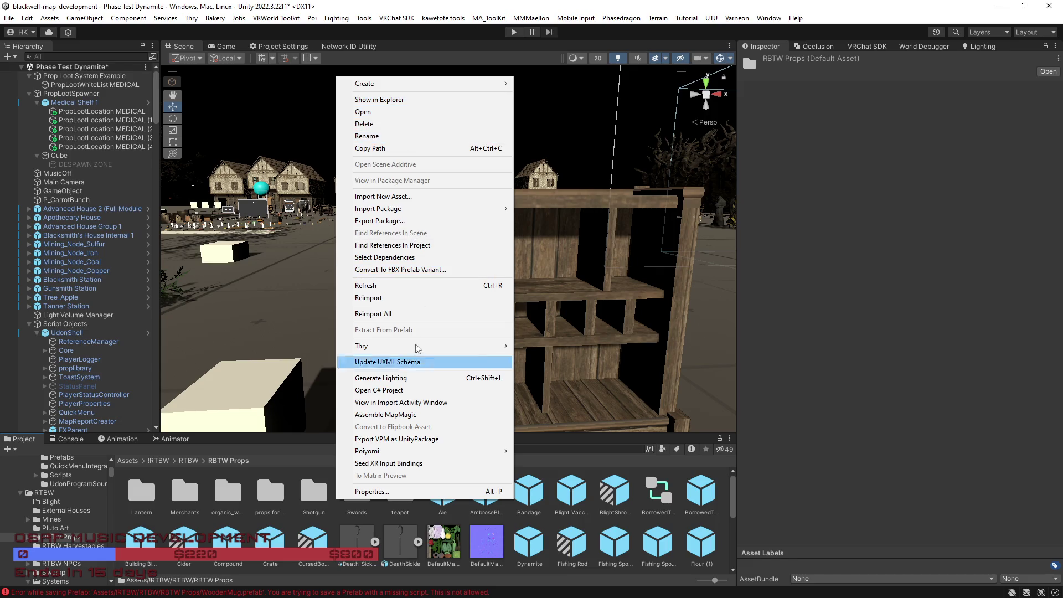
{"action": "mouse_move", "coordinate": [387, 87]}
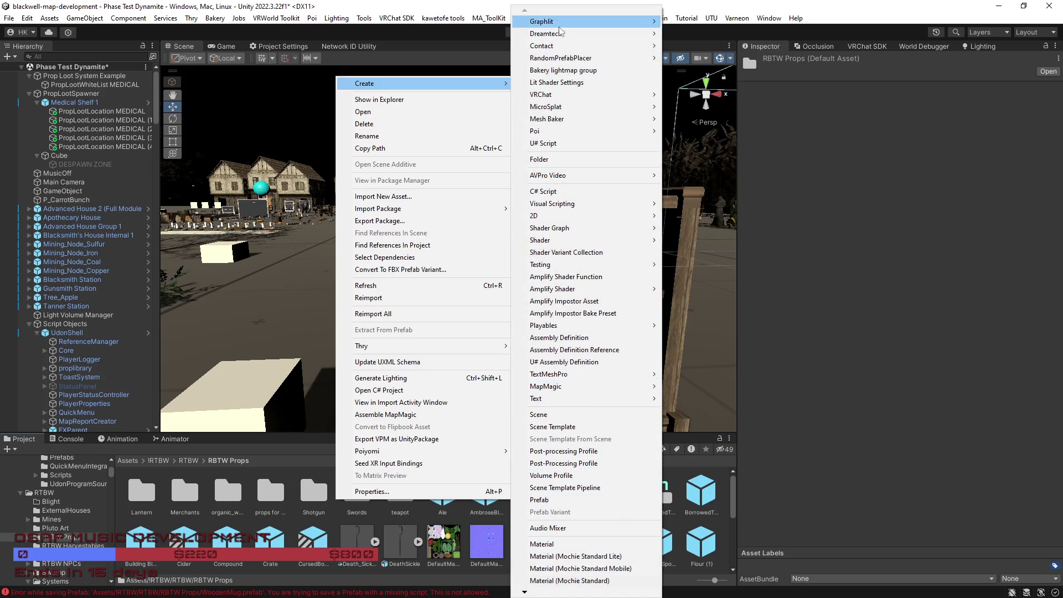
{"action": "left_click", "coordinate": [561, 159]}
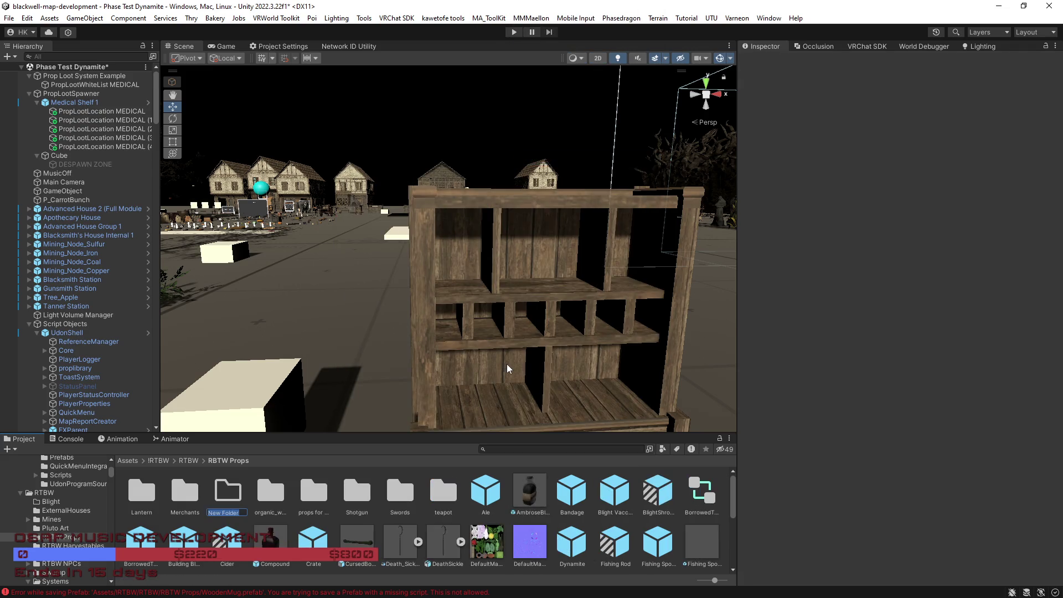
{"action": "type", "text": "Loot"}
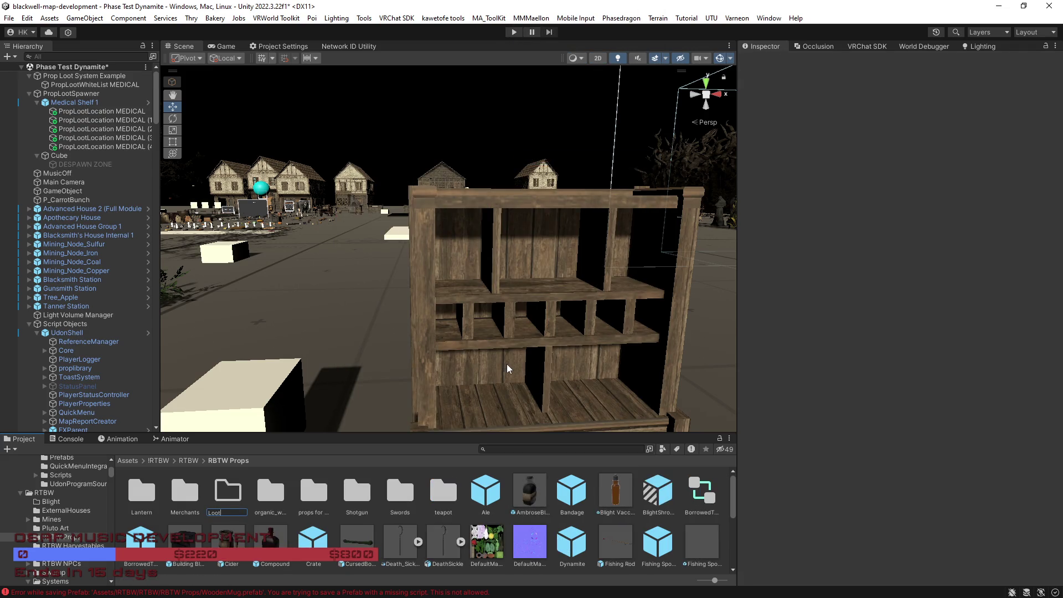
{"action": "type", "text": " Locations"}
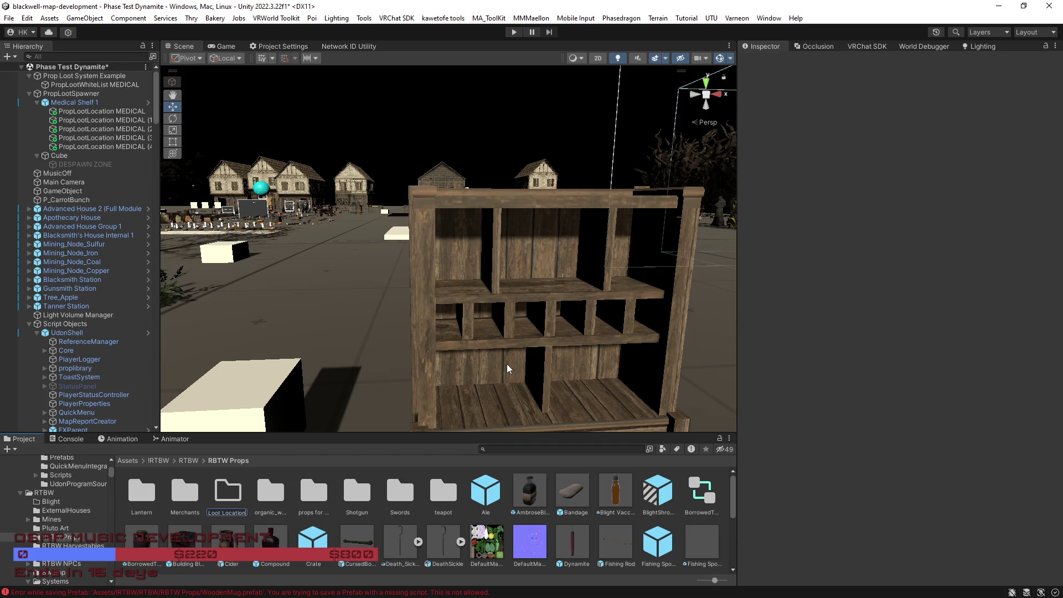
{"action": "key", "text": "Return"}
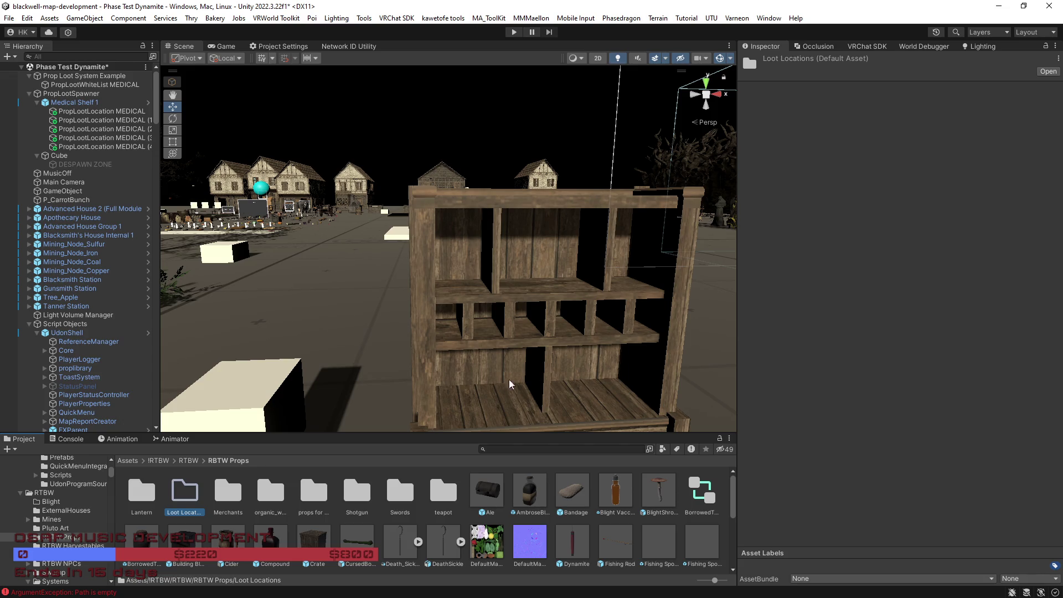
{"action": "double_click", "coordinate": [189, 498]}
{"action": "left_click_drag", "start_coordinate": [65, 105], "coordinate": [306, 516]}
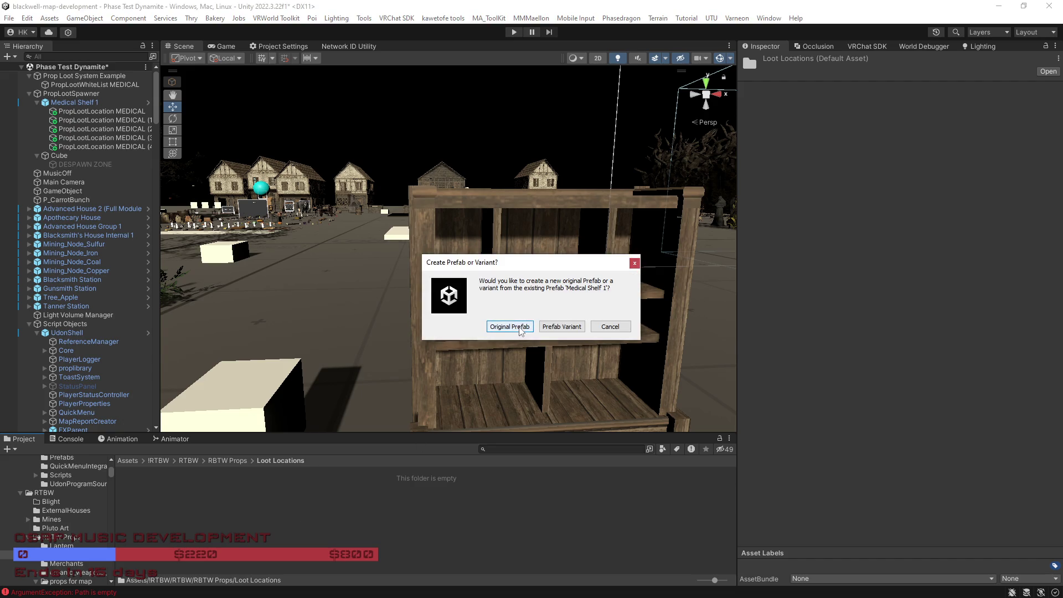
Step: Save Medical Shelf 1 as an Original Prefab, then select its five MEDICAL loot locations
{"action": "left_click", "coordinate": [513, 326]}
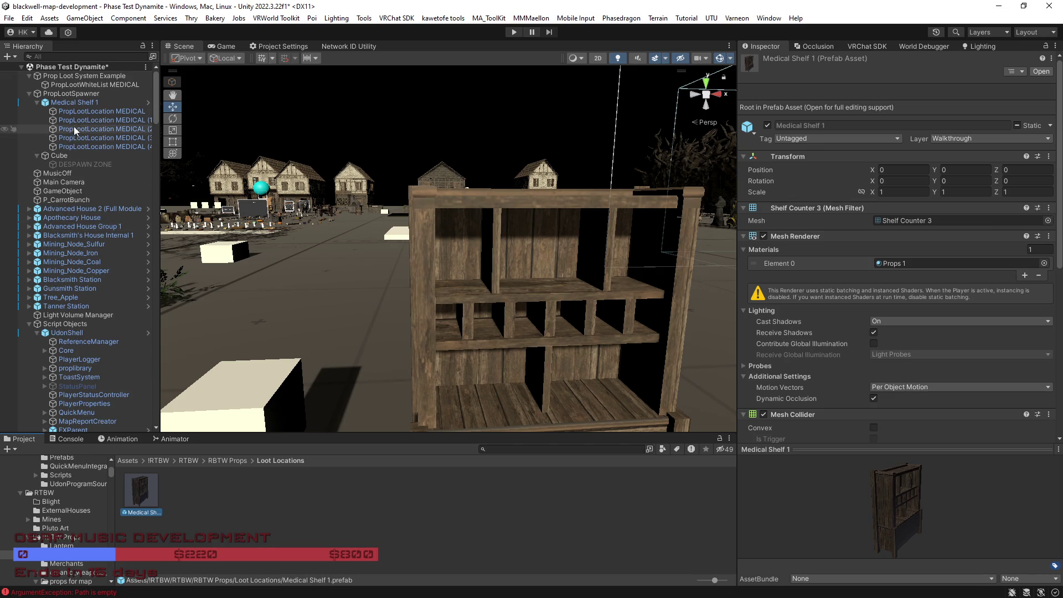
{"action": "left_click", "coordinate": [83, 112]}
{"action": "left_click", "coordinate": [91, 146], "text": "shift"}
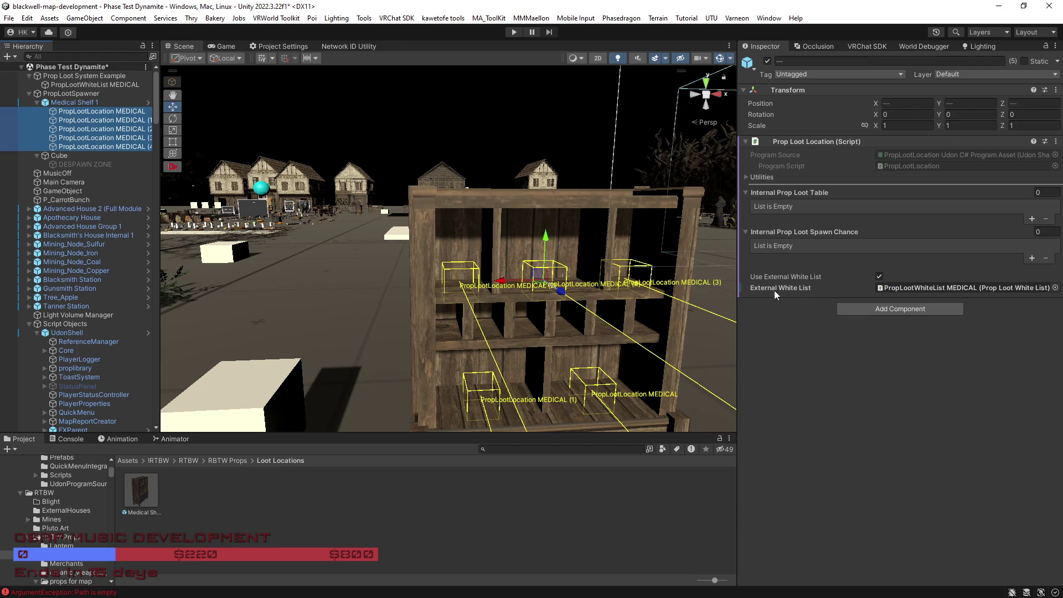
Step: Show PropLootWhiteList MEDICAL's loot table and clear the Candle entry's text
{"action": "left_click", "coordinate": [73, 85]}
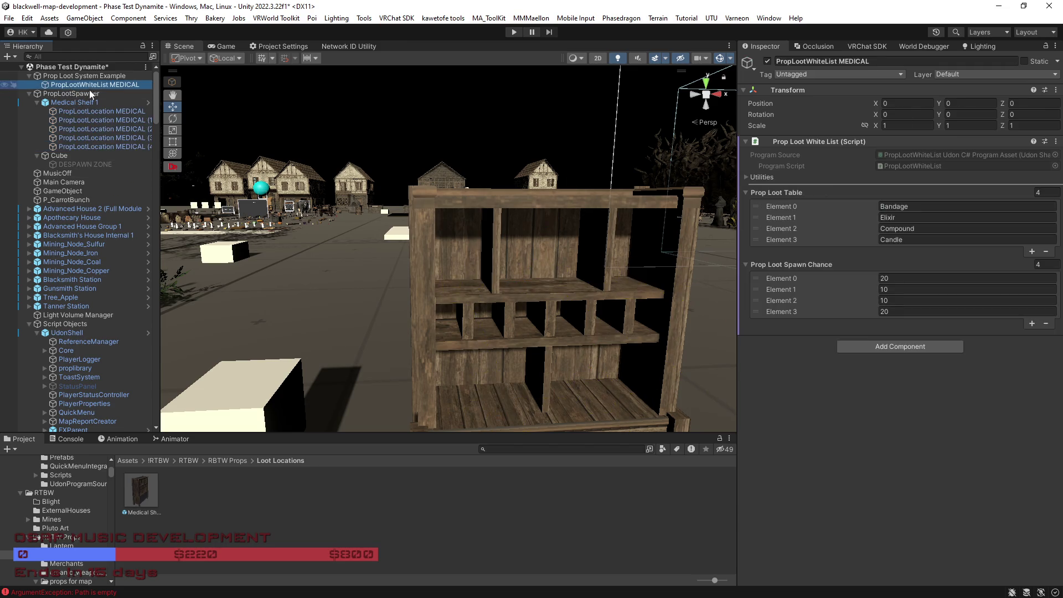
{"action": "left_click", "coordinate": [890, 241]}
{"action": "double_click", "coordinate": [890, 242]}
{"action": "key", "text": "BackSpace"}
{"action": "mouse_move", "coordinate": [552, 307]}
{"action": "left_mouse_down"}
{"action": "mouse_move", "coordinate": [568, 316]}
{"action": "mouse_move", "coordinate": [484, 266]}
{"action": "left_mouse_up"}
{"action": "scroll", "coordinate": [530, 284], "scroll_direction": "down", "scroll_amount": 5}
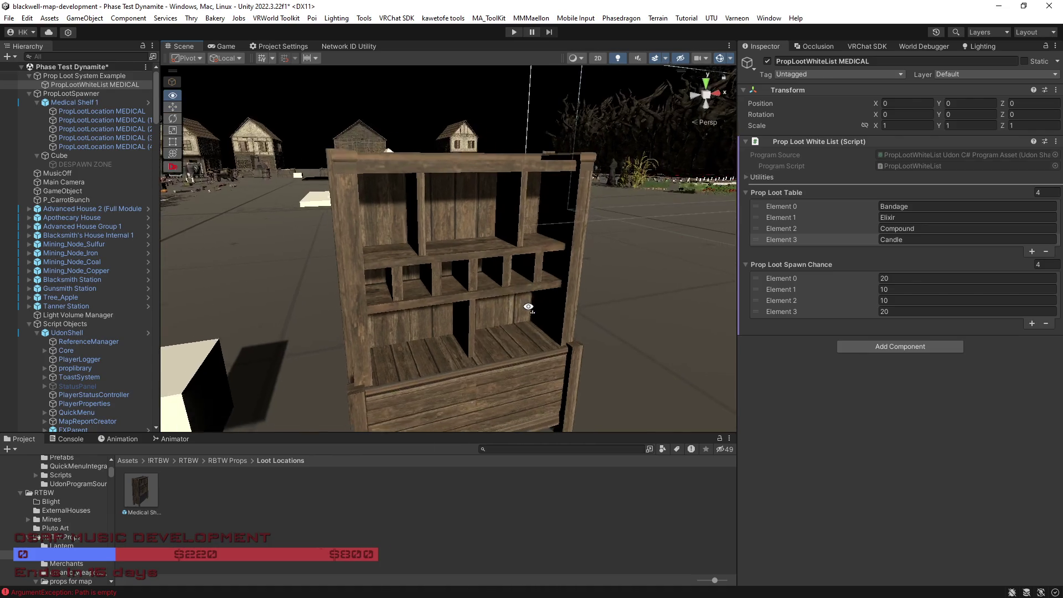
{"action": "mouse_move", "coordinate": [530, 284]}
{"action": "left_mouse_down"}
{"action": "mouse_move", "coordinate": [409, 284]}
{"action": "mouse_move", "coordinate": [357, 374]}
{"action": "mouse_move", "coordinate": [485, 377]}
{"action": "mouse_move", "coordinate": [467, 387]}
{"action": "mouse_move", "coordinate": [434, 361]}
{"action": "mouse_move", "coordinate": [863, 251]}
{"action": "mouse_move", "coordinate": [795, 317]}
{"action": "mouse_move", "coordinate": [844, 346]}
{"action": "mouse_move", "coordinate": [500, 325]}
{"action": "mouse_move", "coordinate": [503, 310]}
{"action": "mouse_move", "coordinate": [472, 301]}
{"action": "mouse_move", "coordinate": [373, 312]}
{"action": "mouse_move", "coordinate": [350, 344]}
{"action": "mouse_move", "coordinate": [466, 313]}
{"action": "mouse_move", "coordinate": [479, 286]}
{"action": "left_mouse_up"}
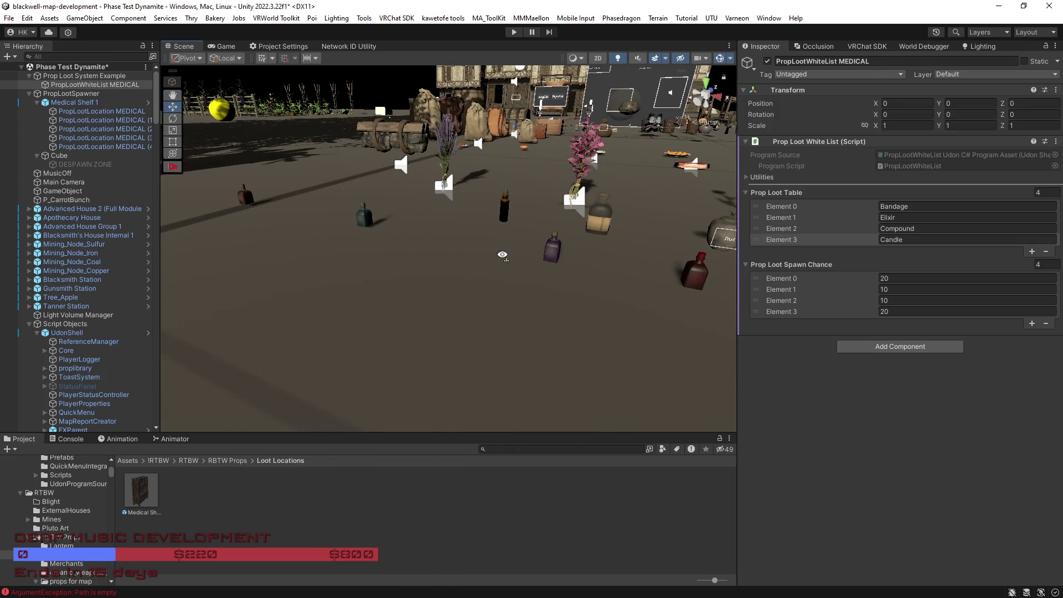
{"action": "scroll", "coordinate": [476, 255], "scroll_direction": "down", "scroll_amount": 3}
{"action": "left_click", "coordinate": [460, 281]}
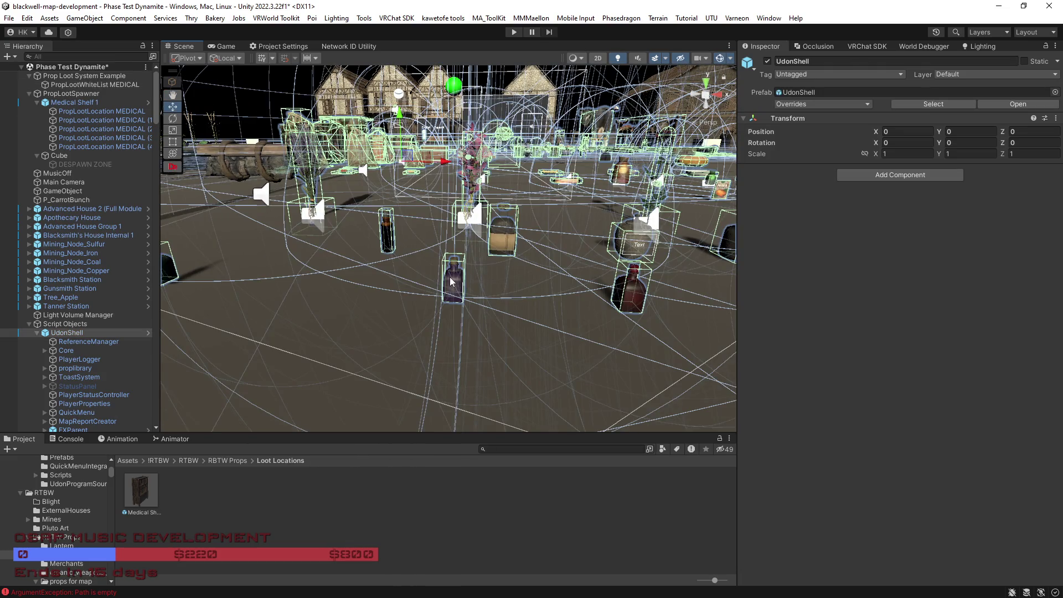
{"action": "left_click", "coordinate": [449, 278]}
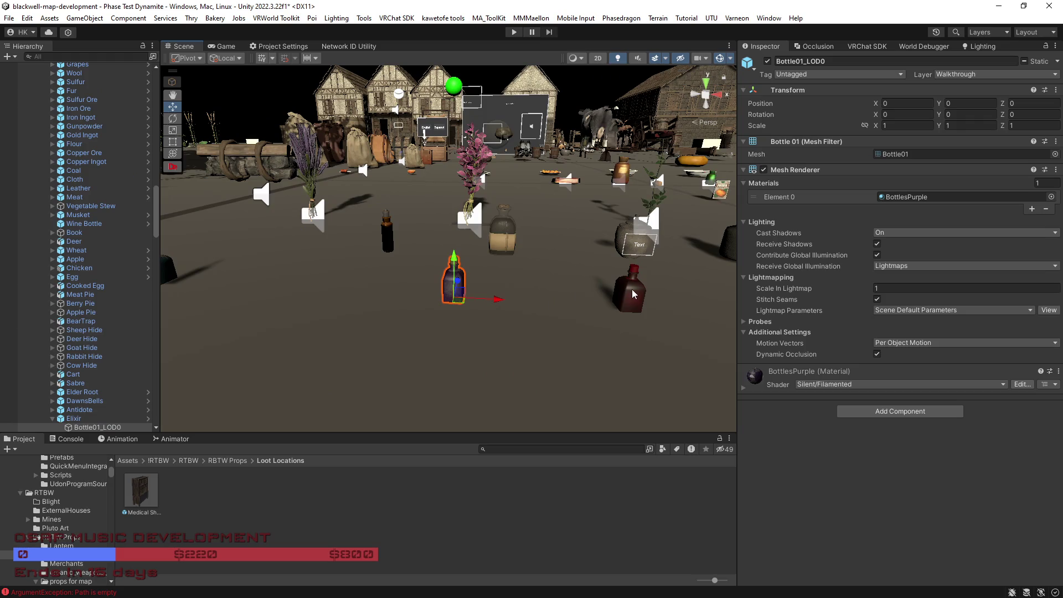
{"action": "mouse_move", "coordinate": [506, 310]}
{"action": "left_mouse_down"}
{"action": "mouse_move", "coordinate": [820, 251]}
{"action": "mouse_move", "coordinate": [931, 251]}
{"action": "mouse_move", "coordinate": [417, 268]}
{"action": "mouse_move", "coordinate": [453, 337]}
{"action": "left_mouse_up"}
{"action": "scroll", "coordinate": [68, 416], "scroll_direction": "down", "scroll_amount": 3}
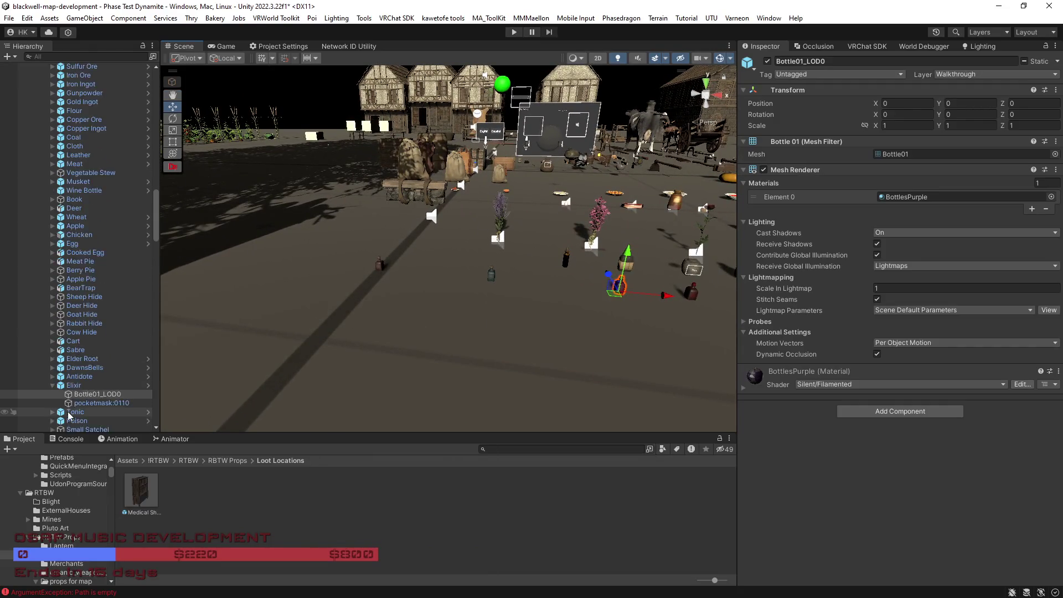
{"action": "scroll", "coordinate": [68, 415], "scroll_direction": "down", "scroll_amount": 3}
{"action": "left_click", "coordinate": [52, 352]}
{"action": "left_click", "coordinate": [78, 343]}
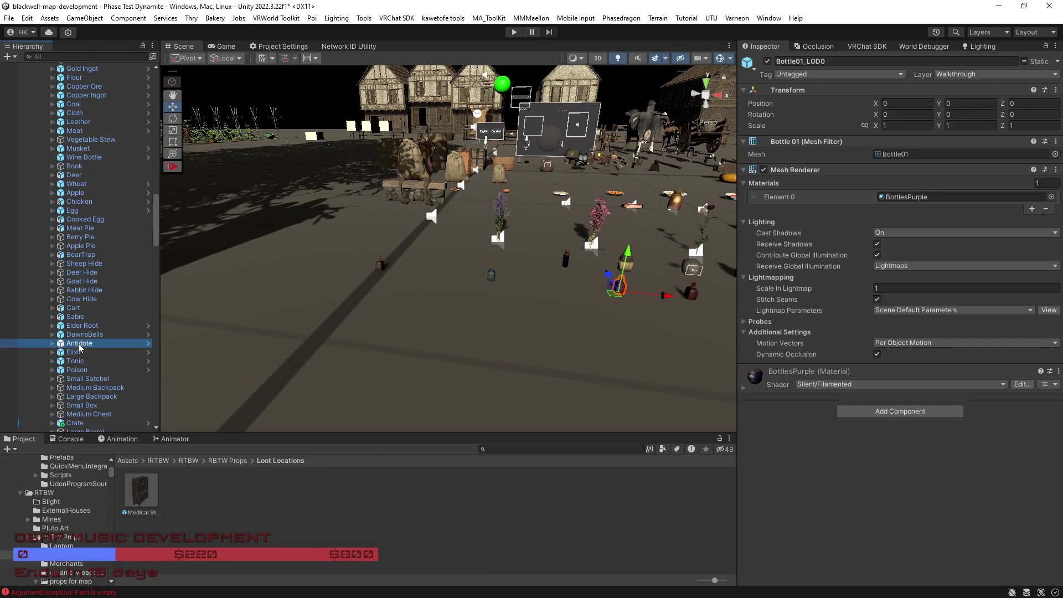
{"action": "key", "text": "f"}
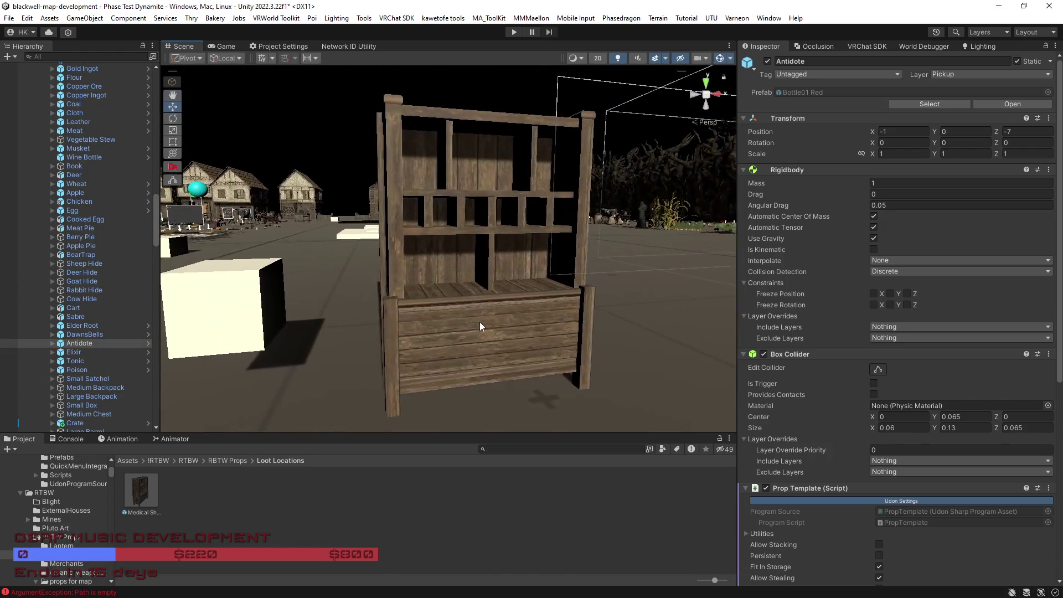
{"action": "left_click", "coordinate": [479, 322]}
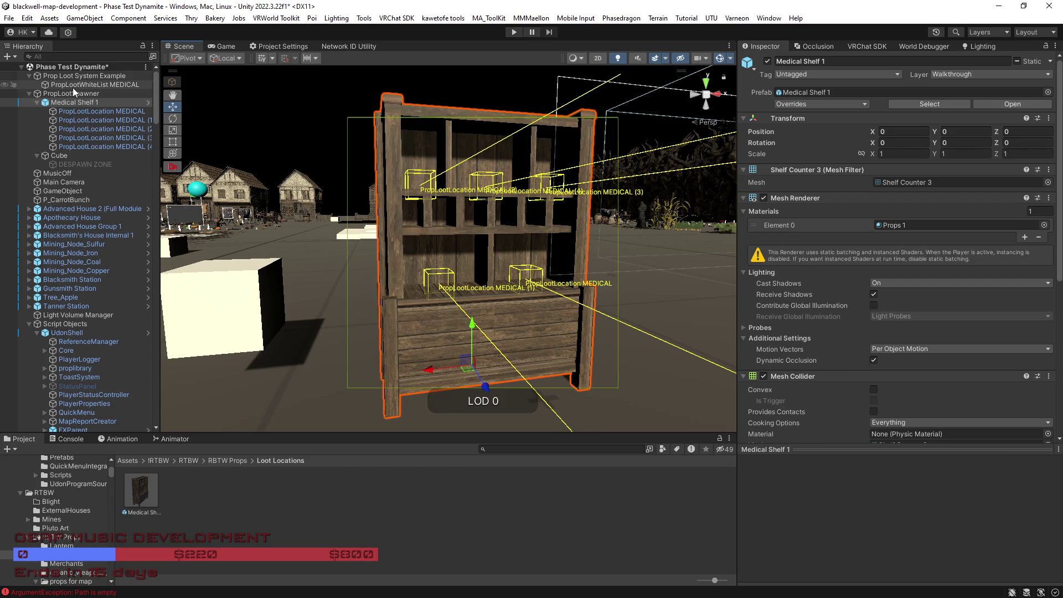
{"action": "left_click", "coordinate": [72, 86]}
Step: Change loot-table Element 3 from Candle to Antidote with spawn chance 10
{"action": "left_click", "coordinate": [895, 241]}
{"action": "type", "text": "Antidot"}
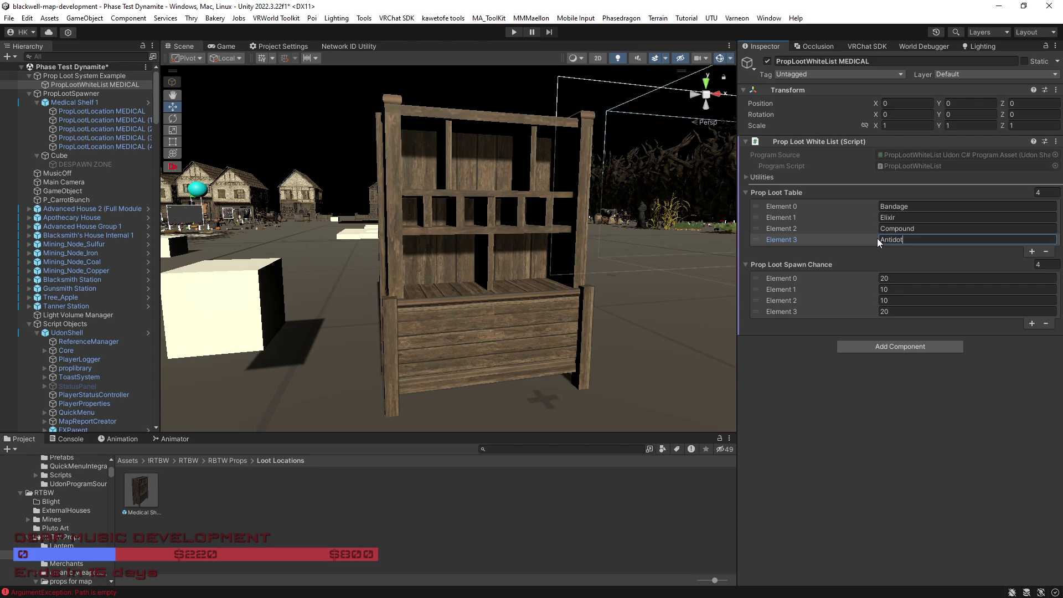
{"action": "type", "text": "e"}
{"action": "left_click", "coordinate": [907, 311]}
{"action": "type", "text": "0"}
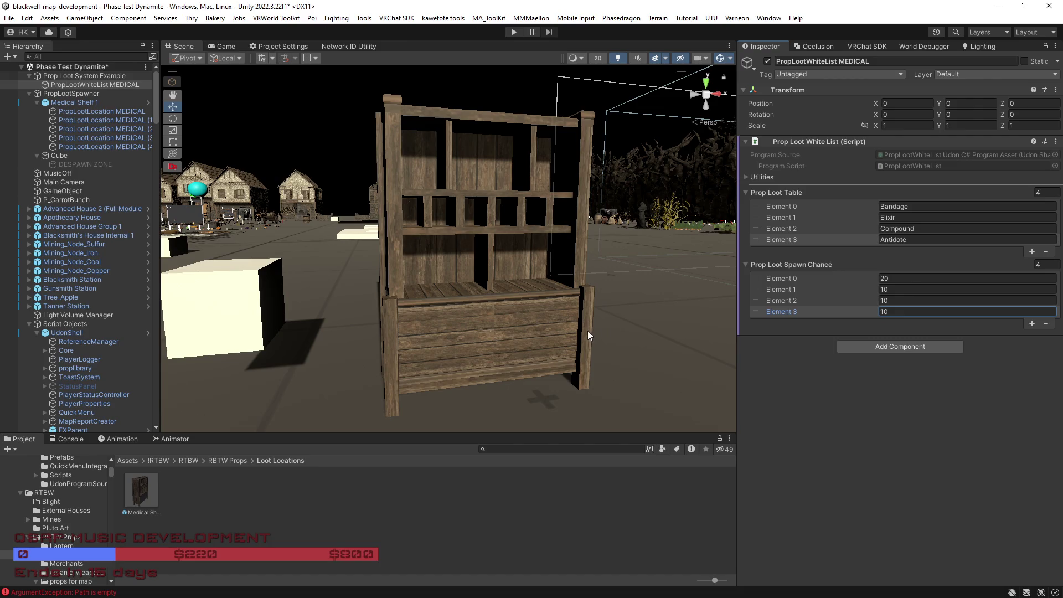
{"action": "scroll", "coordinate": [576, 334], "scroll_direction": "down", "scroll_amount": 5}
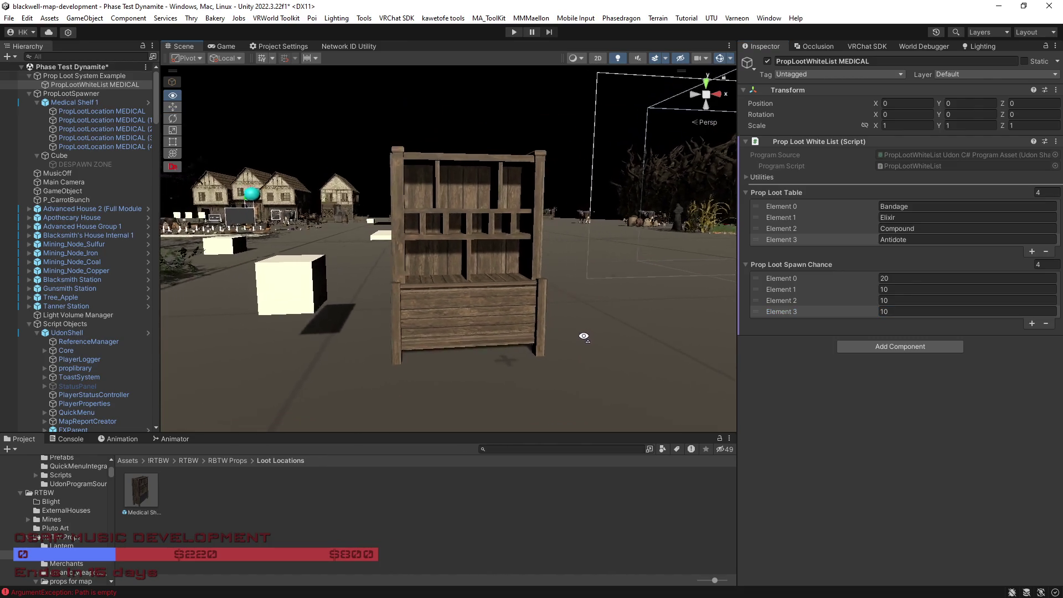
{"action": "left_click", "coordinate": [78, 85]}
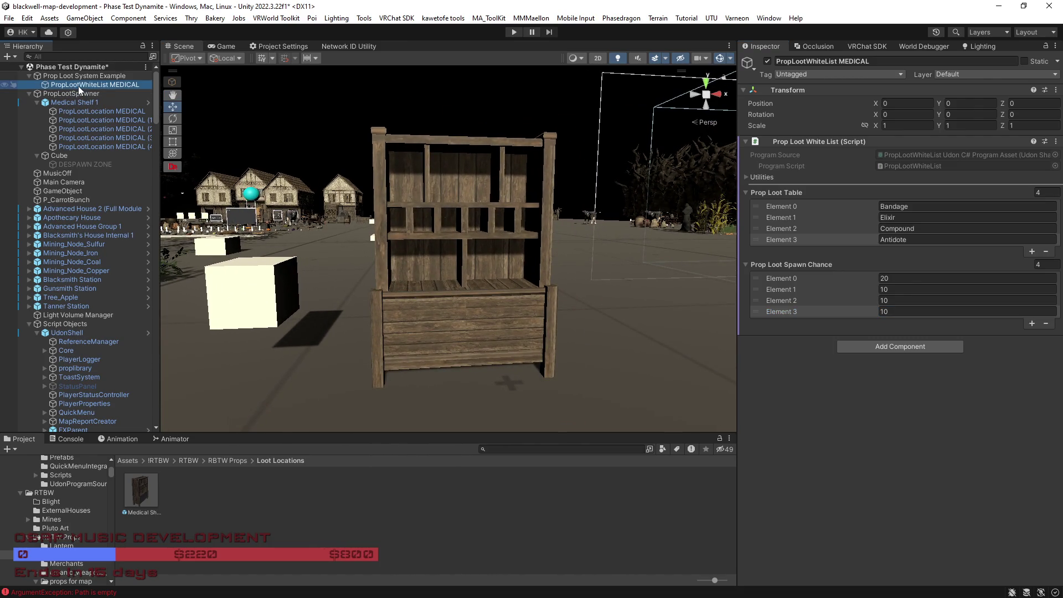
Step: Rename Prop Loot System Example to Prop Loot System WHITELISTS
{"action": "left_click", "coordinate": [82, 79]}
{"action": "key", "text": "F2"}
{"action": "double_click", "coordinate": [111, 76]}
{"action": "type", "text": "WHITELISTS"}
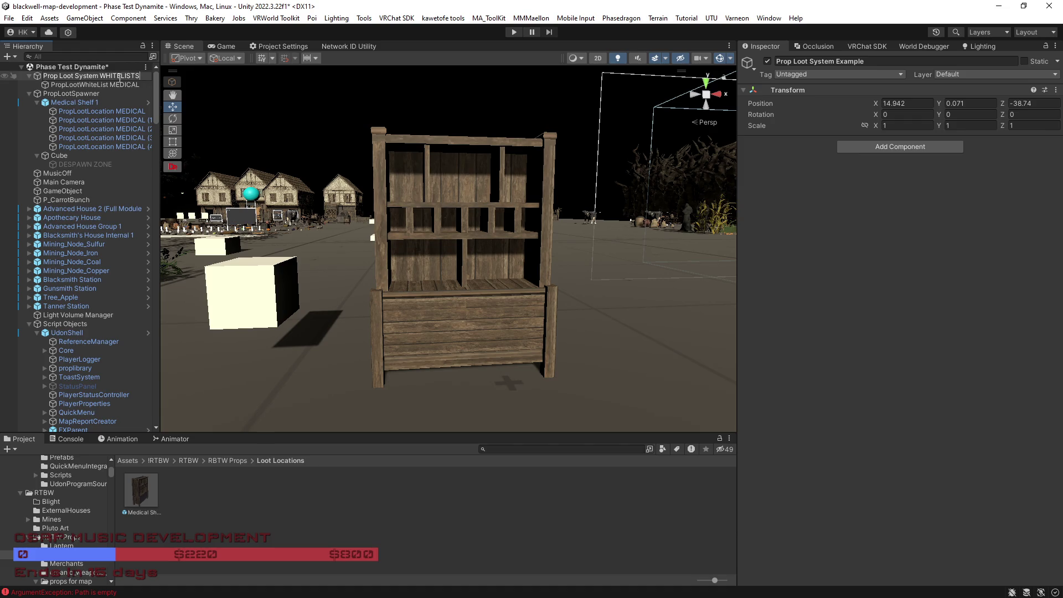
{"action": "key", "text": "Return"}
Step: Duplicate PropLootWhiteList MEDICAL and rename the copy PropLootWhiteList ALCHEMIST
{"action": "left_click", "coordinate": [110, 86]}
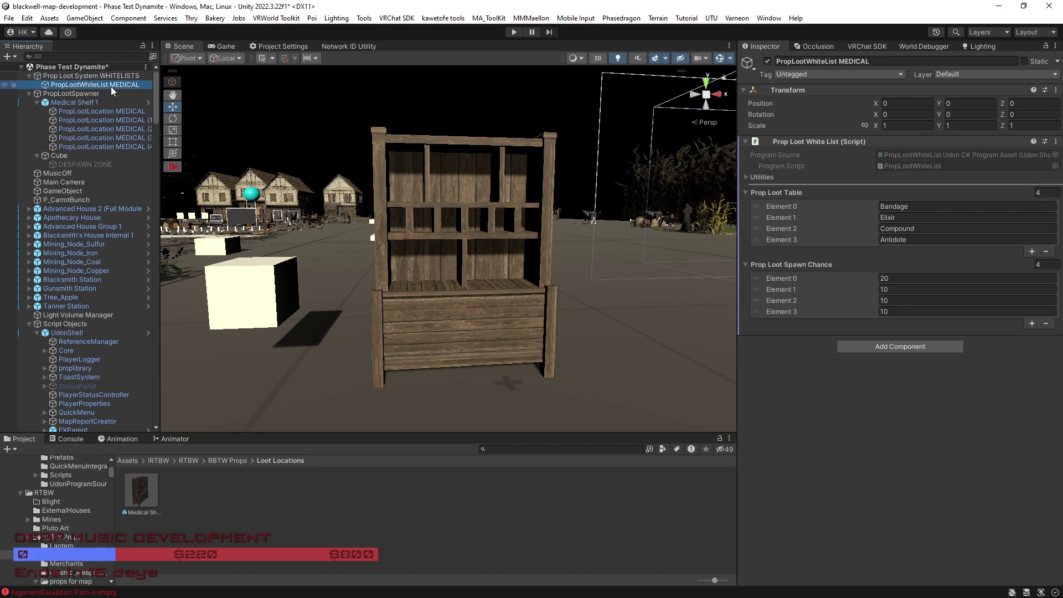
{"action": "key", "text": "ctrl+d"}
{"action": "key", "text": "F2"}
{"action": "left_click_drag", "start_coordinate": [152, 94], "coordinate": [111, 96]}
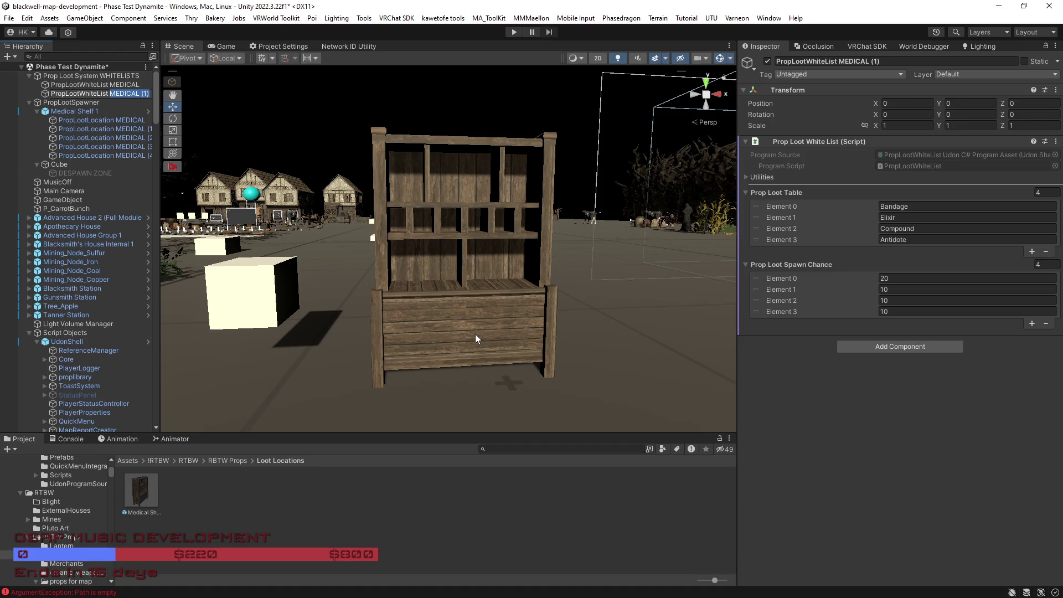
{"action": "type", "text": "HEMIS"}
{"action": "type", "text": "T"}
{"action": "key", "text": "Return"}
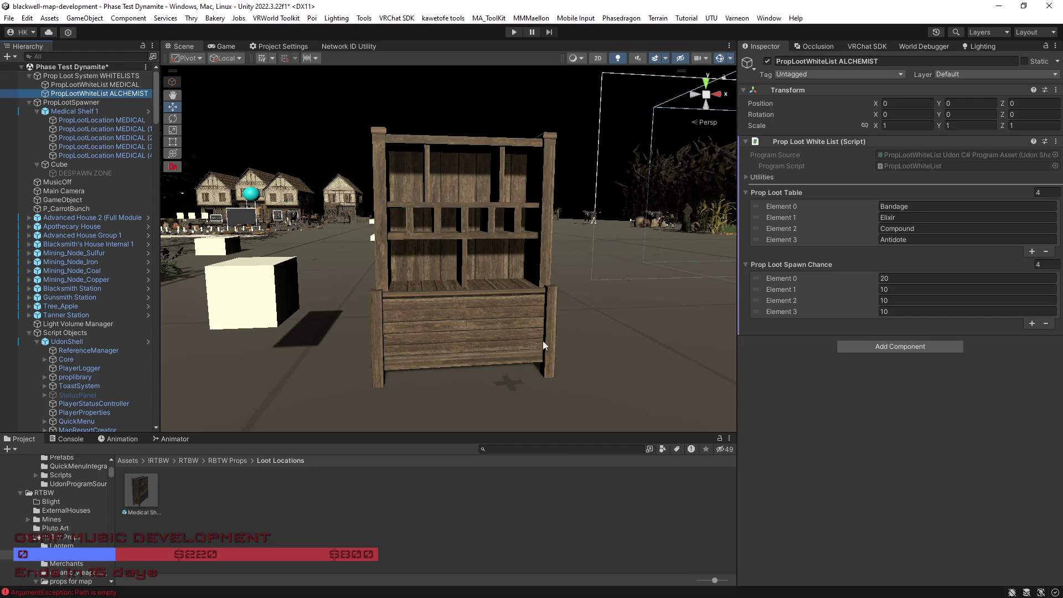
{"action": "mouse_move", "coordinate": [609, 270]}
{"action": "left_mouse_down"}
{"action": "mouse_move", "coordinate": [564, 306]}
{"action": "mouse_move", "coordinate": [581, 308]}
{"action": "mouse_move", "coordinate": [564, 300]}
{"action": "left_mouse_up"}
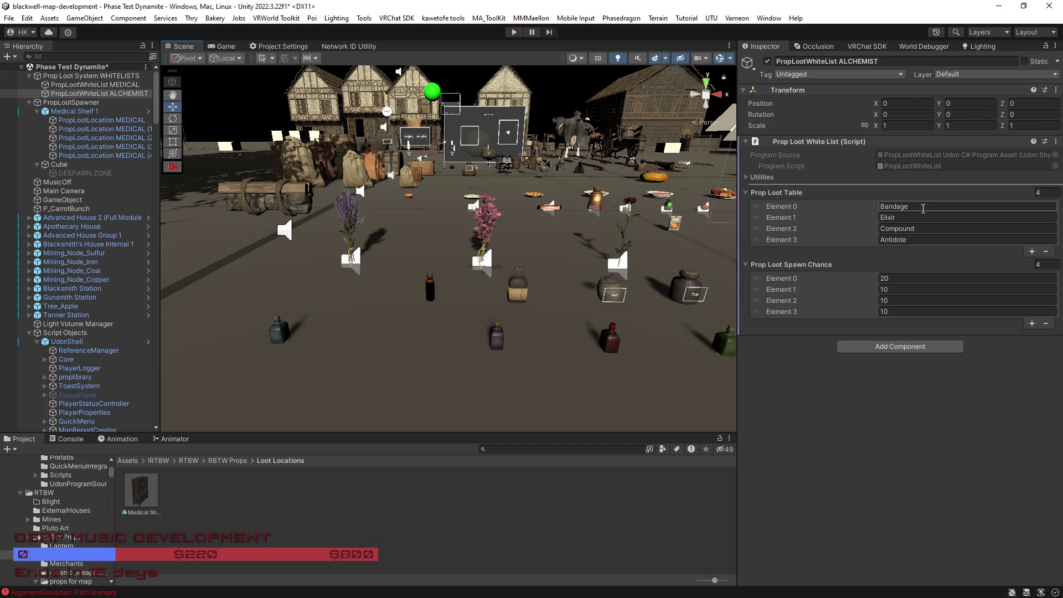
Step: Rename the PropLootWhiteList ALCHEMIST object to 'PropLootWhiteList ALCHEMIST Plant'
{"action": "left_click_drag", "start_coordinate": [535, 282], "coordinate": [542, 271]}
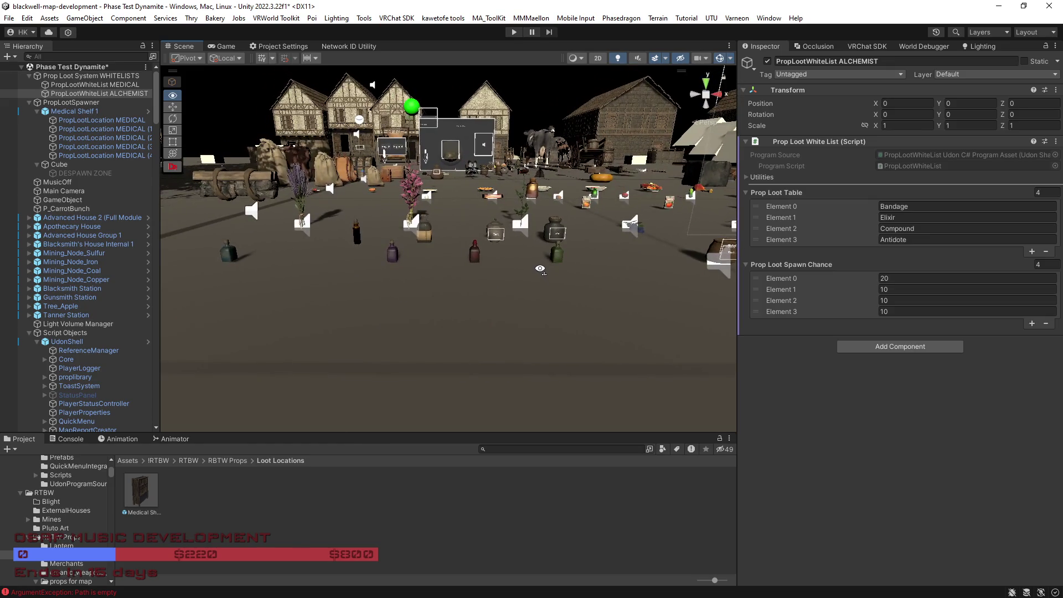
{"action": "left_click", "coordinate": [143, 95]}
{"action": "left_click", "coordinate": [148, 95]}
{"action": "type", "text": "Plant"}
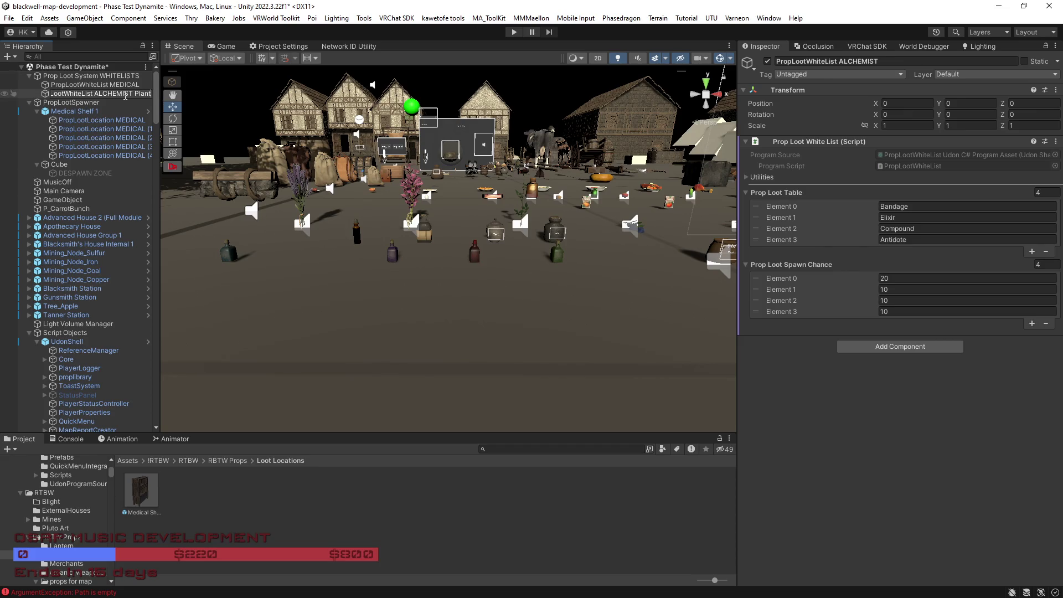
{"action": "key", "text": "Return"}
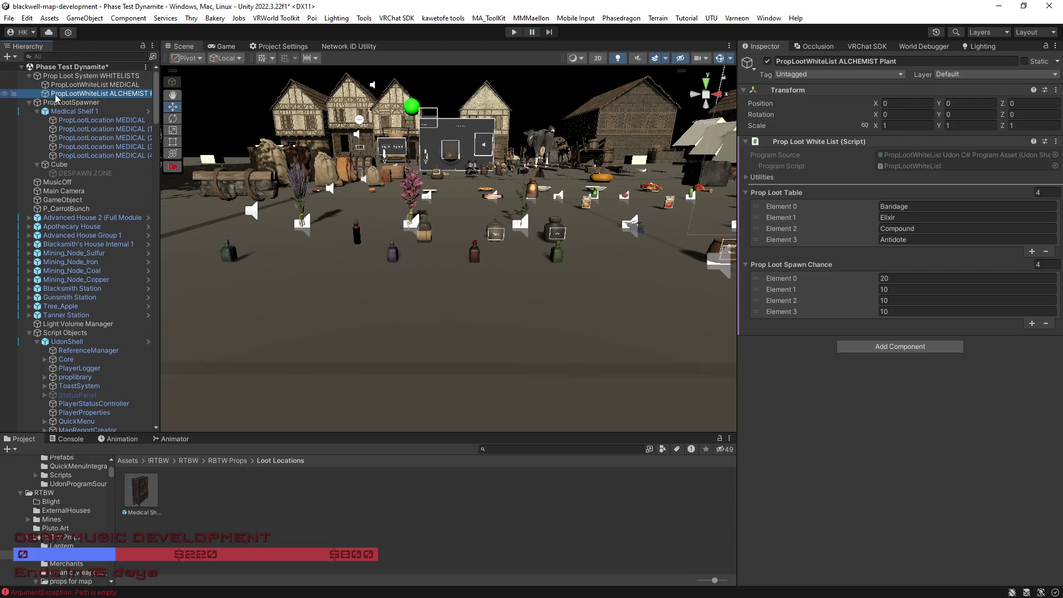
Step: Duplicate ALCHEMIST Plant and rename the copy 'PropLootWhiteList ALCHEMIST Bottle'
{"action": "mouse_move", "coordinate": [160, 92]}
{"action": "left_mouse_down"}
{"action": "mouse_move", "coordinate": [183, 92]}
{"action": "mouse_move", "coordinate": [188, 108]}
{"action": "left_mouse_up"}
{"action": "key", "text": "ctrl+d"}
{"action": "left_click", "coordinate": [119, 102]}
{"action": "type", "text": "P"}
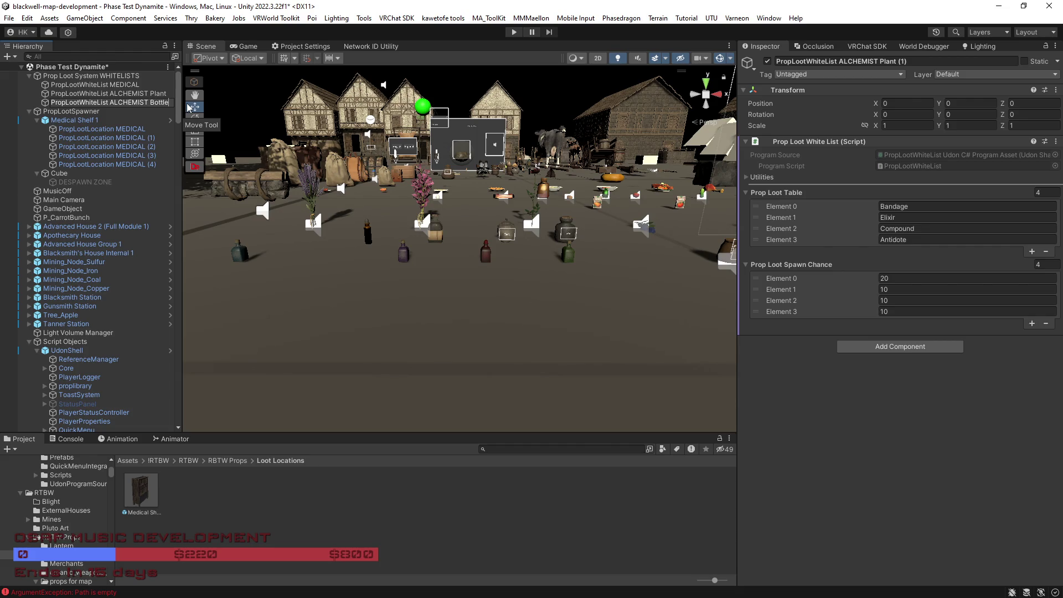
{"action": "key", "text": "Return"}
{"action": "key", "text": "w"}
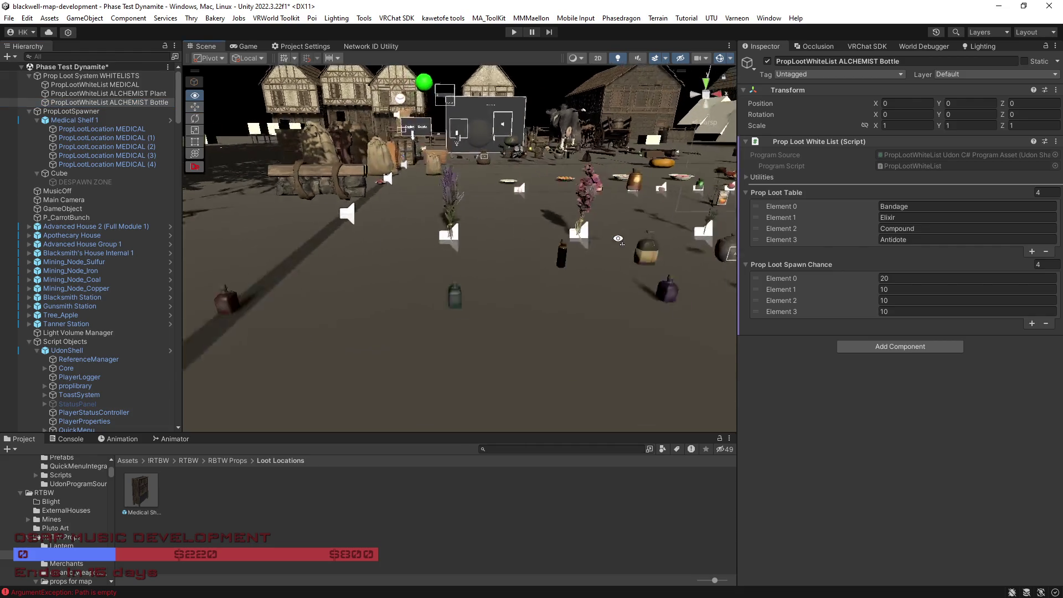
{"action": "key", "text": "a"}
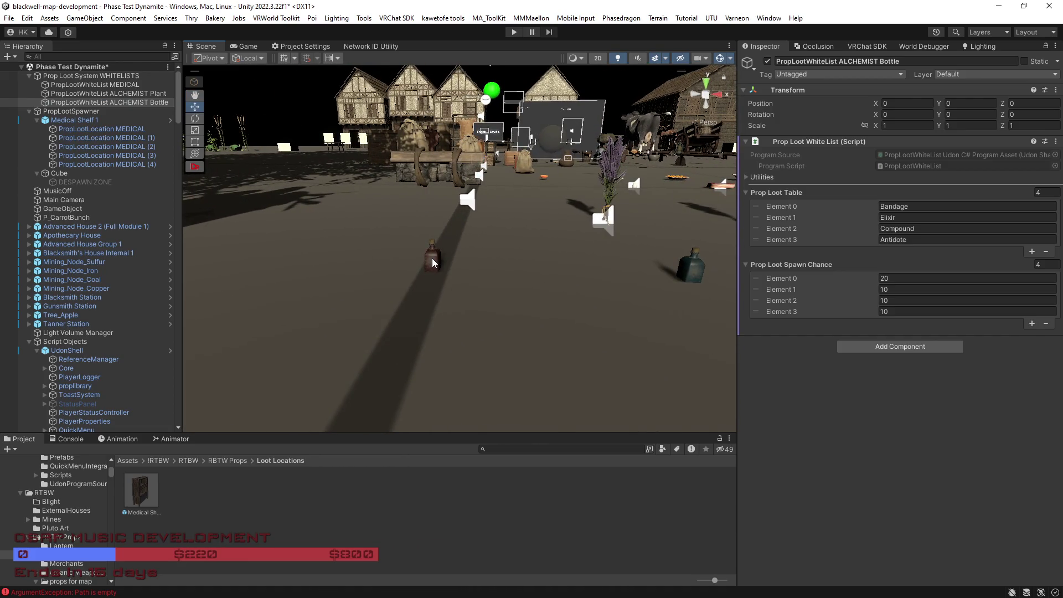
{"action": "left_click", "coordinate": [433, 261]}
{"action": "left_click", "coordinate": [433, 261]}
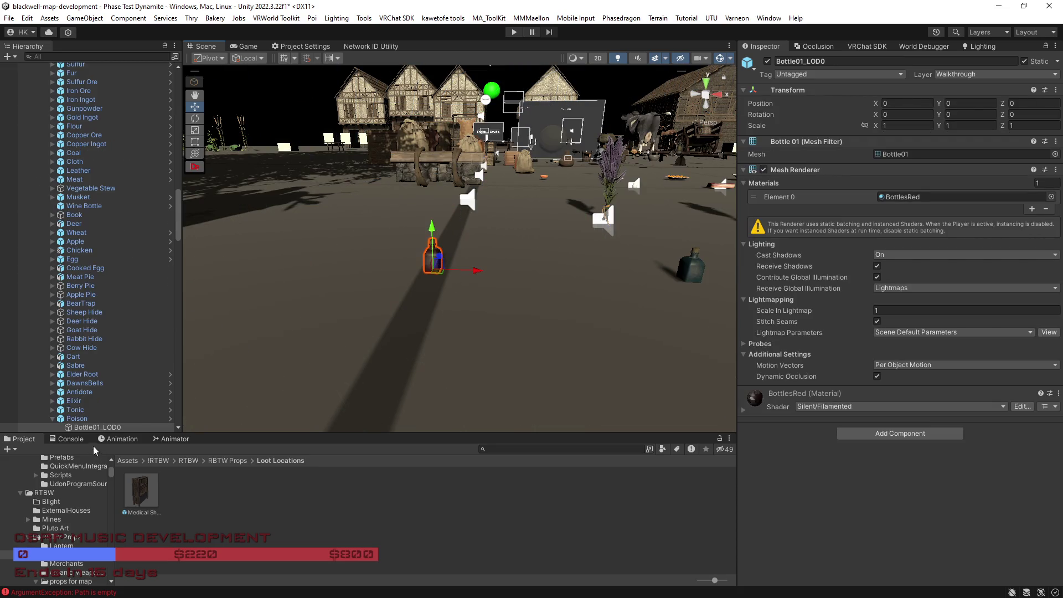
{"action": "left_click", "coordinate": [81, 410]}
{"action": "left_click", "coordinate": [81, 400]}
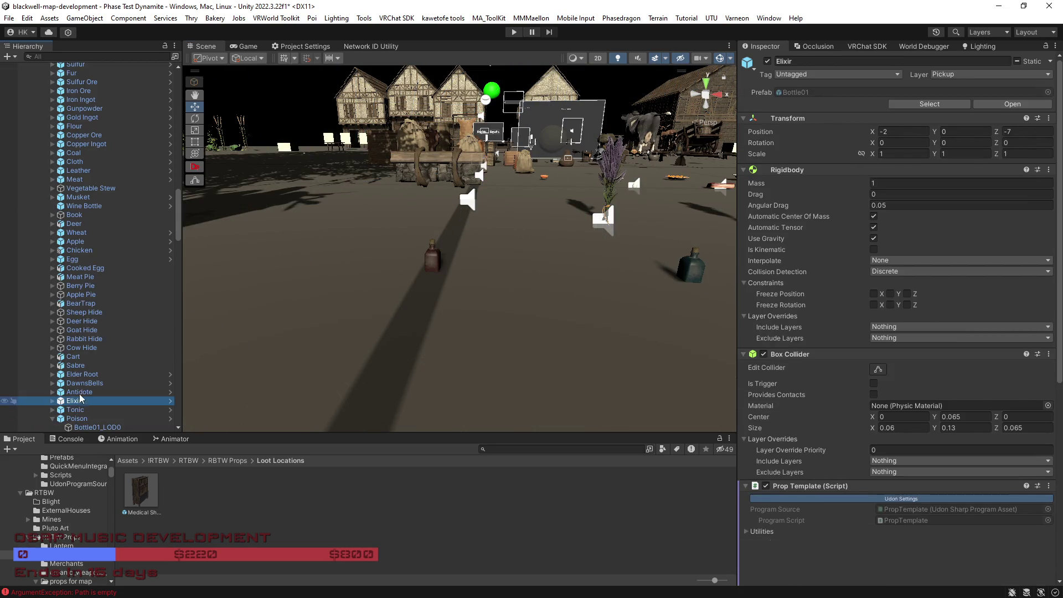
{"action": "left_click", "coordinate": [82, 392]}
{"action": "double_click", "coordinate": [81, 392]}
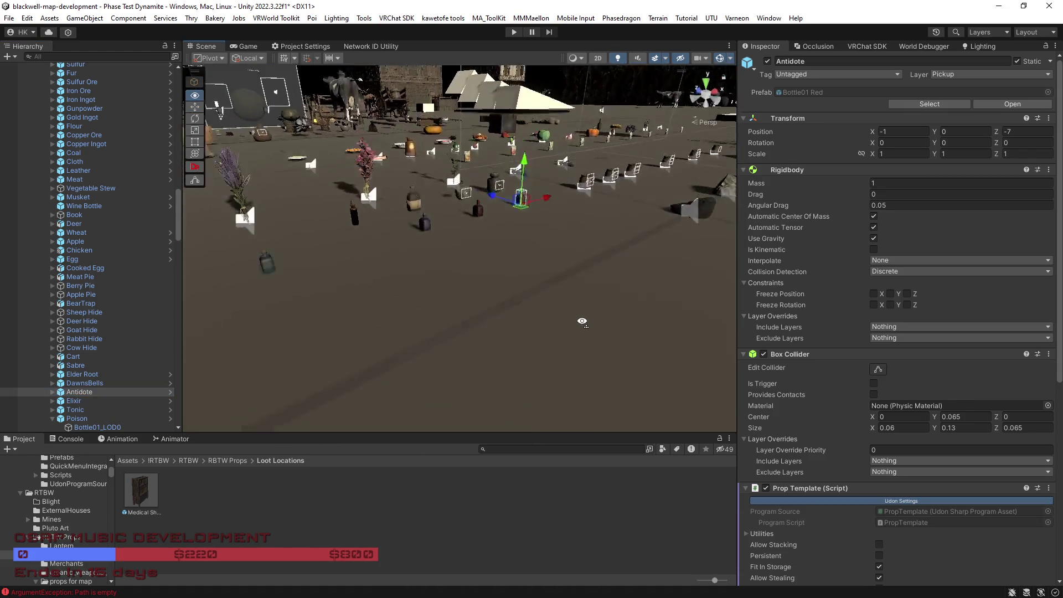
{"action": "scroll", "coordinate": [54, 370], "scroll_direction": "down", "scroll_amount": 3}
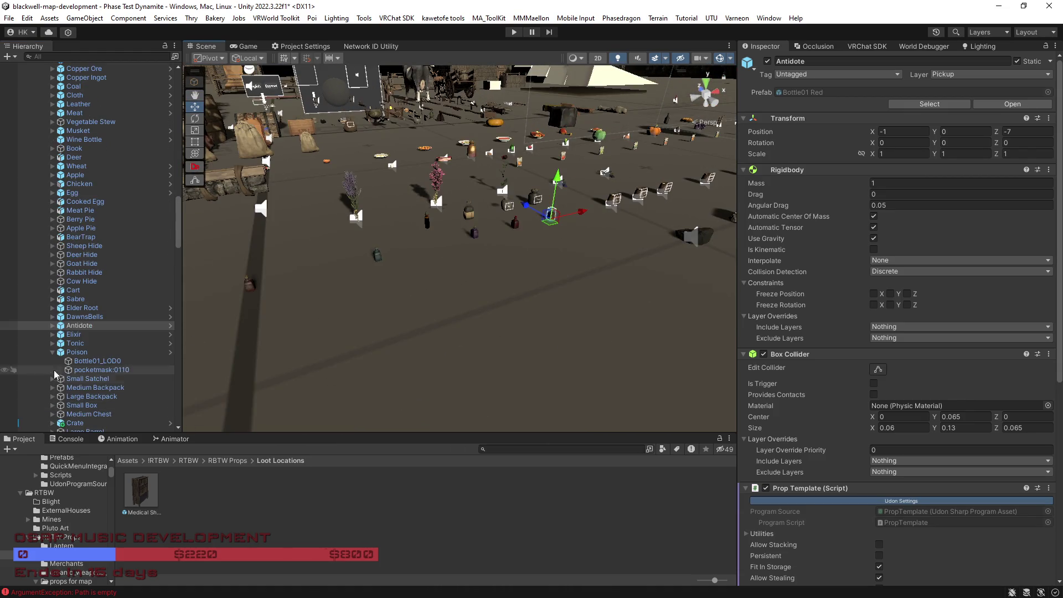
{"action": "left_click", "coordinate": [51, 352]}
{"action": "scroll", "coordinate": [494, 268], "scroll_direction": "up", "scroll_amount": 5}
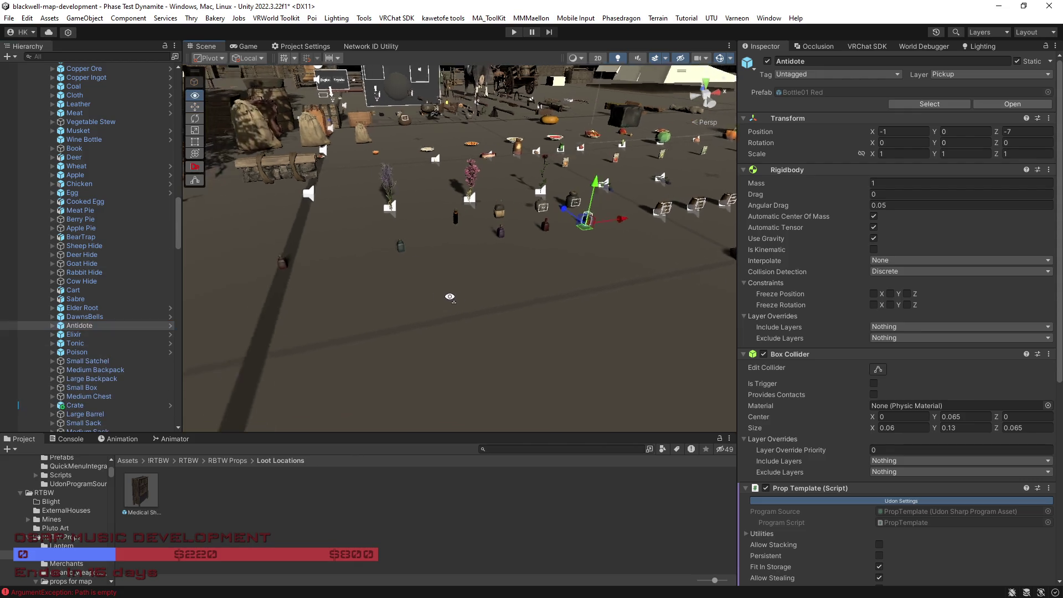
{"action": "left_click", "coordinate": [530, 256]}
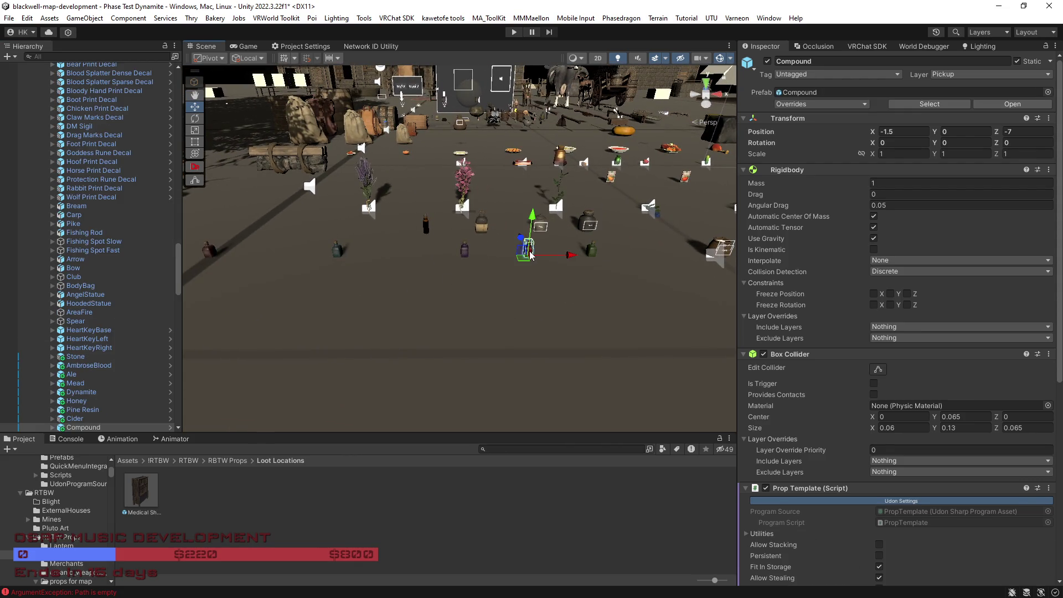
{"action": "left_click", "coordinate": [465, 253]}
{"action": "left_click", "coordinate": [465, 253]}
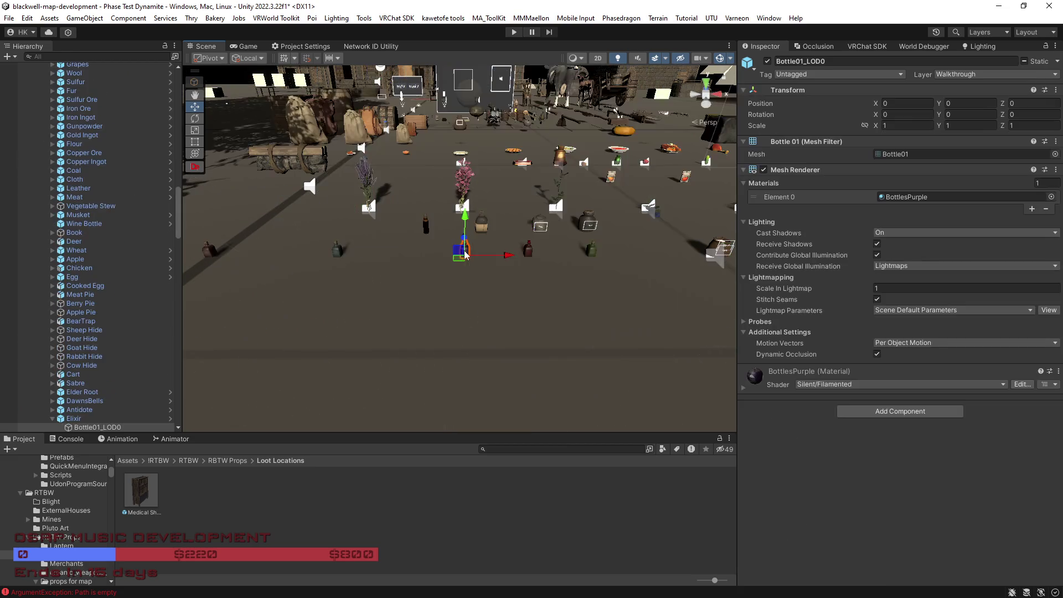
{"action": "left_click", "coordinate": [530, 255]}
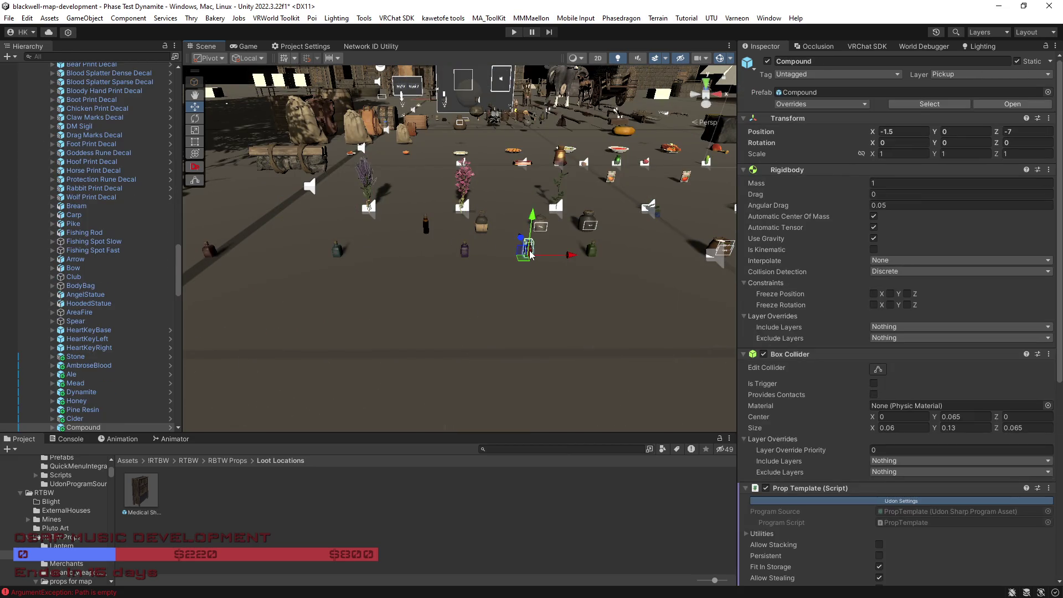
{"action": "key", "text": "f"}
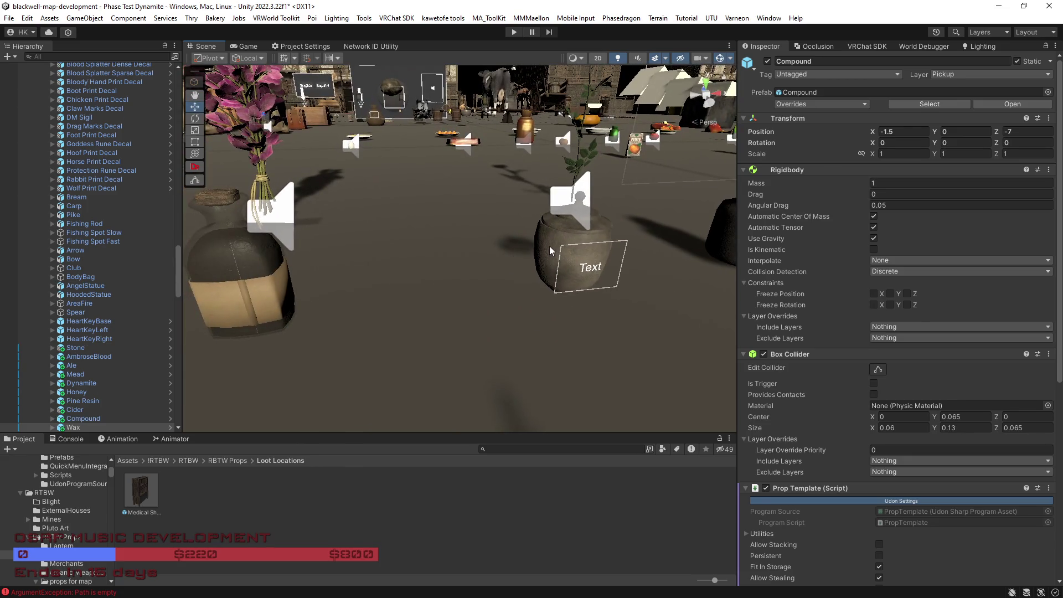
{"action": "left_click", "coordinate": [549, 245]}
{"action": "scroll", "coordinate": [479, 242], "scroll_direction": "down", "scroll_amount": 5}
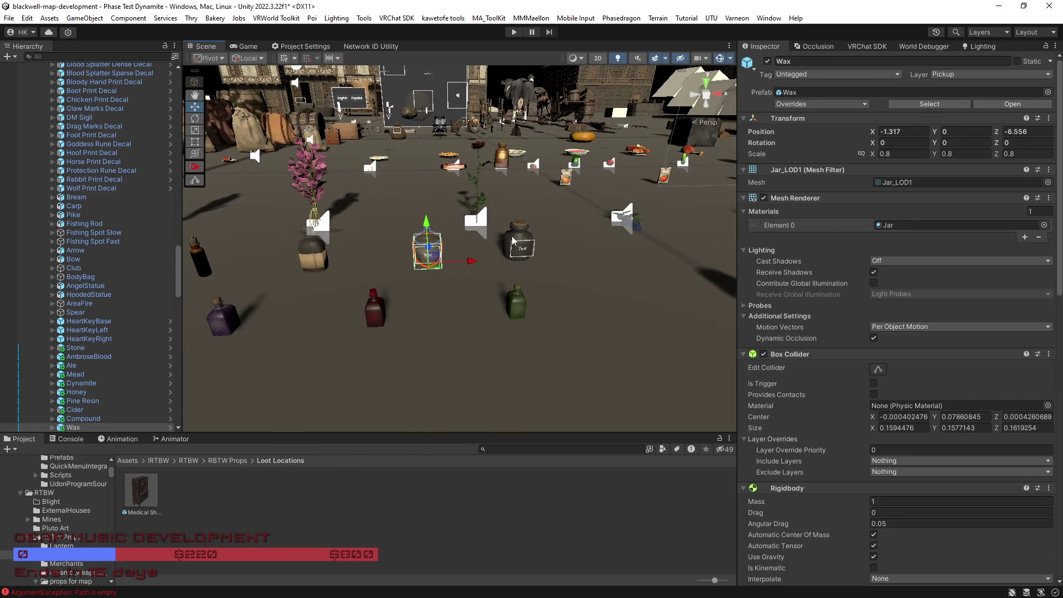
{"action": "left_click", "coordinate": [513, 239]}
{"action": "mouse_move", "coordinate": [387, 321]}
{"action": "left_mouse_down"}
{"action": "mouse_move", "coordinate": [380, 326]}
{"action": "mouse_move", "coordinate": [703, 197]}
{"action": "mouse_move", "coordinate": [564, 375]}
{"action": "left_mouse_up"}
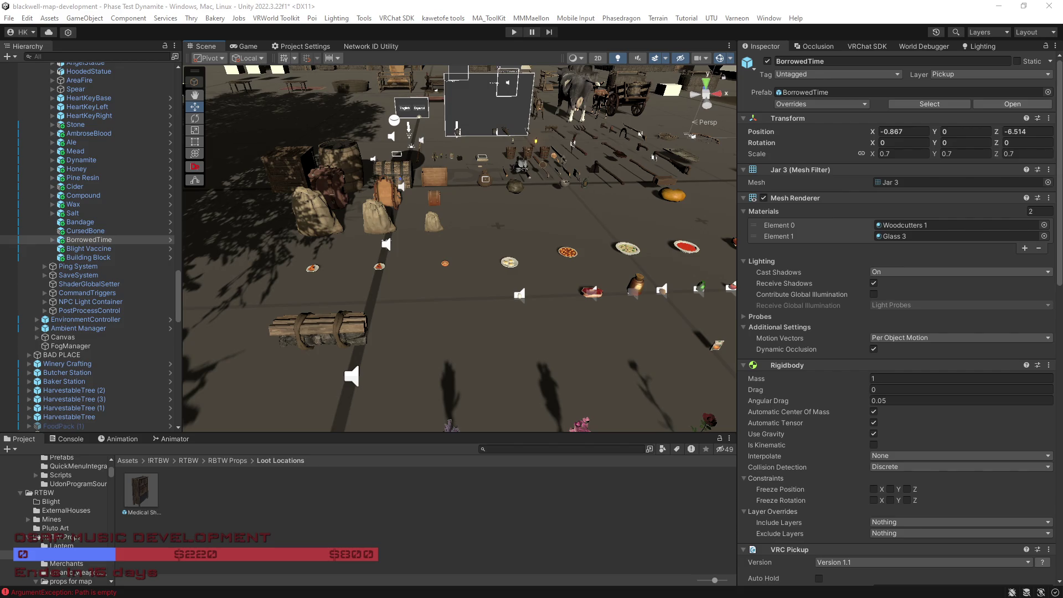
Step: Collapse Burkwood Berries and snip the Hierarchy's item-name list for reference
{"action": "mouse_move", "coordinate": [458, 352]}
{"action": "left_mouse_down"}
{"action": "mouse_move", "coordinate": [497, 255]}
{"action": "mouse_move", "coordinate": [421, 281]}
{"action": "left_mouse_up"}
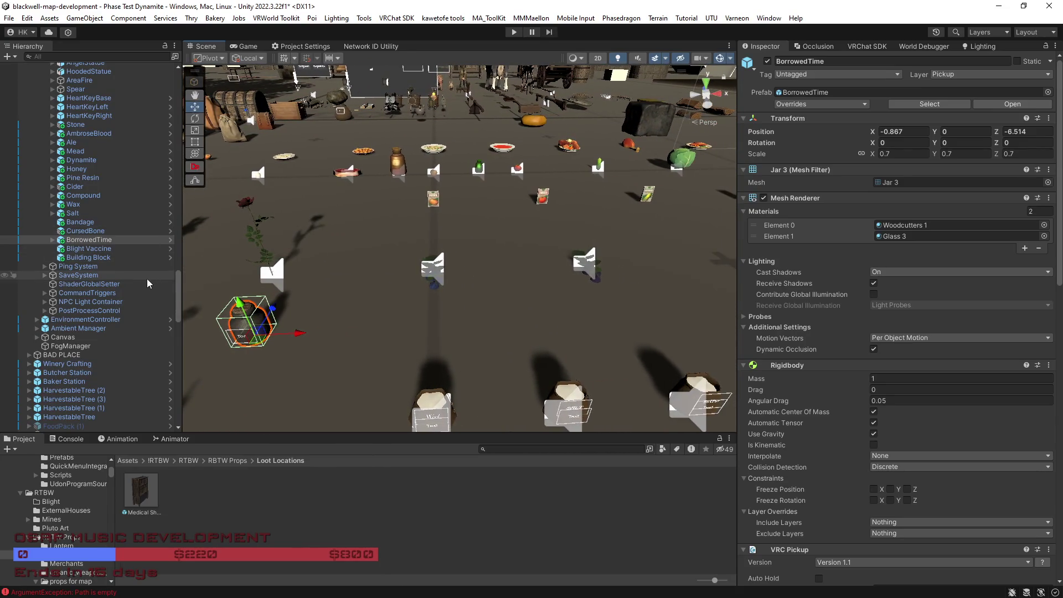
{"action": "left_click_drag", "start_coordinate": [178, 276], "coordinate": [185, 76]}
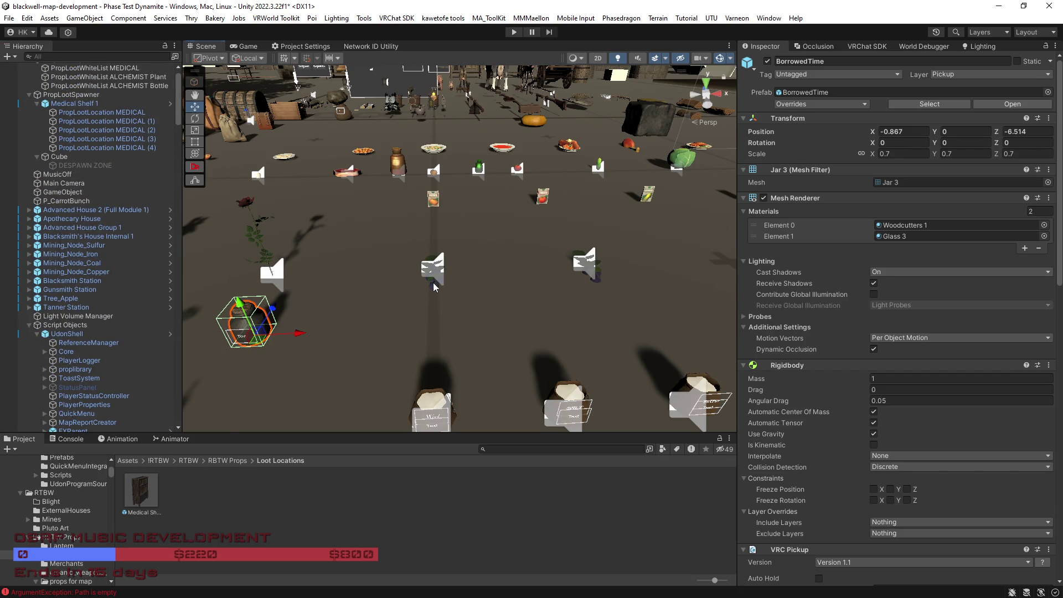
{"action": "left_click", "coordinate": [433, 270]}
{"action": "left_click", "coordinate": [434, 270]}
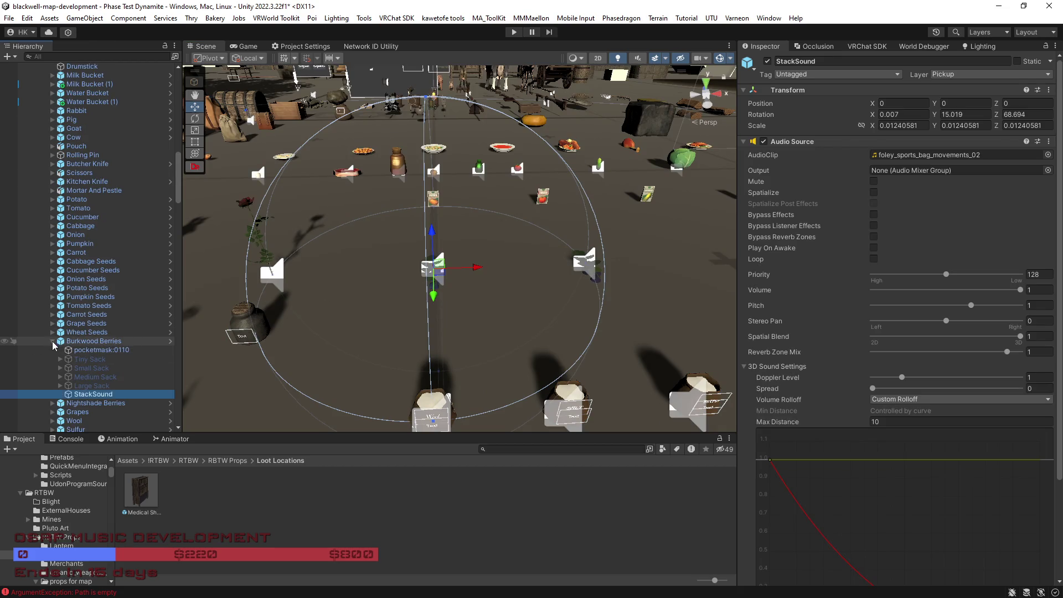
{"action": "left_click", "coordinate": [53, 342]}
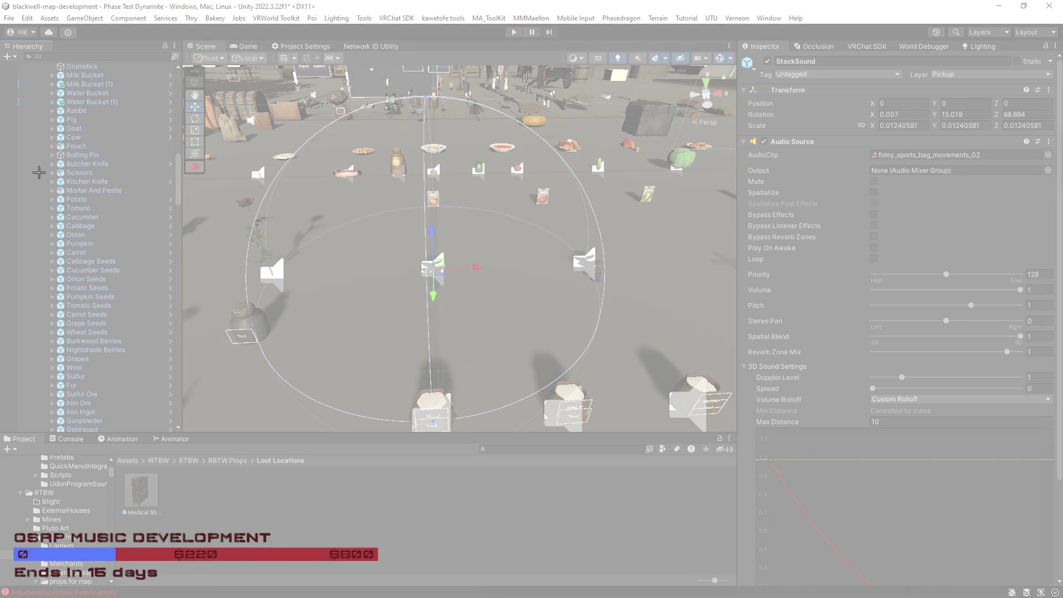
{"action": "mouse_move", "coordinate": [34, 61]}
{"action": "left_mouse_down"}
{"action": "mouse_move", "coordinate": [158, 437]}
{"action": "mouse_move", "coordinate": [165, 428]}
{"action": "left_mouse_up"}
{"action": "left_click_drag", "start_coordinate": [164, 3], "coordinate": [173, 4]}
Step: Back in Unity, reselect the PropLootWhiteList ALCHEMIST Bottle whitelist
{"action": "key", "text": "alt+Tab"}
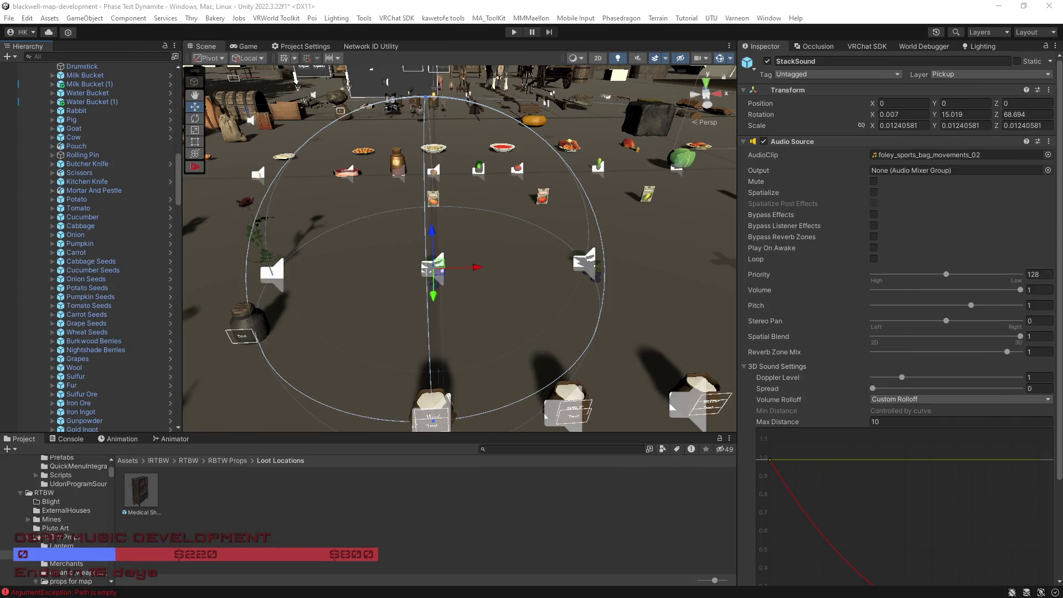
{"action": "mouse_move", "coordinate": [484, 306]}
{"action": "left_mouse_down"}
{"action": "mouse_move", "coordinate": [695, 309]}
{"action": "mouse_move", "coordinate": [481, 266]}
{"action": "mouse_move", "coordinate": [392, 327]}
{"action": "mouse_move", "coordinate": [431, 258]}
{"action": "left_mouse_up"}
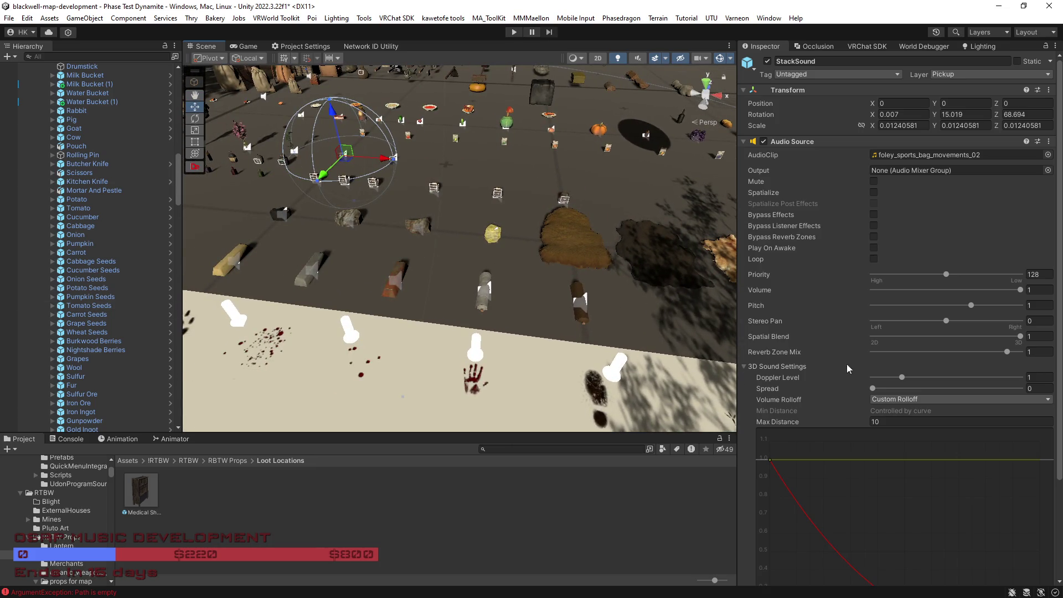
{"action": "left_click_drag", "start_coordinate": [178, 171], "coordinate": [122, 94]}
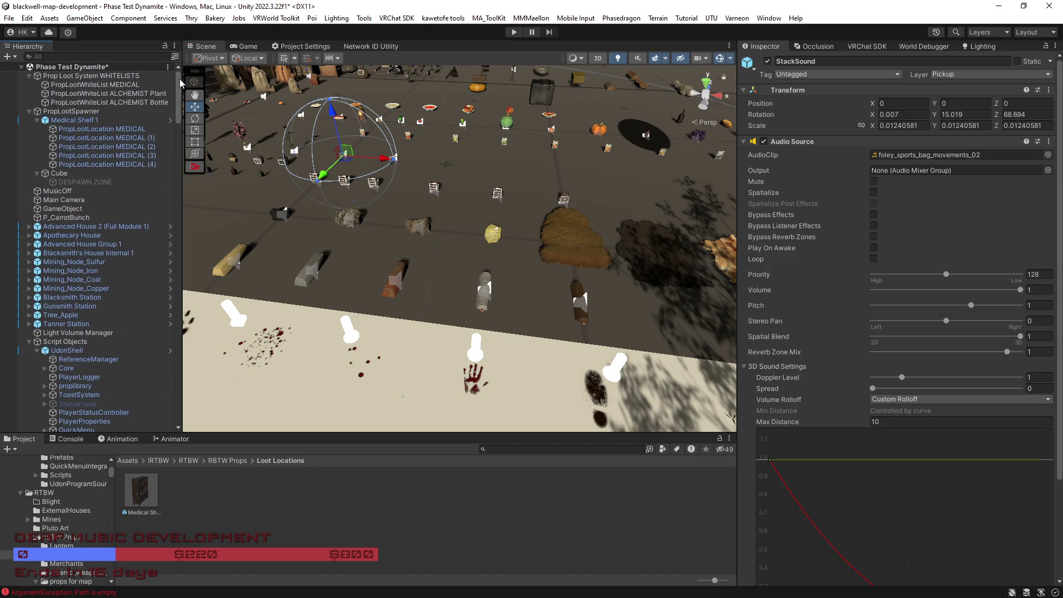
{"action": "left_click", "coordinate": [121, 102]}
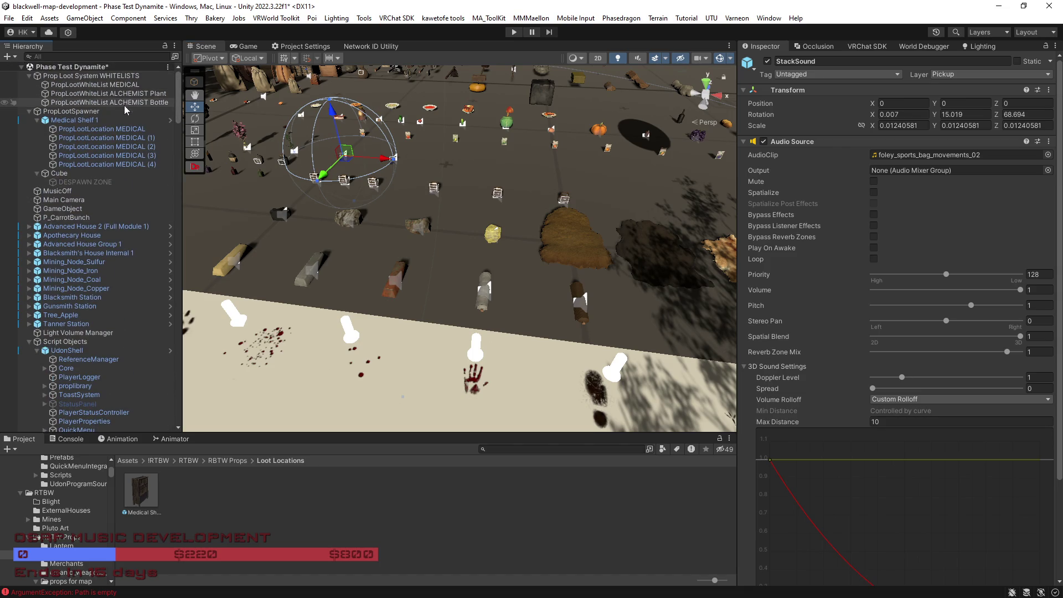
Step: On ALCHEMIST Plant, set the first spawn chance to 10 and entries to ElderRoot, Burkwood Barries, Nightshade Berries
{"action": "left_click", "coordinate": [121, 93]}
{"action": "mouse_move", "coordinate": [499, 239]}
{"action": "left_mouse_down"}
{"action": "mouse_move", "coordinate": [589, 184]}
{"action": "mouse_move", "coordinate": [553, 141]}
{"action": "left_mouse_up"}
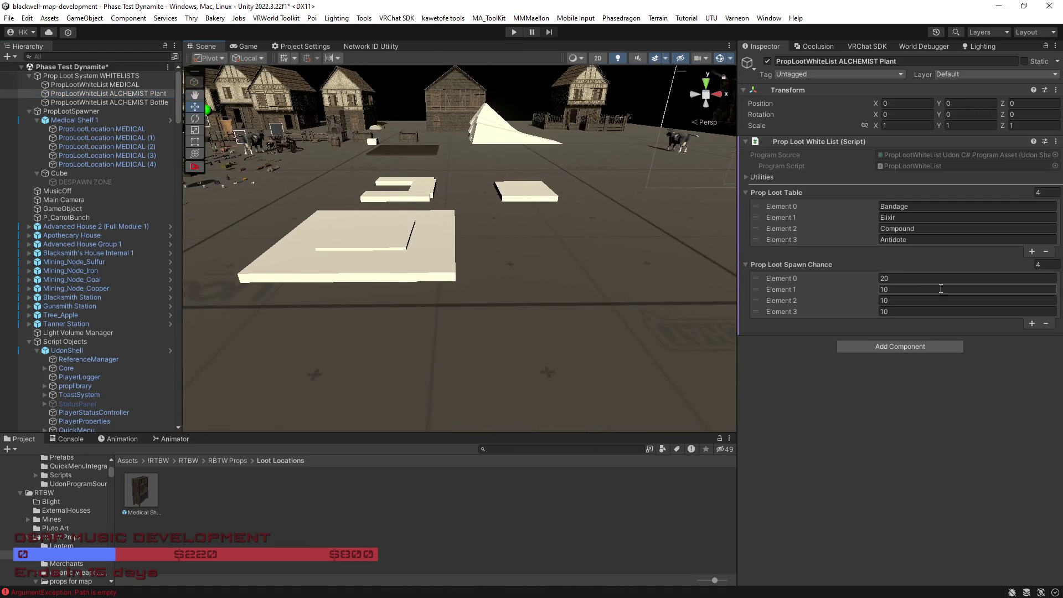
{"action": "left_click", "coordinate": [916, 279]}
{"action": "type", "text": "10"}
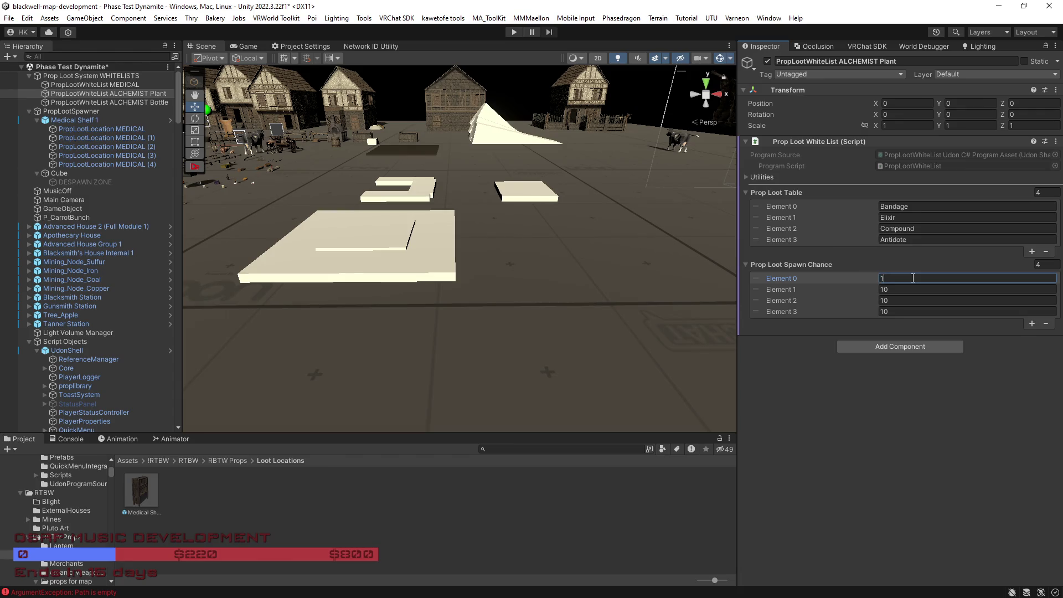
{"action": "left_click", "coordinate": [883, 208]}
{"action": "type", "text": "ElderRoot"}
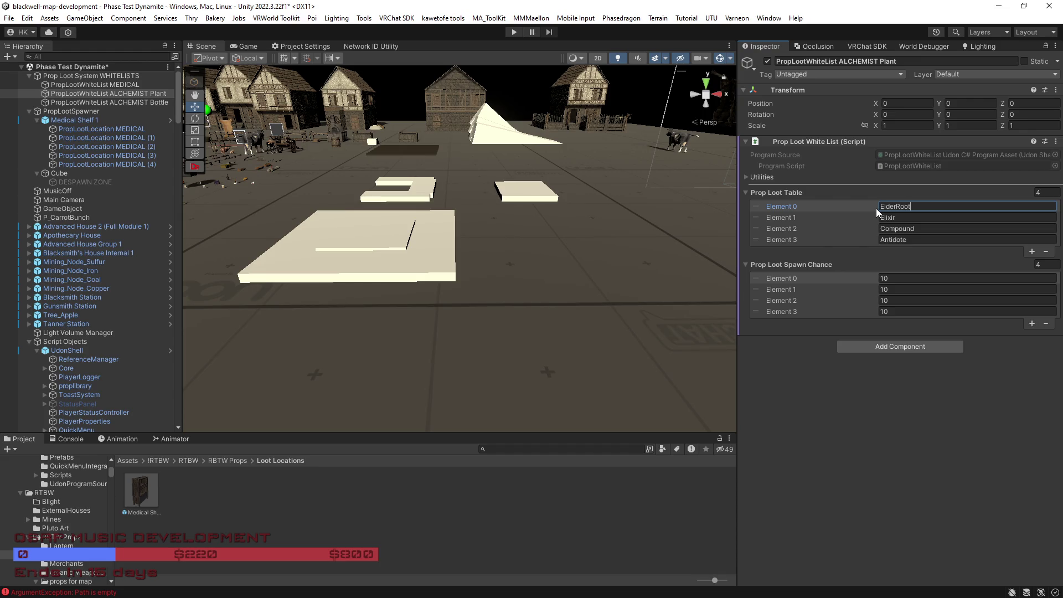
{"action": "left_click", "coordinate": [877, 219]}
{"action": "type", "text": "Burkwoo"}
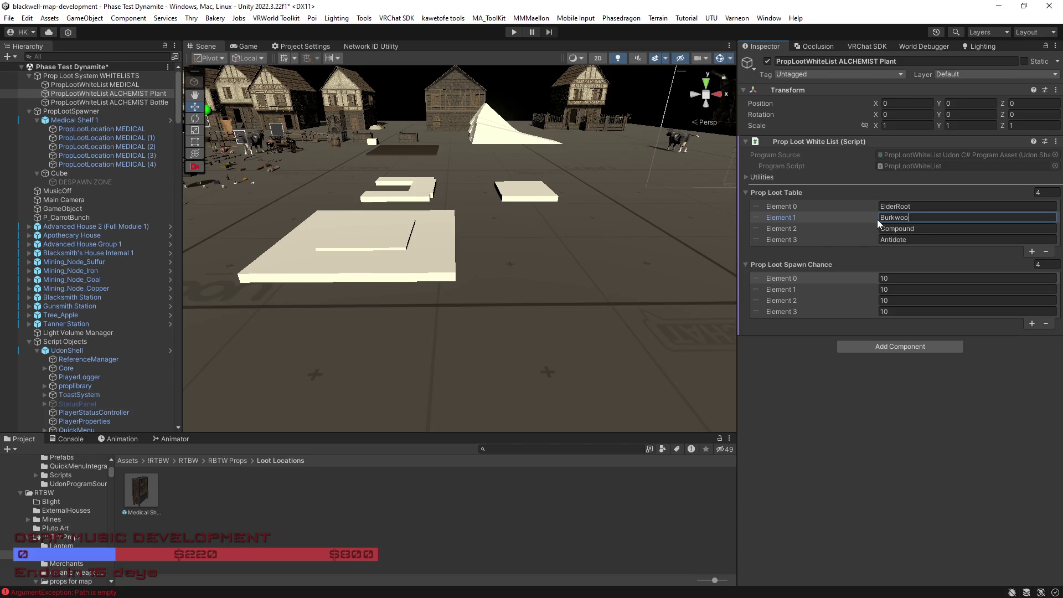
{"action": "type", "text": "d Barrie"}
{"action": "type", "text": "s"}
{"action": "left_click", "coordinate": [872, 229]}
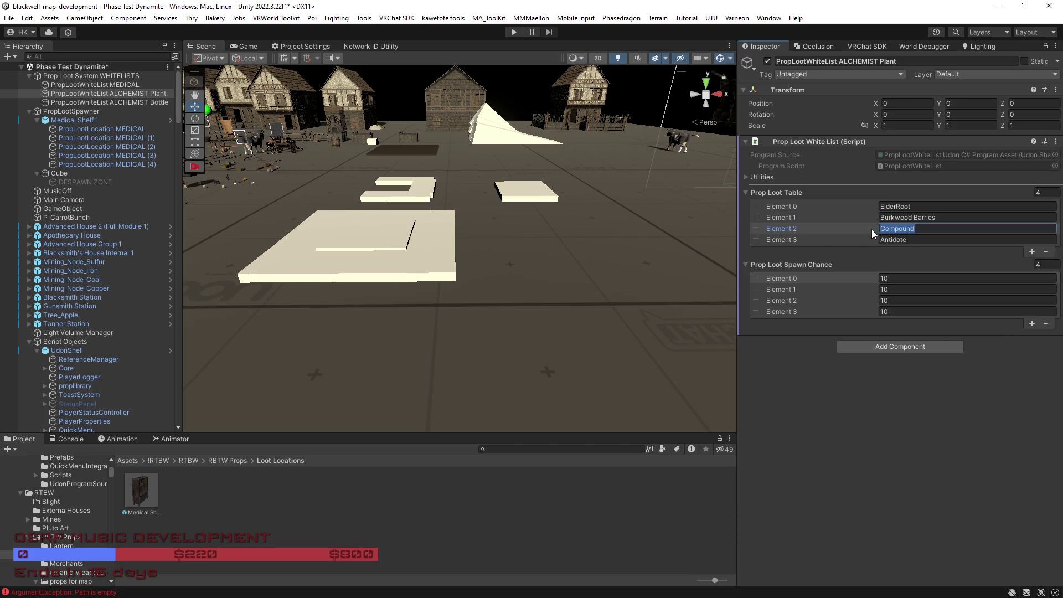
{"action": "type", "text": "Night"}
{"action": "type", "text": "shade Berries"}
Step: Add loot entries Elixir, Tonic and Tonic after Antidote, giving seven elements
{"action": "left_click", "coordinate": [1032, 252]}
{"action": "left_click", "coordinate": [1031, 263]}
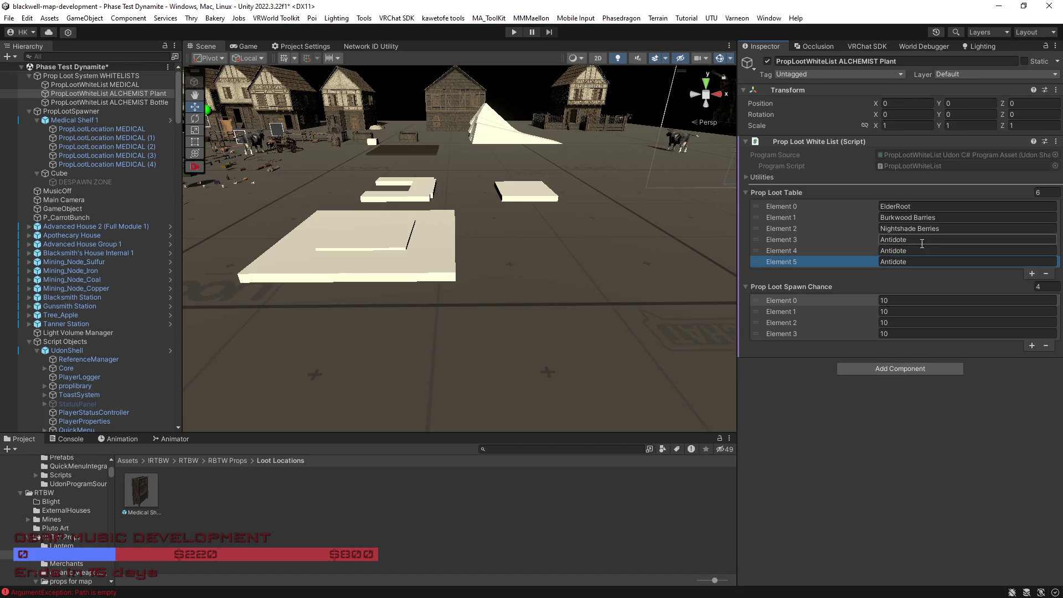
{"action": "left_click_drag", "start_coordinate": [916, 250], "coordinate": [892, 250]}
{"action": "type", "text": "Elixir"}
{"action": "key", "text": "Tab"}
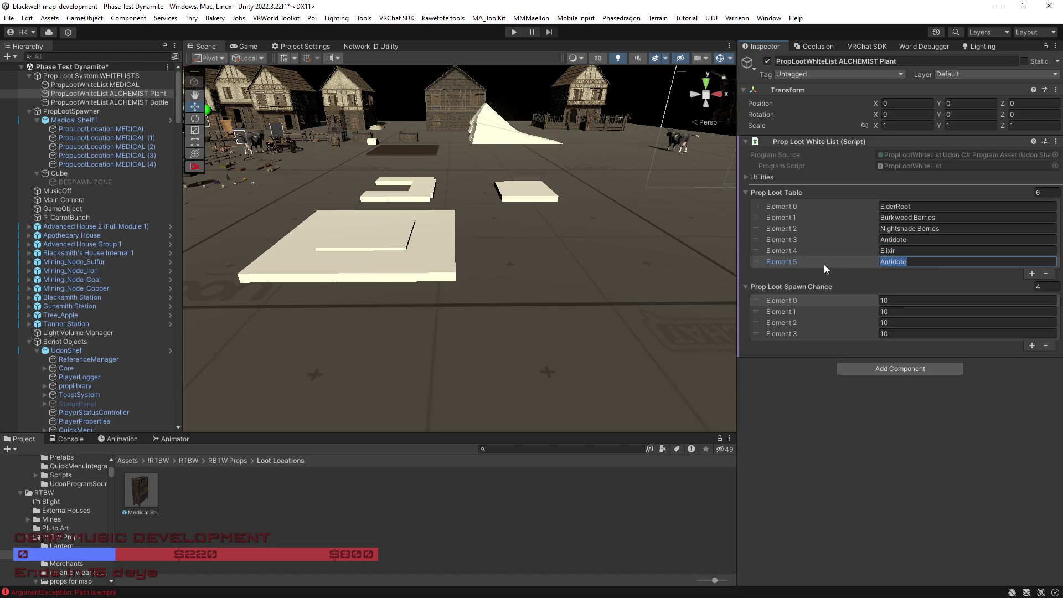
{"action": "type", "text": "Tonic"}
{"action": "left_click", "coordinate": [1033, 274]}
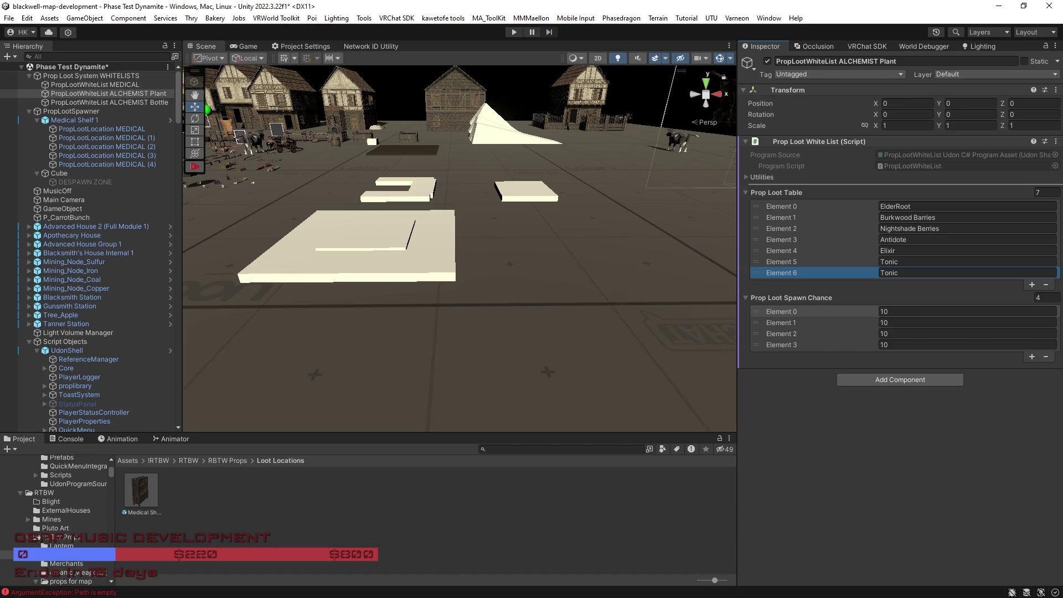
{"action": "mouse_move", "coordinate": [468, 264]}
{"action": "left_mouse_down"}
{"action": "mouse_move", "coordinate": [542, 313]}
{"action": "mouse_move", "coordinate": [405, 288]}
{"action": "left_mouse_up"}
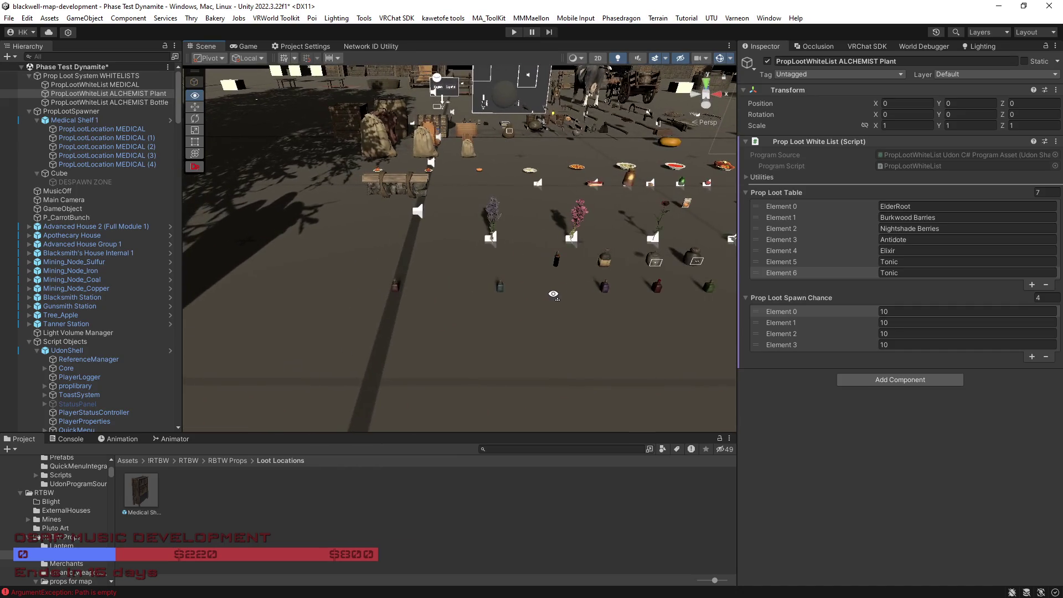
{"action": "left_click", "coordinate": [395, 286]}
{"action": "left_click", "coordinate": [395, 286]}
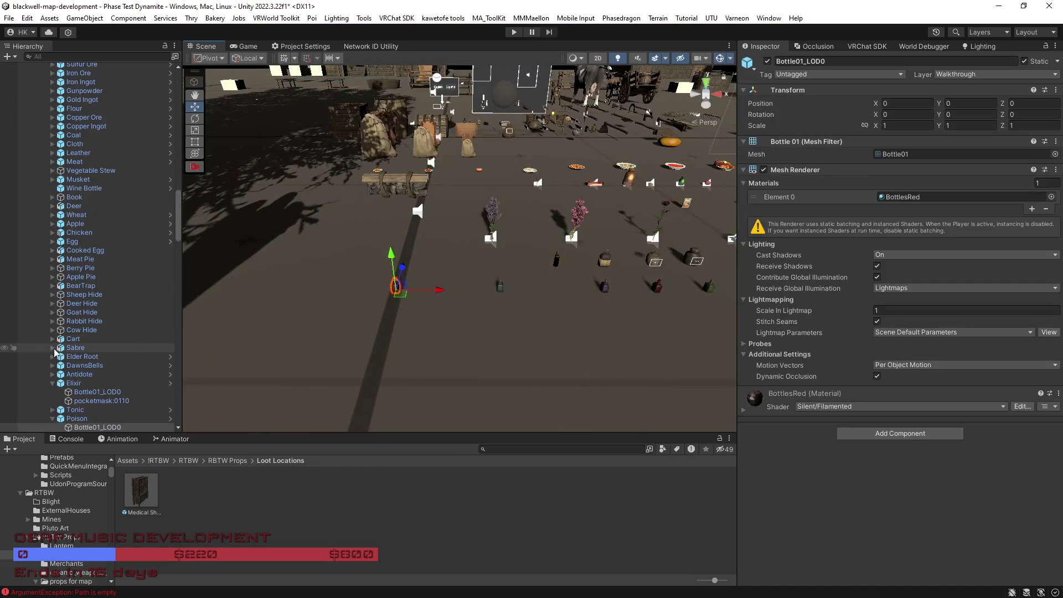
{"action": "left_click", "coordinate": [53, 418]}
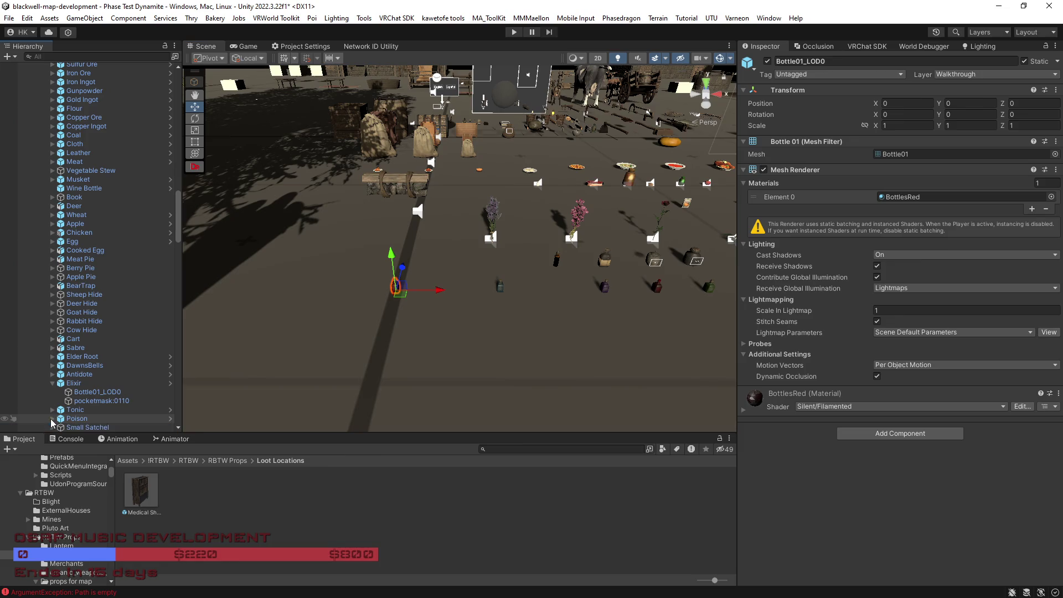
{"action": "left_click", "coordinate": [53, 383]}
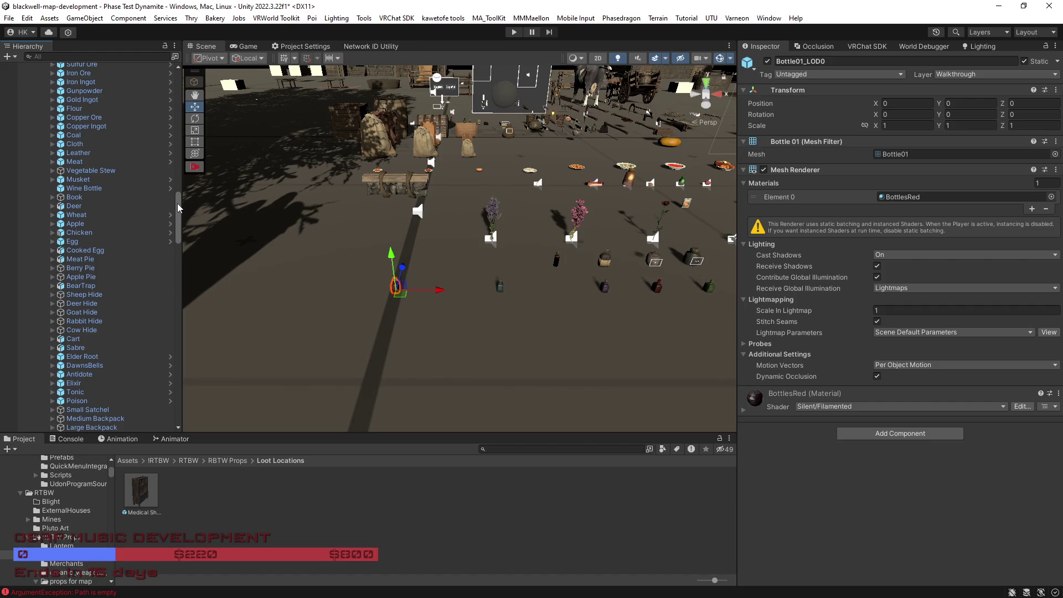
{"action": "mouse_move", "coordinate": [479, 288]}
{"action": "left_mouse_down"}
{"action": "mouse_move", "coordinate": [700, 184]}
{"action": "mouse_move", "coordinate": [145, 214]}
{"action": "mouse_move", "coordinate": [181, 194]}
{"action": "mouse_move", "coordinate": [177, 65]}
{"action": "left_mouse_up"}
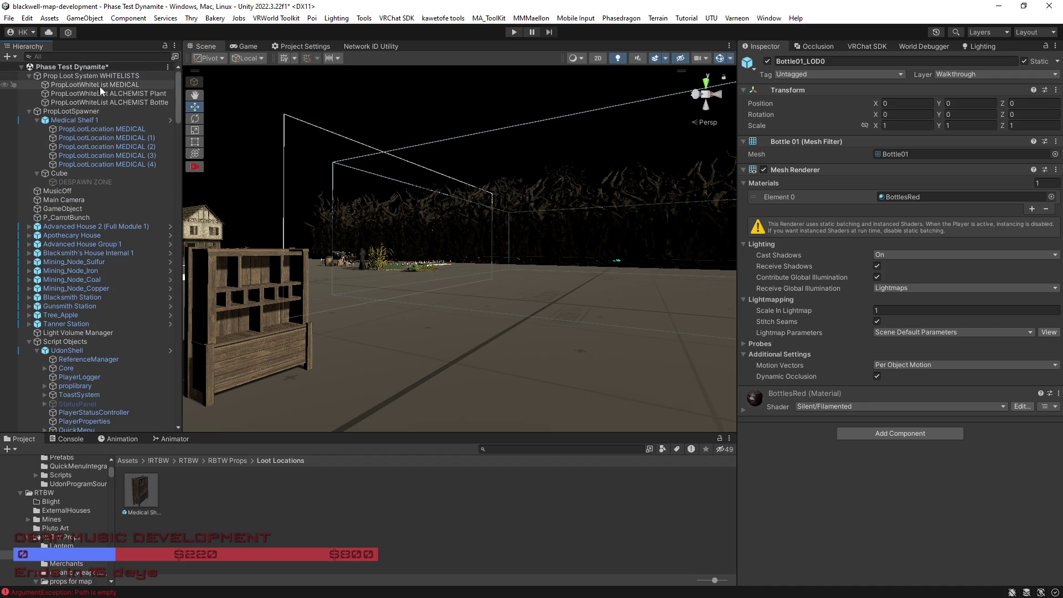
{"action": "left_click", "coordinate": [118, 93]}
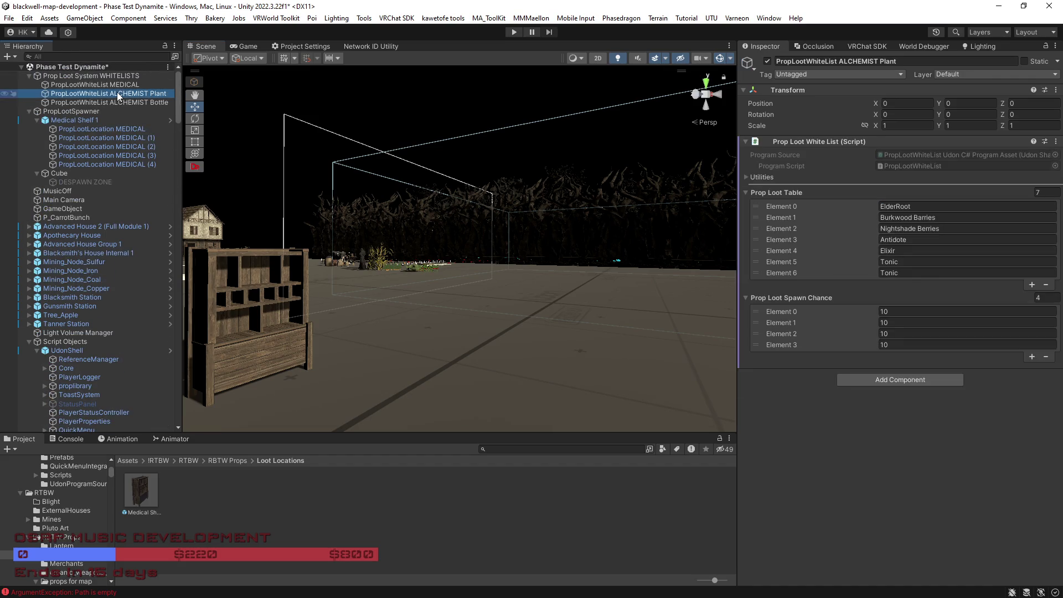
Step: Rename Element 3 to Dawnsbells and correct Element 0 to Elder Root
{"action": "left_click", "coordinate": [921, 240]}
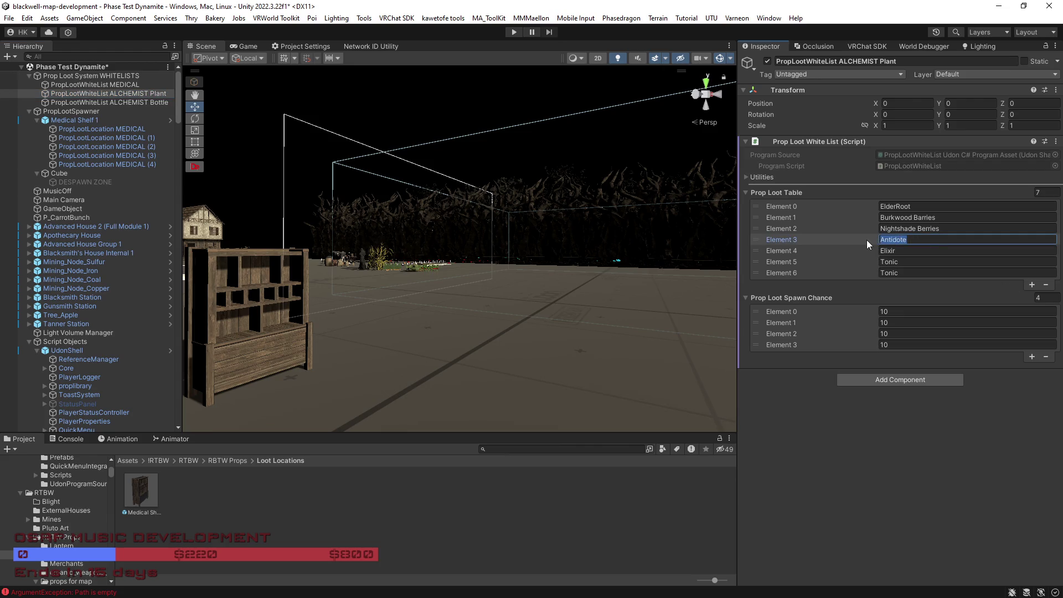
{"action": "type", "text": "Dawns"}
{"action": "type", "text": "bells"}
{"action": "left_click", "coordinate": [899, 206]}
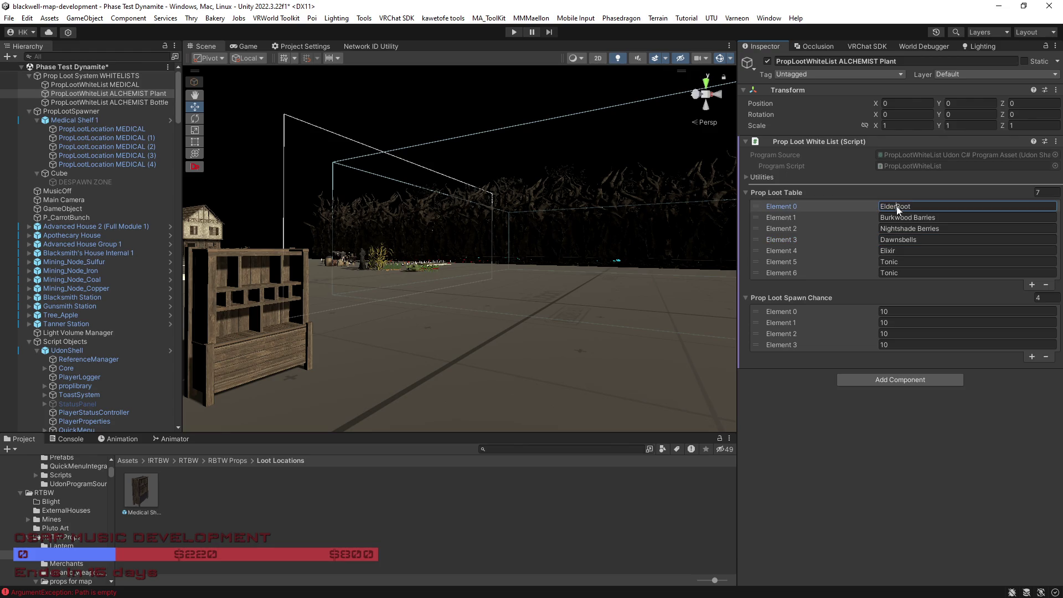
Step: Remove the Elixir and Tonic entries so only four loot elements remain
{"action": "left_click", "coordinate": [862, 251]}
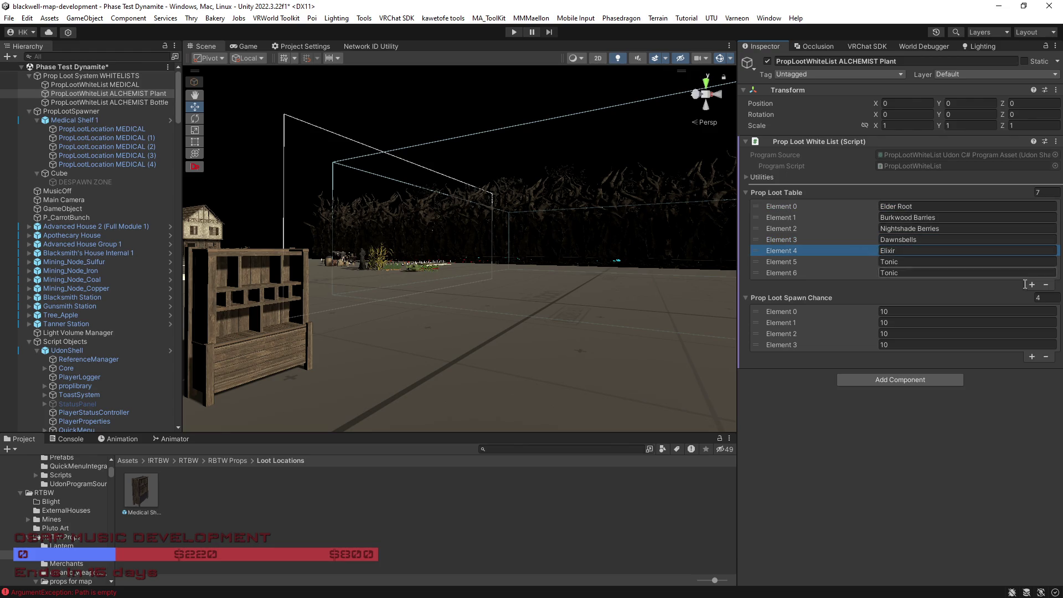
{"action": "left_click", "coordinate": [1048, 285]}
{"action": "left_click", "coordinate": [869, 250]}
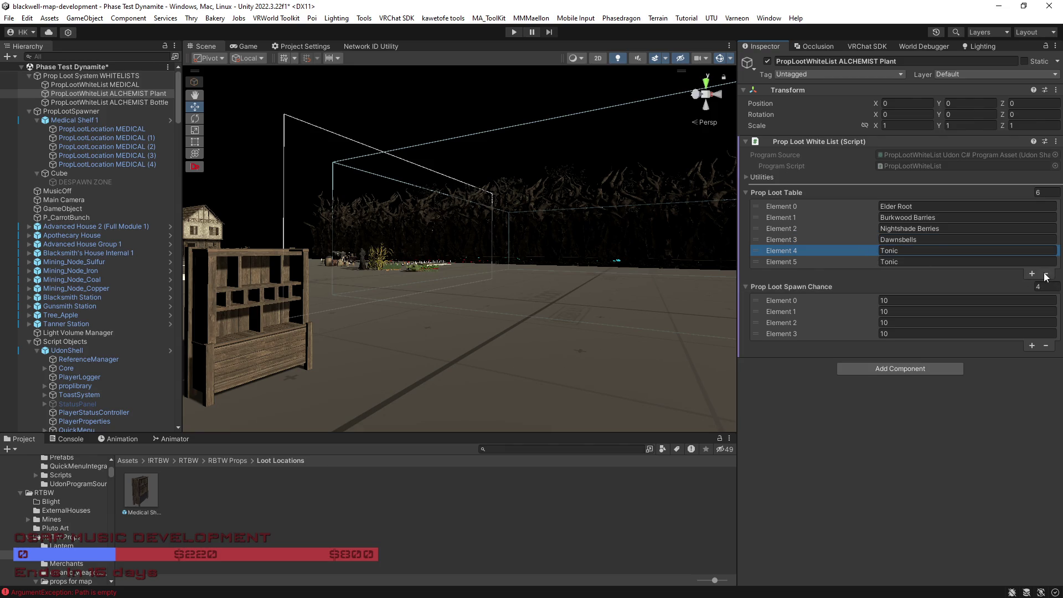
{"action": "left_click", "coordinate": [1045, 274]}
{"action": "left_click", "coordinate": [848, 250]}
{"action": "left_click", "coordinate": [1045, 263]}
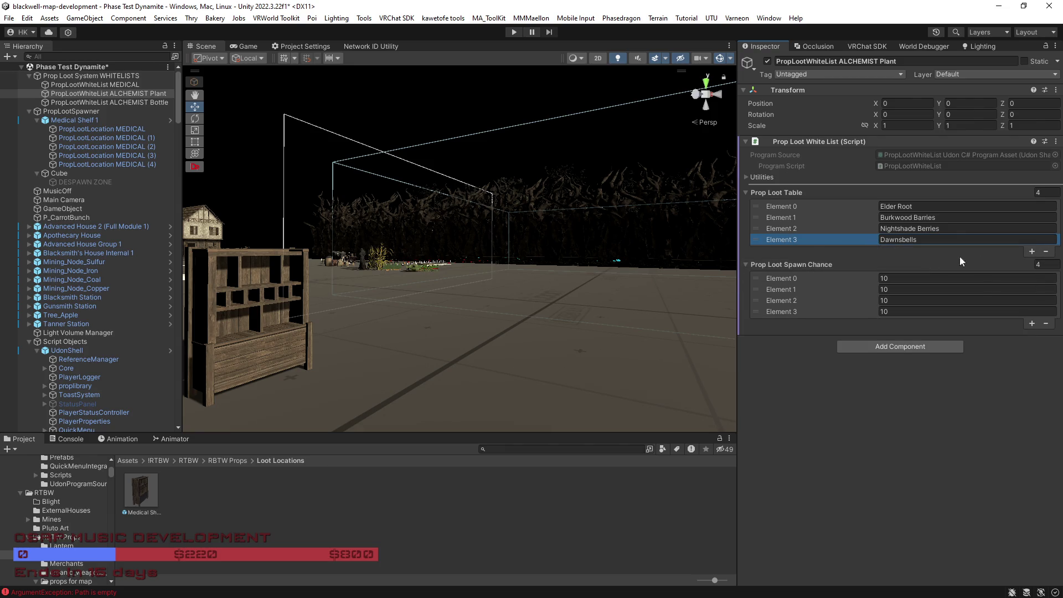
{"action": "scroll", "coordinate": [459, 249], "scroll_direction": "down", "scroll_amount": 5}
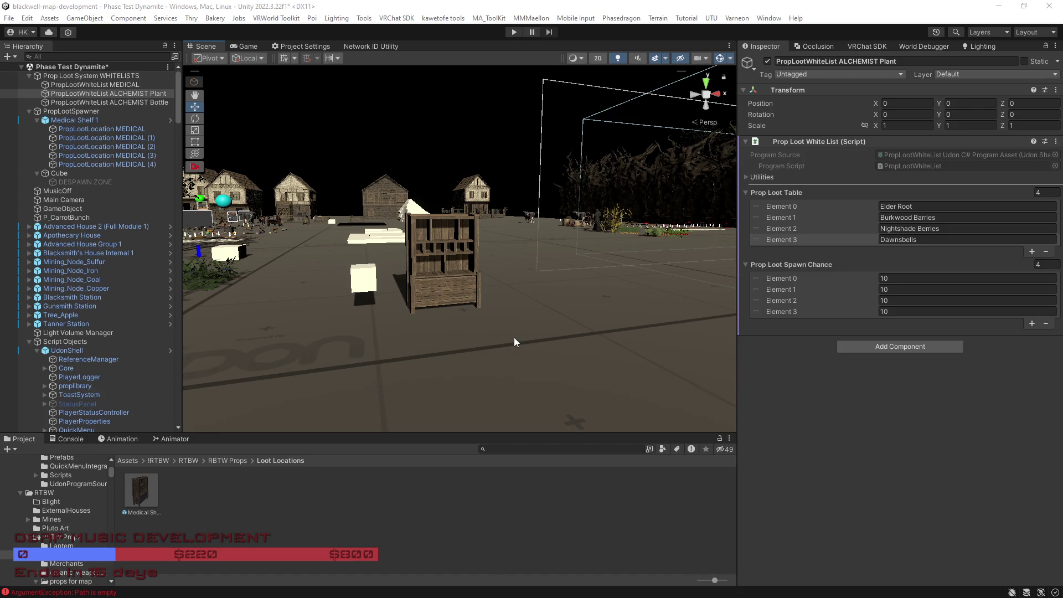
{"action": "key", "text": "w"}
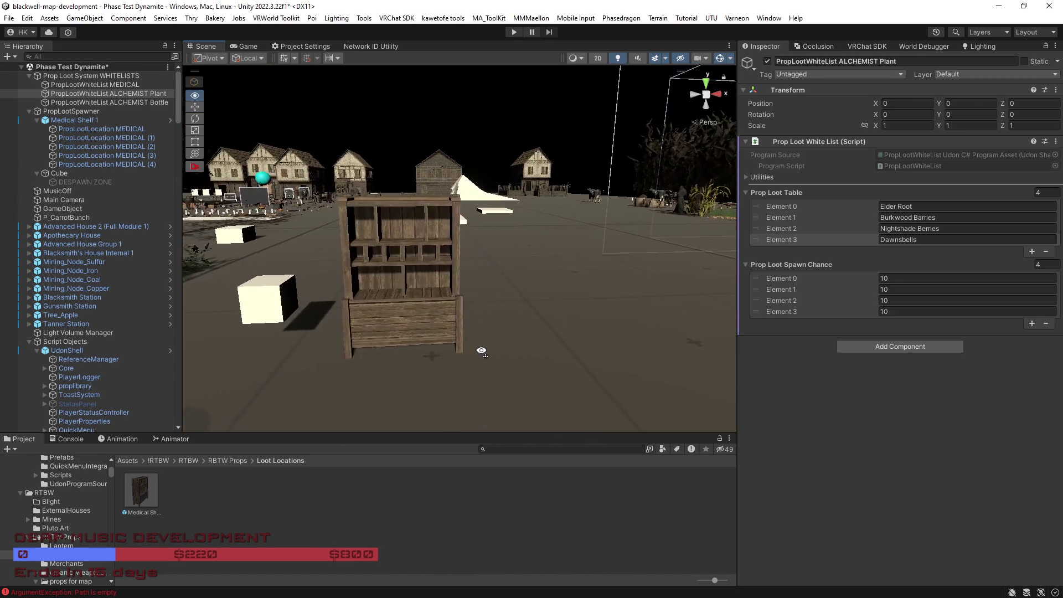
Step: On the ALCHEMIST Bottle whitelist, set Element 0's spawn chance to 10
{"action": "left_click", "coordinate": [151, 102]}
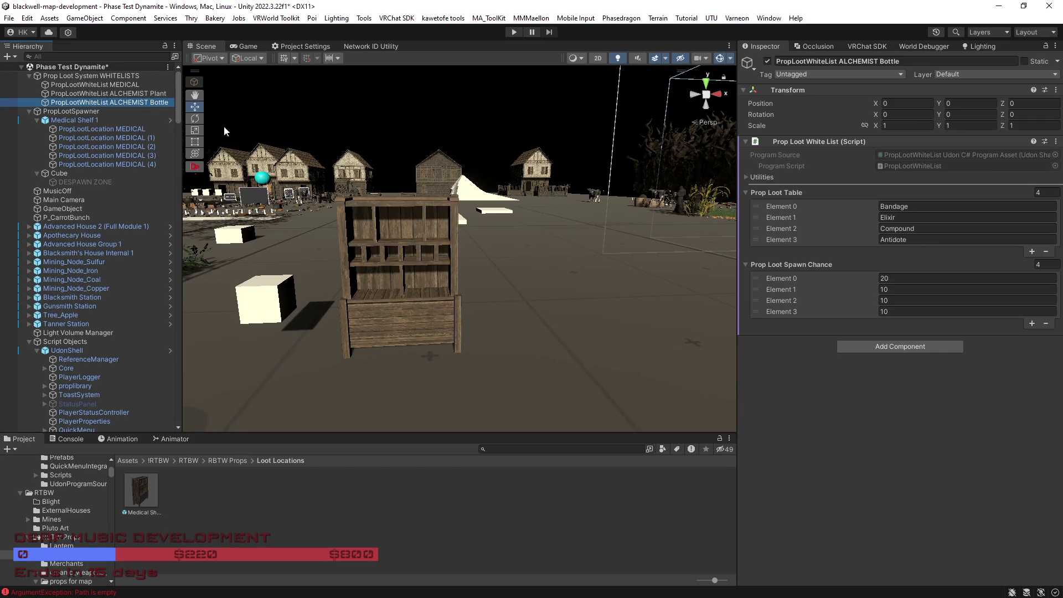
{"action": "left_click", "coordinate": [133, 93]}
{"action": "left_click", "coordinate": [149, 102]}
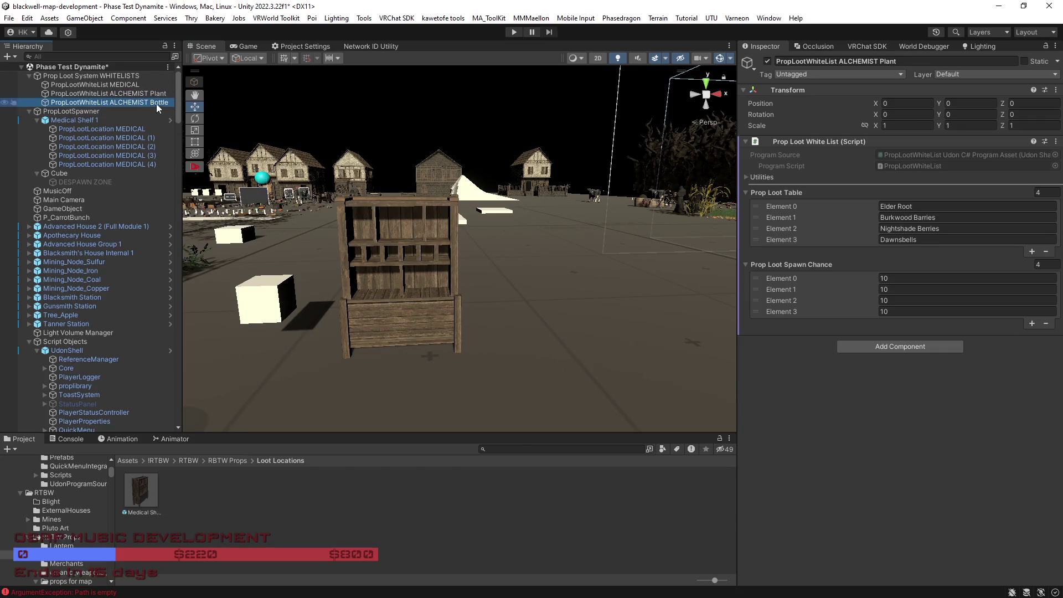
{"action": "left_click", "coordinate": [904, 278]}
{"action": "type", "text": "1"}
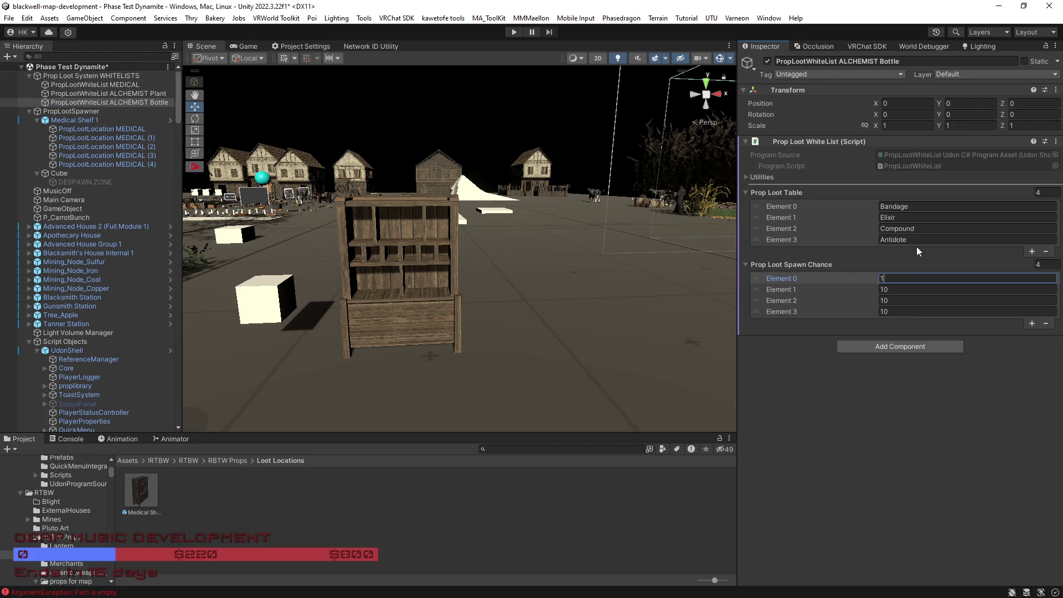
Step: Change loot Element 0 from Bandage to Tonic and Element 2 from Compound to Poison
{"action": "left_click", "coordinate": [918, 207]}
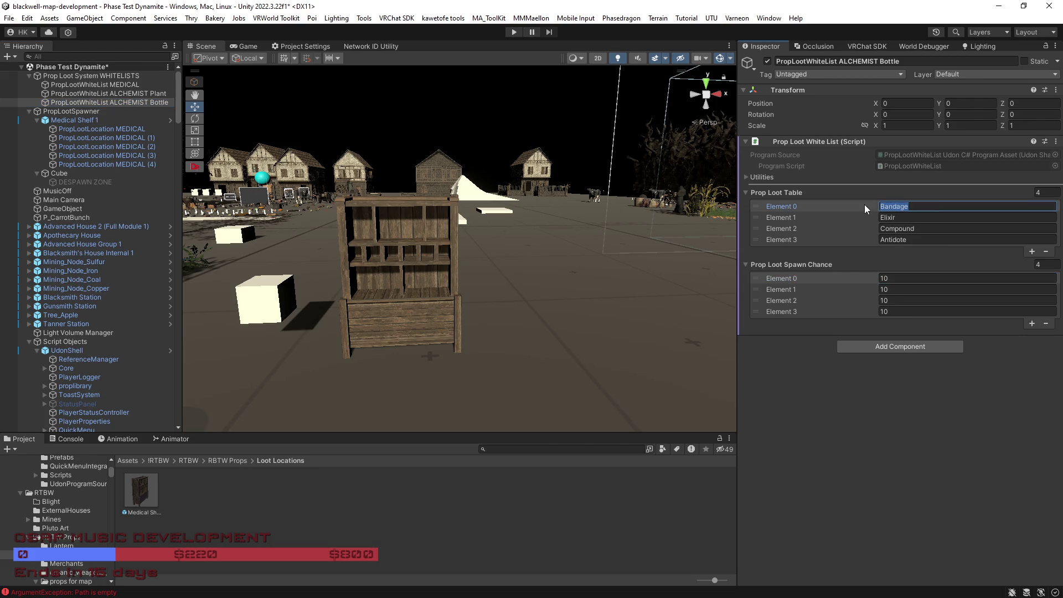
{"action": "type", "text": "Tonic"}
{"action": "left_click", "coordinate": [897, 229]}
{"action": "type", "text": "Poison"}
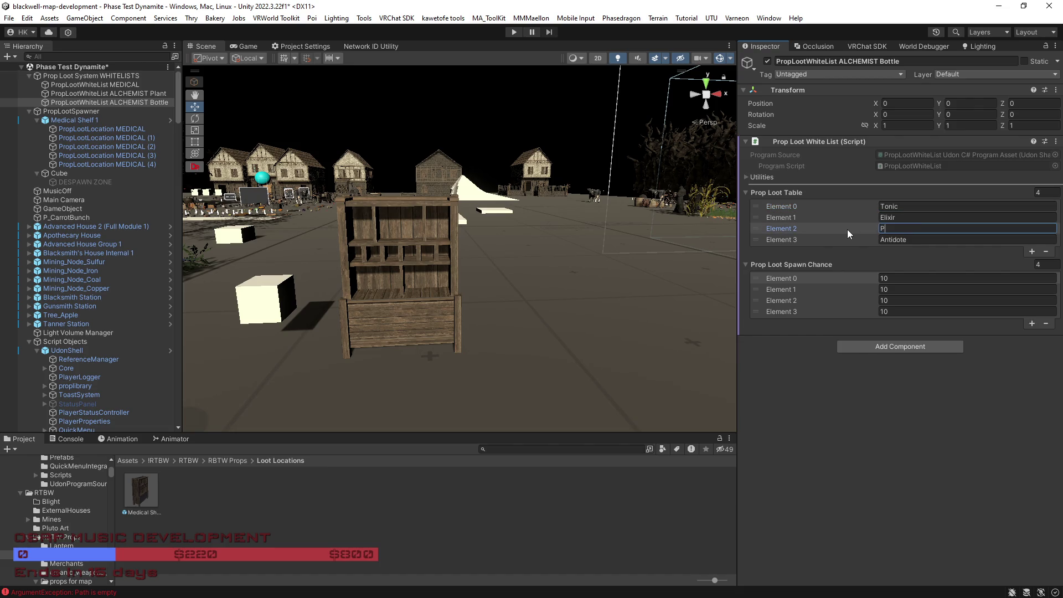
{"action": "scroll", "coordinate": [630, 273], "scroll_direction": "down", "scroll_amount": 3}
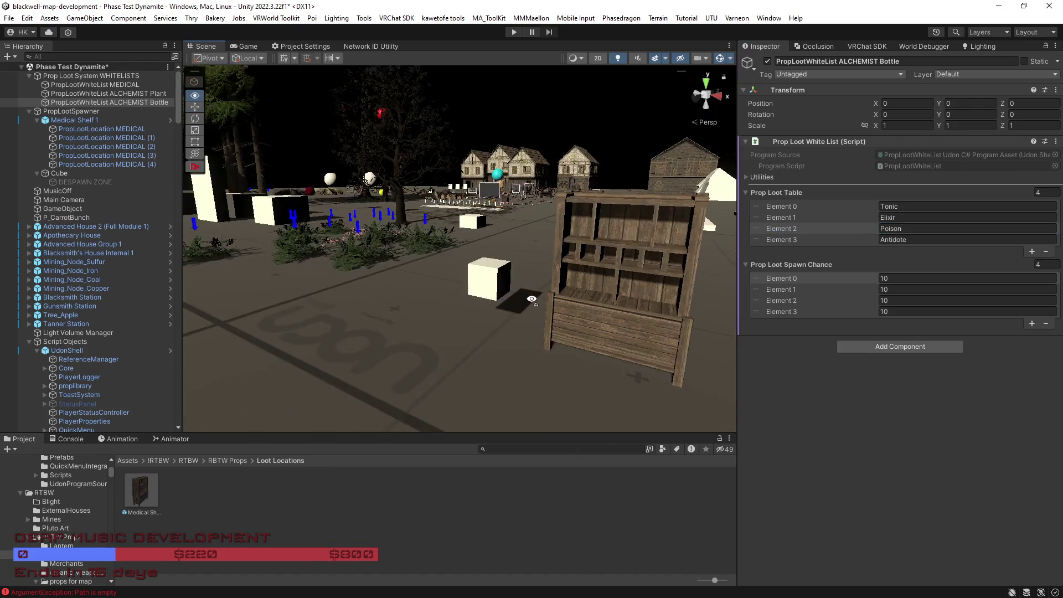
{"action": "scroll", "coordinate": [627, 311], "scroll_direction": "down", "scroll_amount": 5}
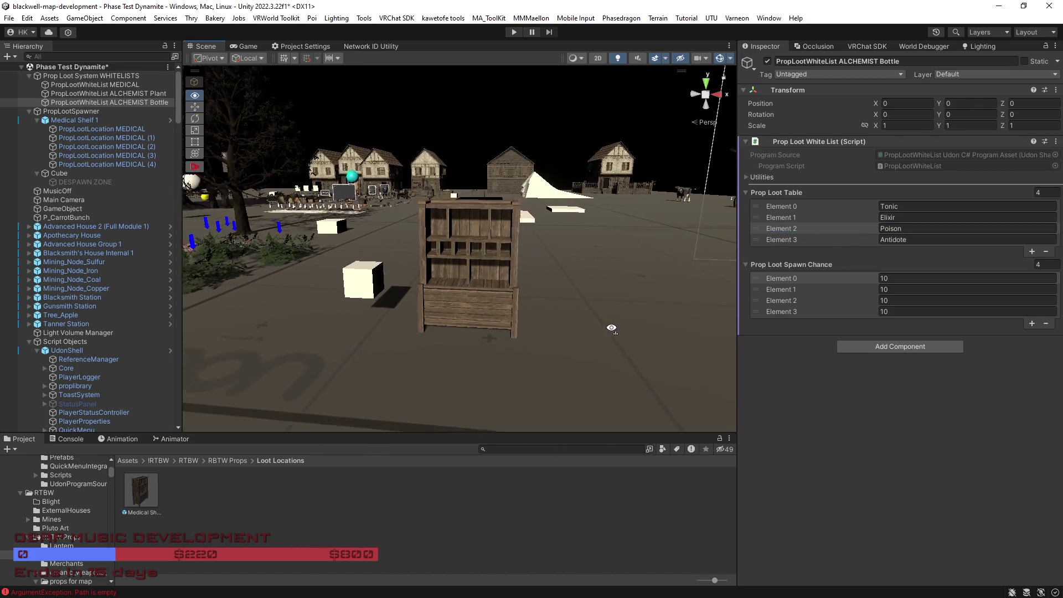
{"action": "mouse_move", "coordinate": [606, 331]}
{"action": "left_mouse_down"}
{"action": "mouse_move", "coordinate": [538, 322]}
{"action": "mouse_move", "coordinate": [553, 345]}
{"action": "mouse_move", "coordinate": [622, 368]}
{"action": "left_mouse_up"}
Step: Locate the Crate prefab in RBTW Props and drag a new Crate instance into the scene
{"action": "left_click", "coordinate": [473, 284]}
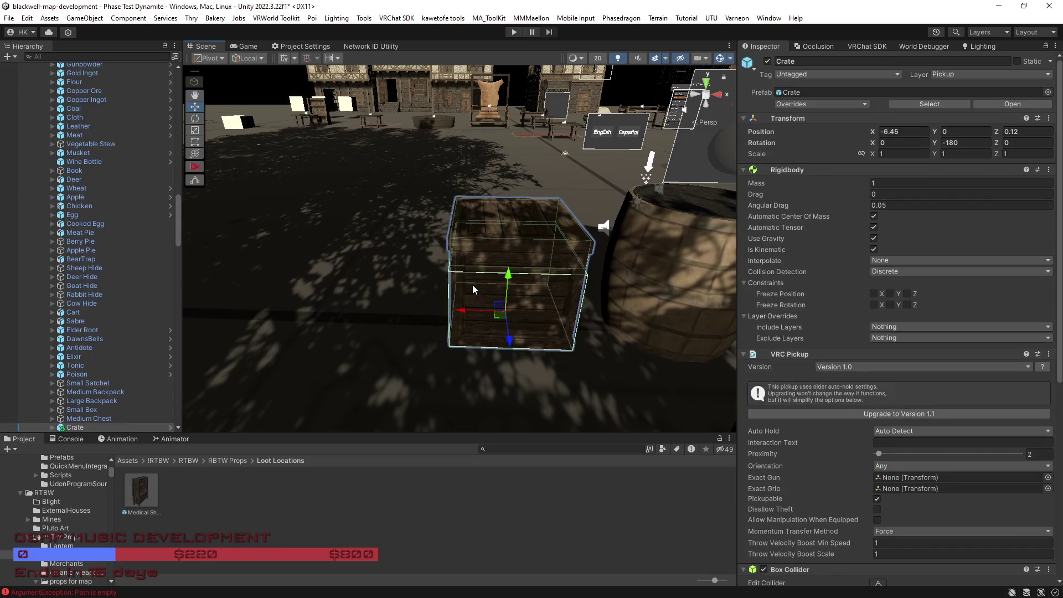
{"action": "left_click", "coordinate": [930, 104]}
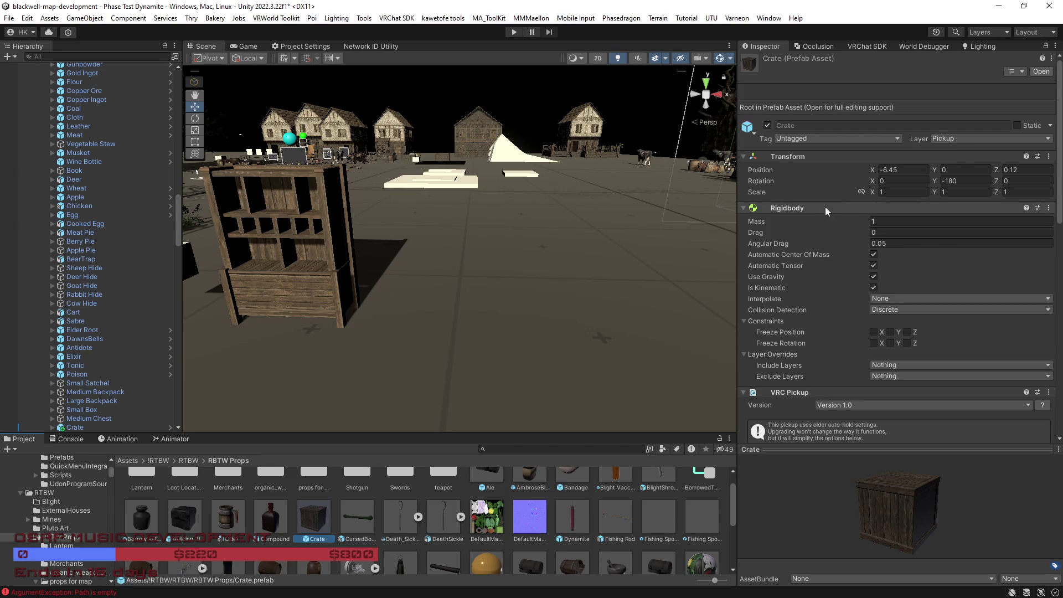
{"action": "mouse_move", "coordinate": [571, 360]}
{"action": "left_mouse_down"}
{"action": "mouse_move", "coordinate": [545, 338]}
{"action": "mouse_move", "coordinate": [570, 368]}
{"action": "left_mouse_up"}
{"action": "mouse_move", "coordinate": [313, 518]}
{"action": "left_mouse_down"}
{"action": "mouse_move", "coordinate": [360, 504]}
{"action": "mouse_move", "coordinate": [504, 355]}
{"action": "left_mouse_up"}
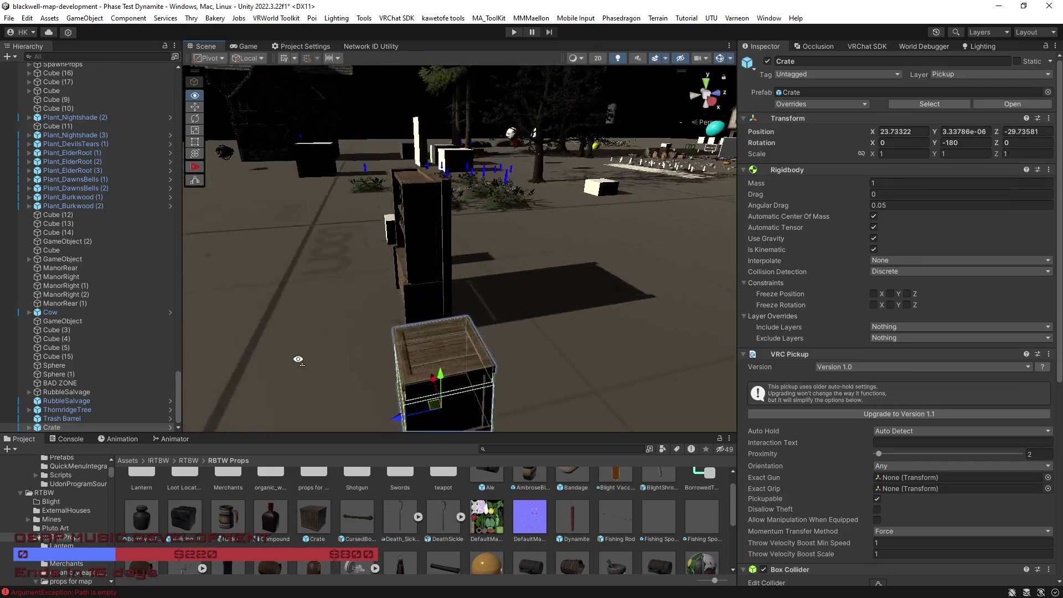
{"action": "right_click", "coordinate": [799, 354]}
Step: Remove the crate's VRC Pickup and Rigidbody components and make its Box Collider non-trigger
{"action": "left_click", "coordinate": [825, 368]}
{"action": "right_click", "coordinate": [801, 172]}
{"action": "left_click", "coordinate": [857, 193]}
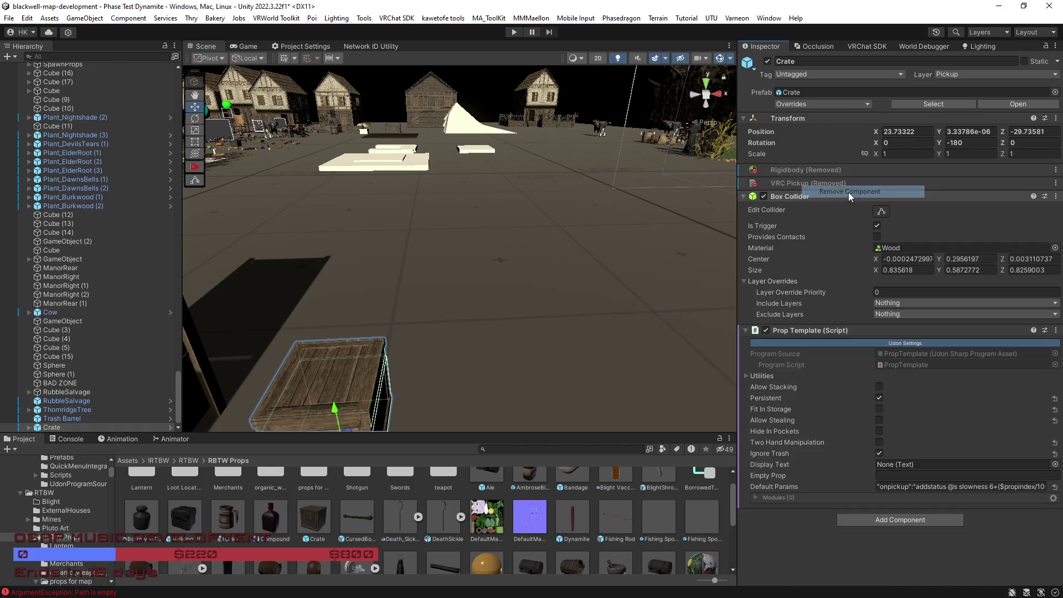
{"action": "left_click", "coordinate": [877, 226]}
{"action": "mouse_move", "coordinate": [554, 332]}
{"action": "left_mouse_down"}
{"action": "mouse_move", "coordinate": [498, 358]}
{"action": "mouse_move", "coordinate": [465, 353]}
{"action": "left_mouse_up"}
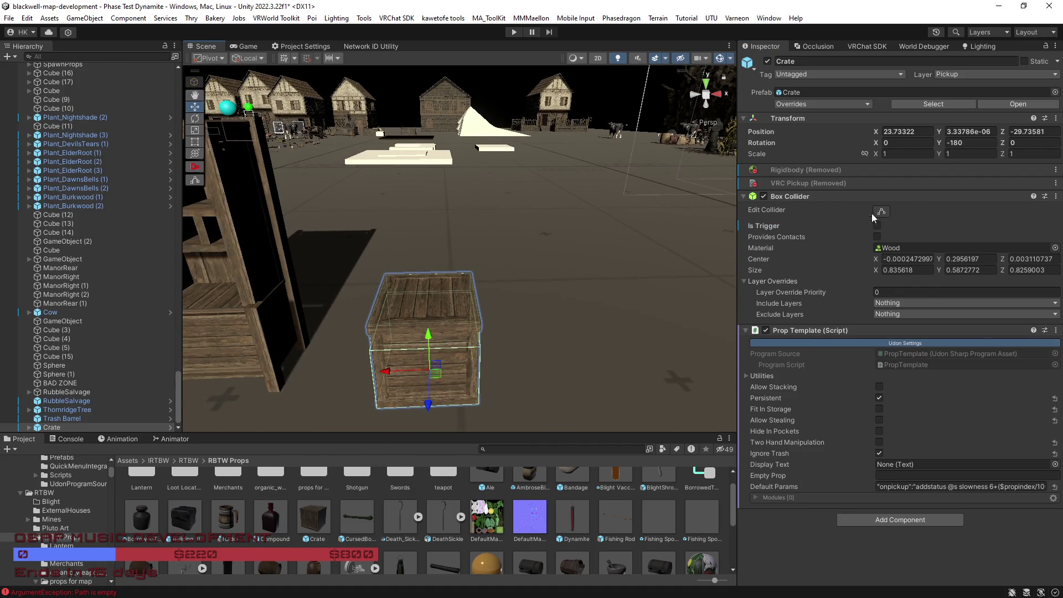
{"action": "left_click", "coordinate": [764, 196]}
{"action": "left_click", "coordinate": [764, 196]}
Step: Put the crate on the Walkthrough layer
{"action": "left_click", "coordinate": [993, 74]}
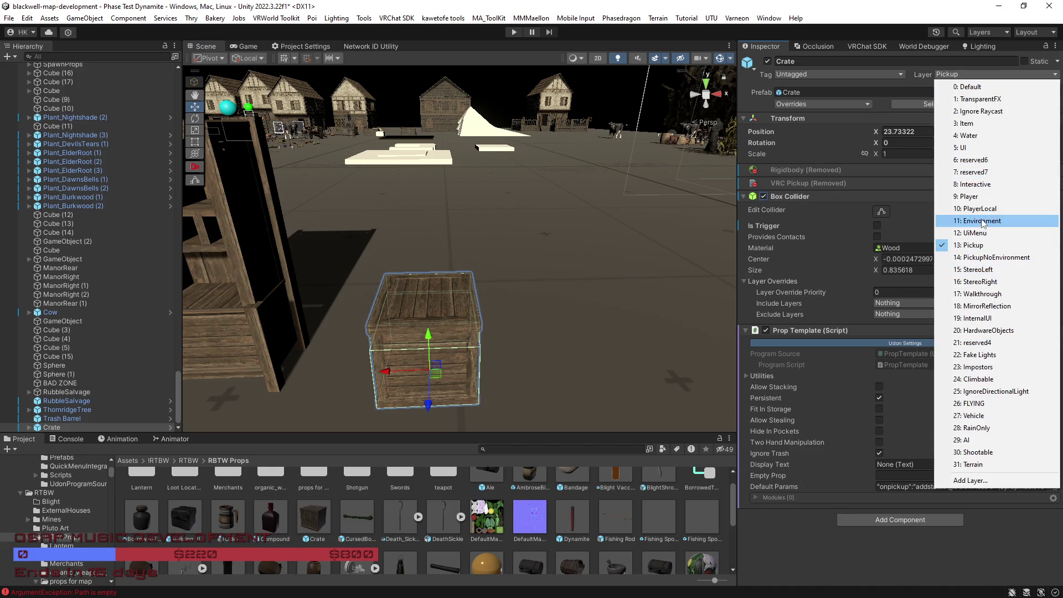
{"action": "left_click", "coordinate": [990, 294]}
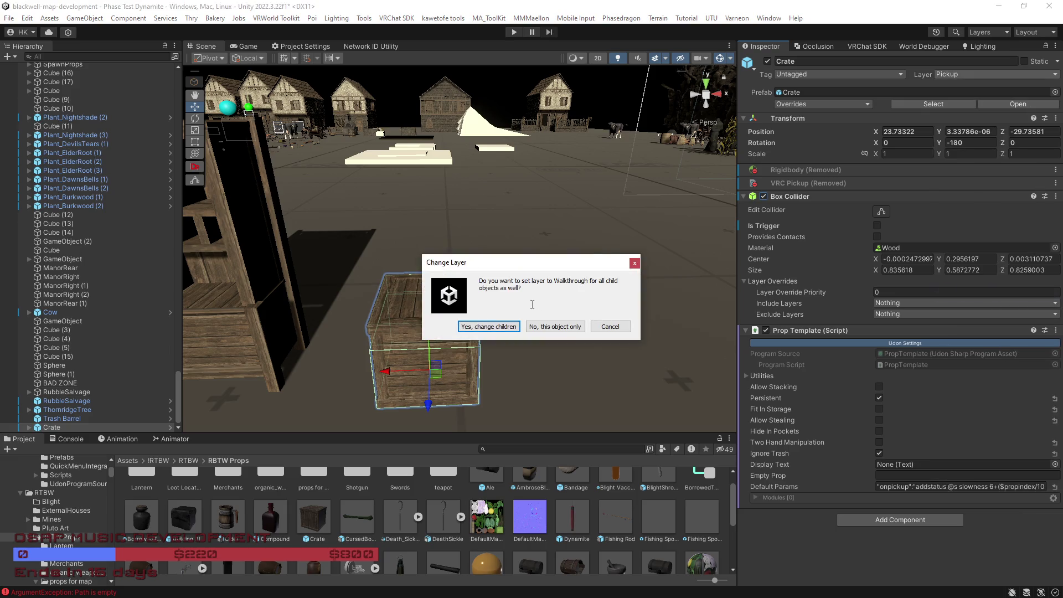
{"action": "left_click", "coordinate": [510, 328]}
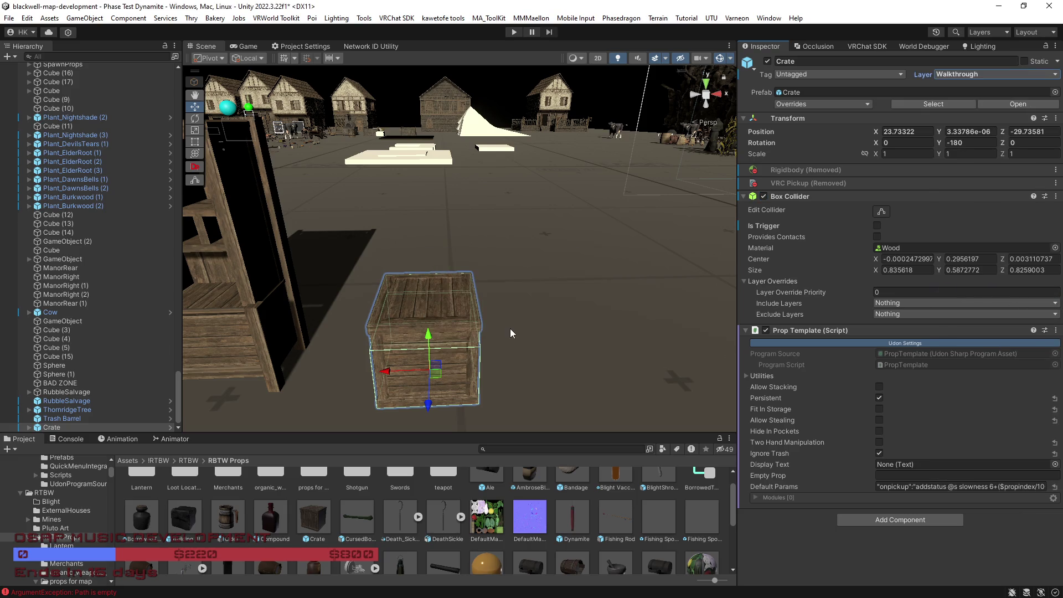
{"action": "left_click_drag", "start_coordinate": [540, 324], "coordinate": [520, 315]}
Step: Remove the Prop Template component and stretch the collider's top upward to fit the crate
{"action": "right_click", "coordinate": [799, 332]}
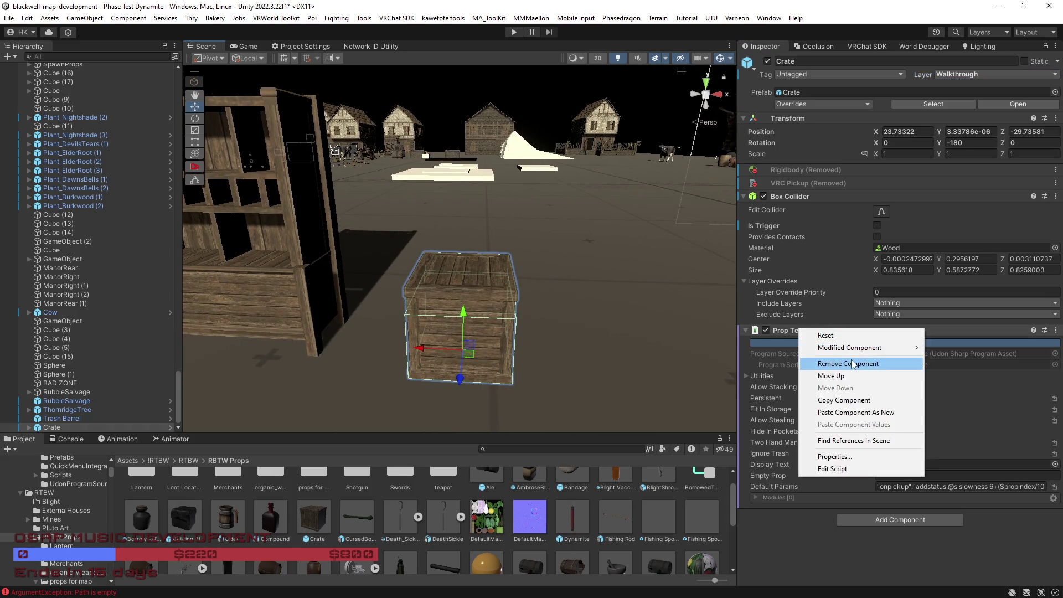
{"action": "left_click", "coordinate": [852, 364]}
{"action": "left_click", "coordinate": [881, 211]}
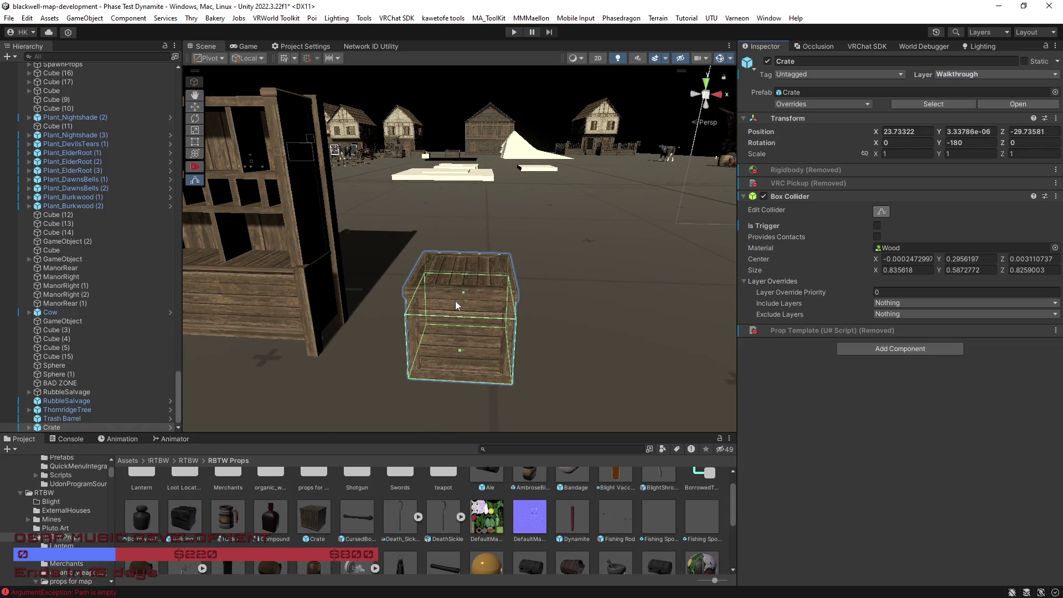
{"action": "left_click_drag", "start_coordinate": [463, 293], "coordinate": [461, 268]}
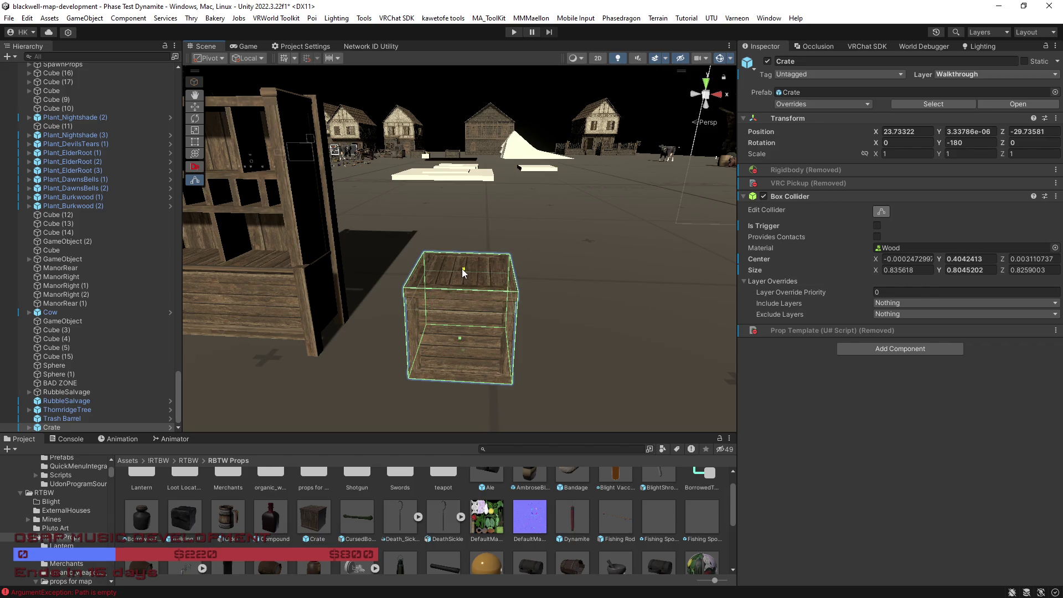
Step: Delete the crate's SpawnPoint and Inventory children
{"action": "left_click", "coordinate": [28, 426]}
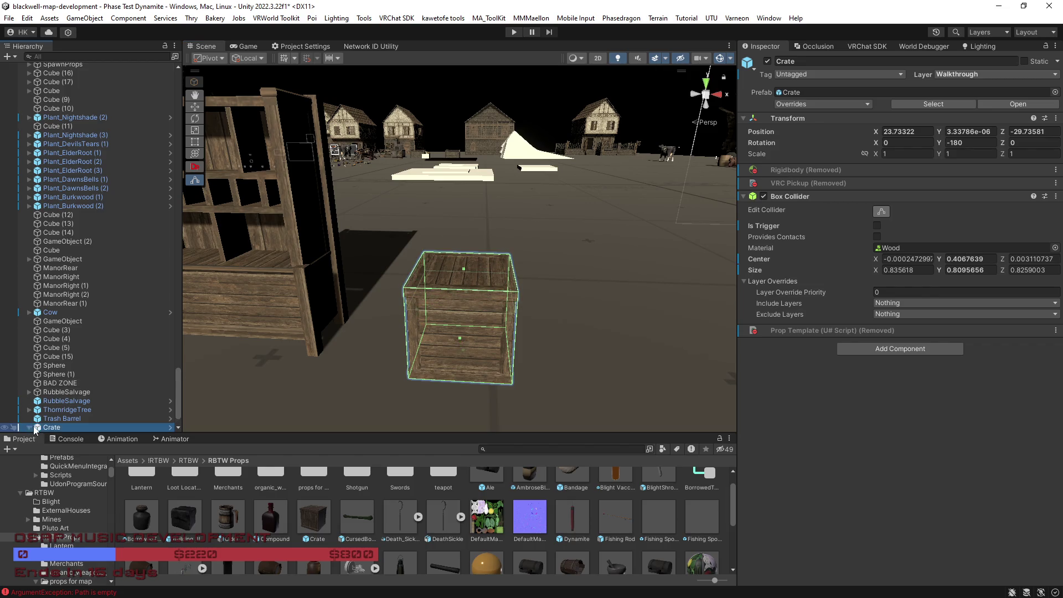
{"action": "left_click", "coordinate": [74, 400]}
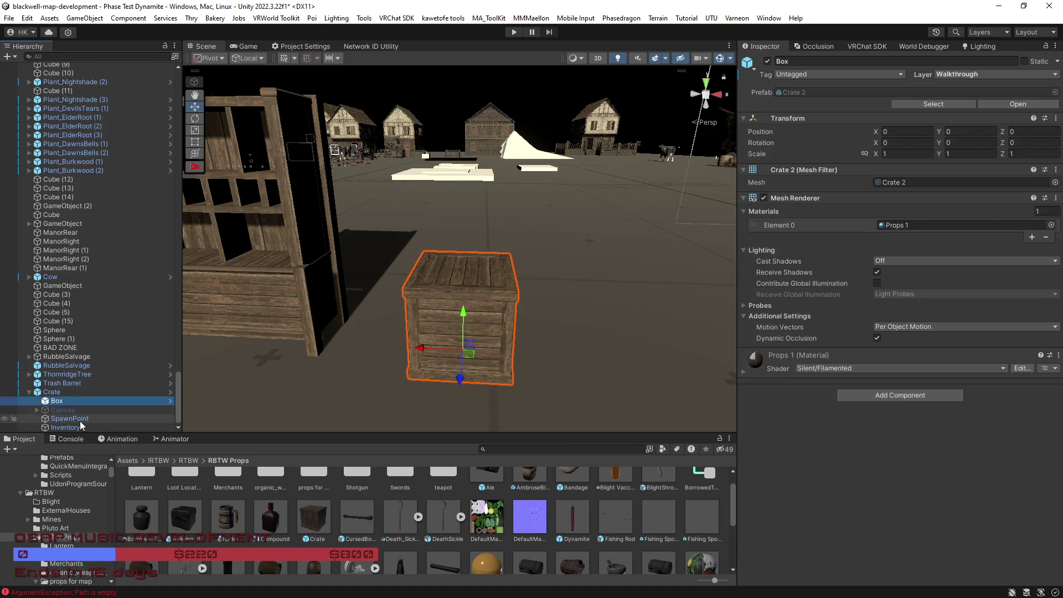
{"action": "left_click", "coordinate": [72, 409]}
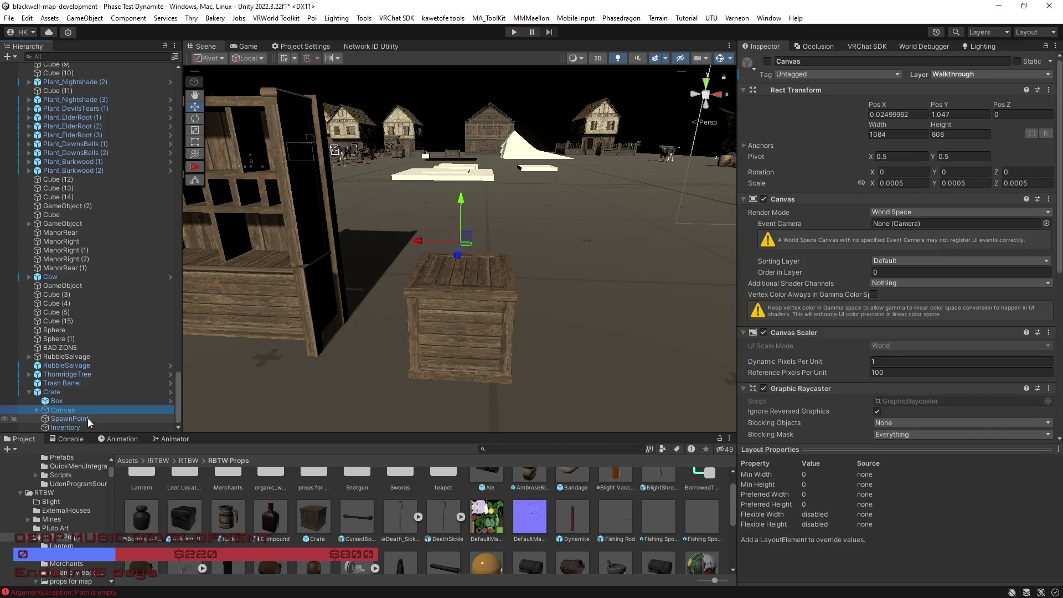
{"action": "left_click", "coordinate": [88, 418]}
{"action": "left_click", "coordinate": [80, 428], "text": "shift"}
{"action": "key", "text": "Delete"}
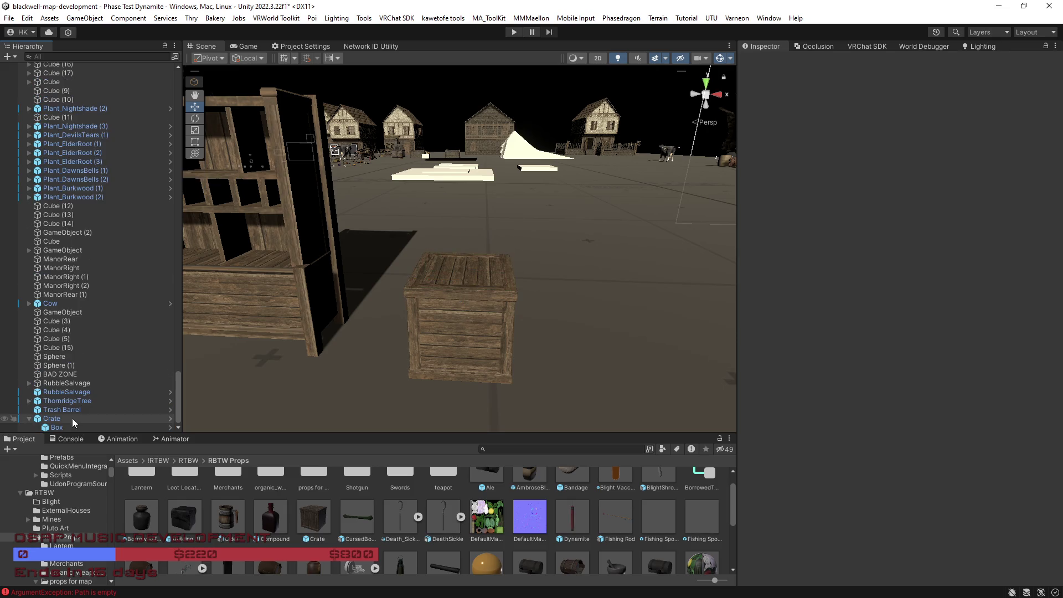
Step: Rename the crate to 'Loot Crate'
{"action": "left_click", "coordinate": [68, 418]}
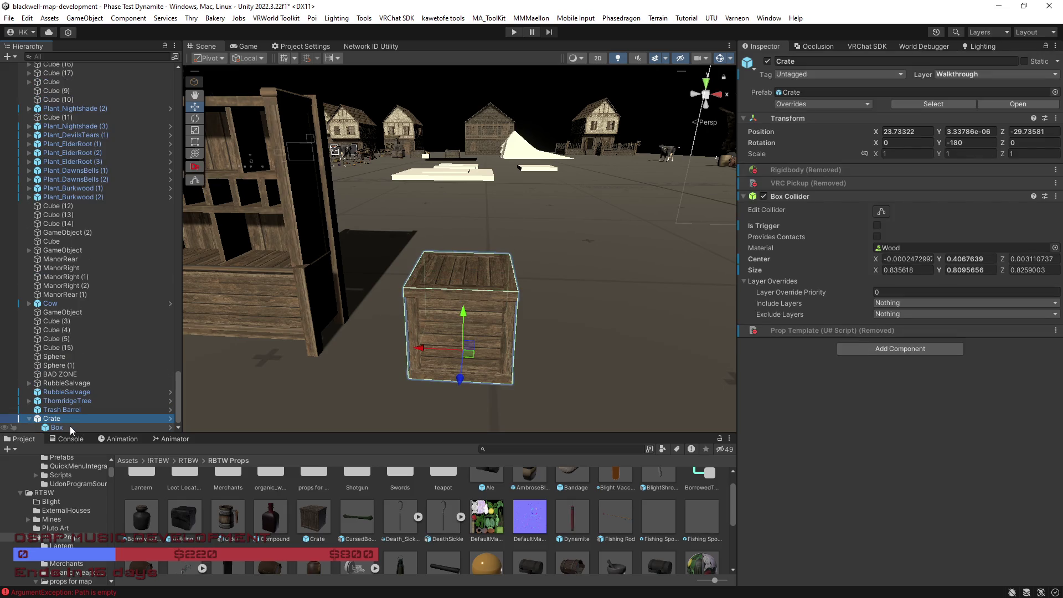
{"action": "left_click", "coordinate": [46, 420]}
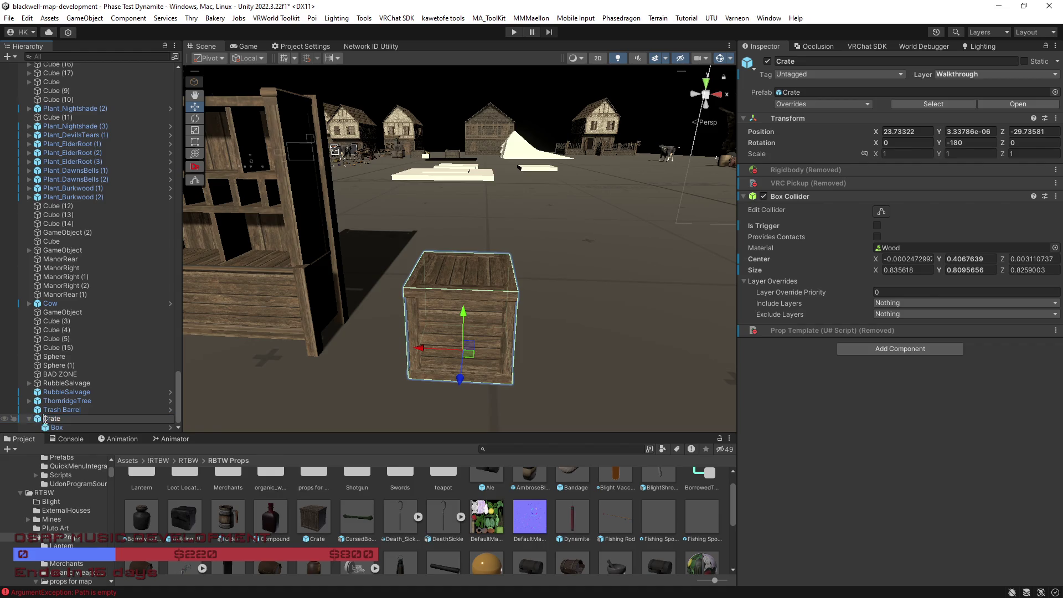
{"action": "type", "text": "Loot"}
{"action": "key", "text": "Return"}
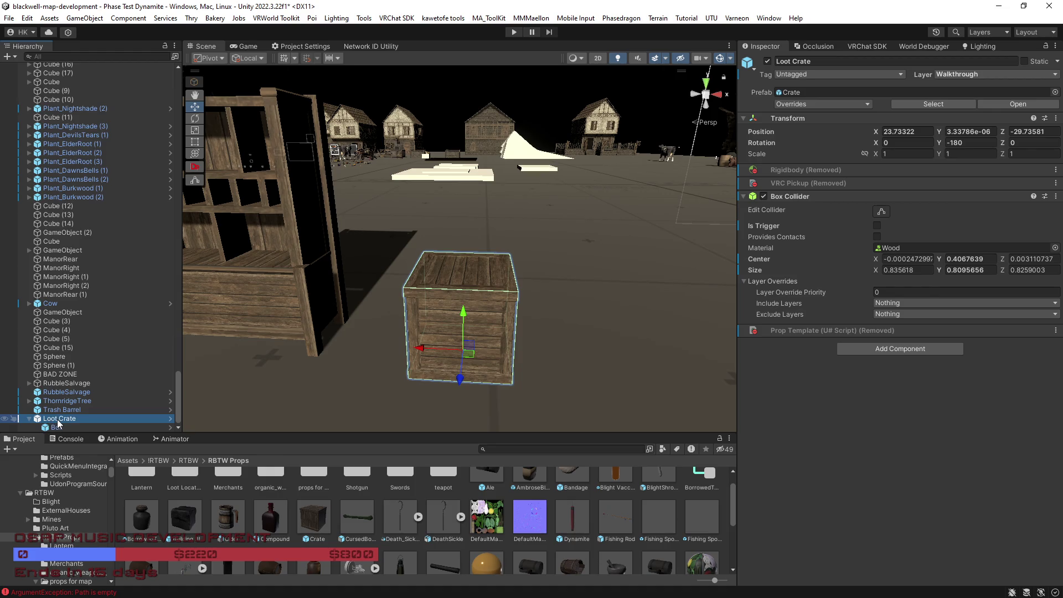
Step: Drag Loot Crate to the top of the Hierarchy under the scene root
{"action": "mouse_move", "coordinate": [58, 421]}
{"action": "left_mouse_down"}
{"action": "mouse_move", "coordinate": [103, 343]}
{"action": "mouse_move", "coordinate": [129, 144]}
{"action": "mouse_move", "coordinate": [134, 200]}
{"action": "mouse_move", "coordinate": [134, 131]}
{"action": "mouse_move", "coordinate": [99, 68]}
{"action": "mouse_move", "coordinate": [54, 68]}
{"action": "mouse_move", "coordinate": [114, 68]}
{"action": "mouse_move", "coordinate": [46, 73]}
{"action": "left_mouse_up"}
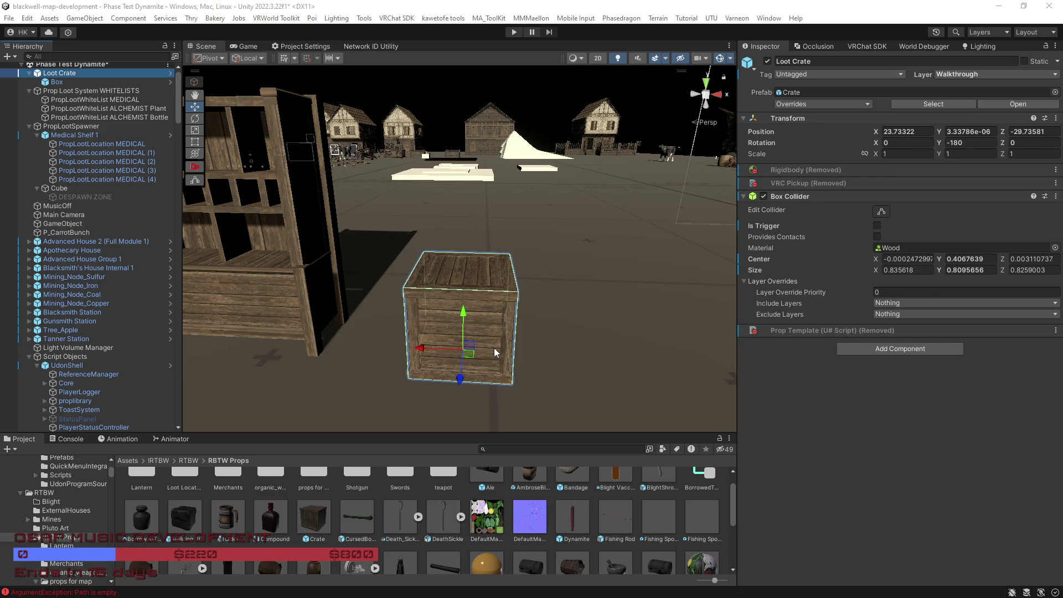
{"action": "left_click_drag", "start_coordinate": [494, 347], "coordinate": [534, 358]}
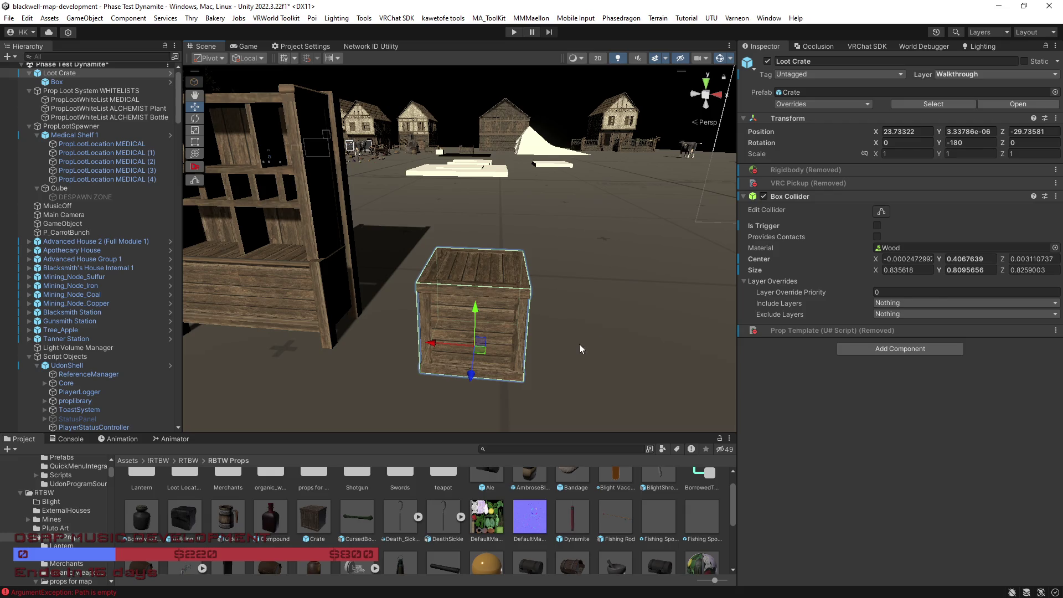
{"action": "mouse_move", "coordinate": [579, 344]}
{"action": "left_mouse_down"}
{"action": "mouse_move", "coordinate": [418, 304]}
{"action": "mouse_move", "coordinate": [379, 307]}
{"action": "left_mouse_up"}
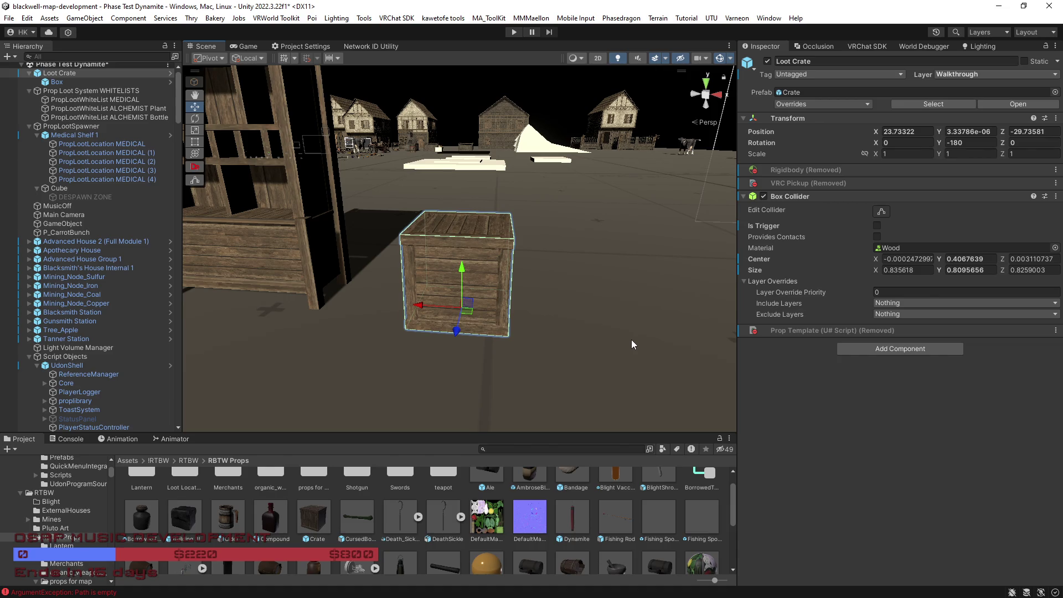
{"action": "left_click_drag", "start_coordinate": [654, 331], "coordinate": [664, 324]}
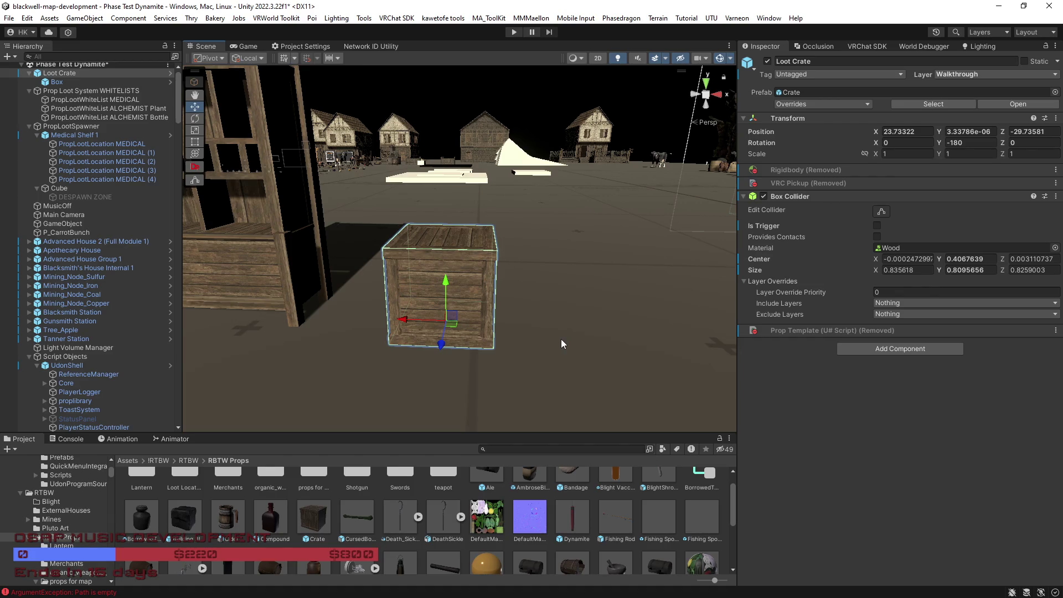
Step: Select the first PropLootLocation MEDICAL in the Hierarchy
{"action": "scroll", "coordinate": [505, 291], "scroll_direction": "up", "scroll_amount": 2}
{"action": "scroll", "coordinate": [173, 311], "scroll_direction": "up", "scroll_amount": 1}
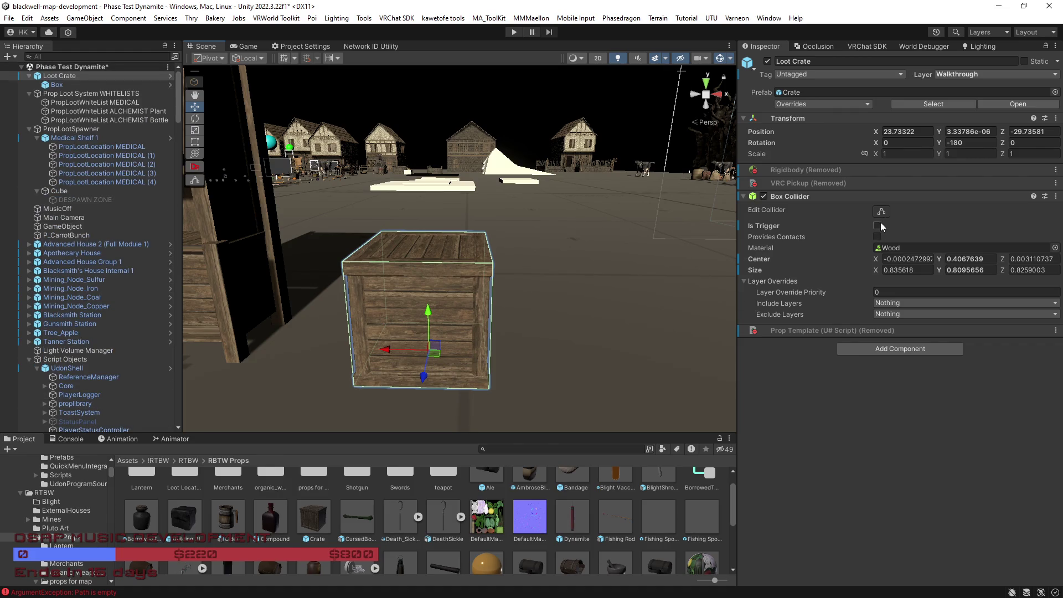
{"action": "scroll", "coordinate": [572, 304], "scroll_direction": "down", "scroll_amount": 2}
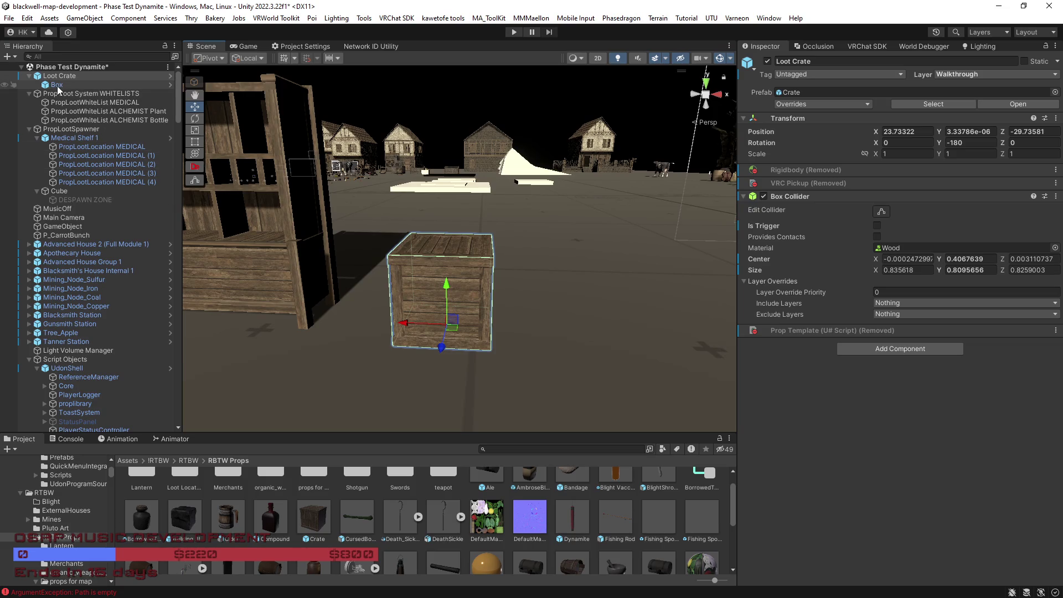
{"action": "left_click", "coordinate": [84, 149]}
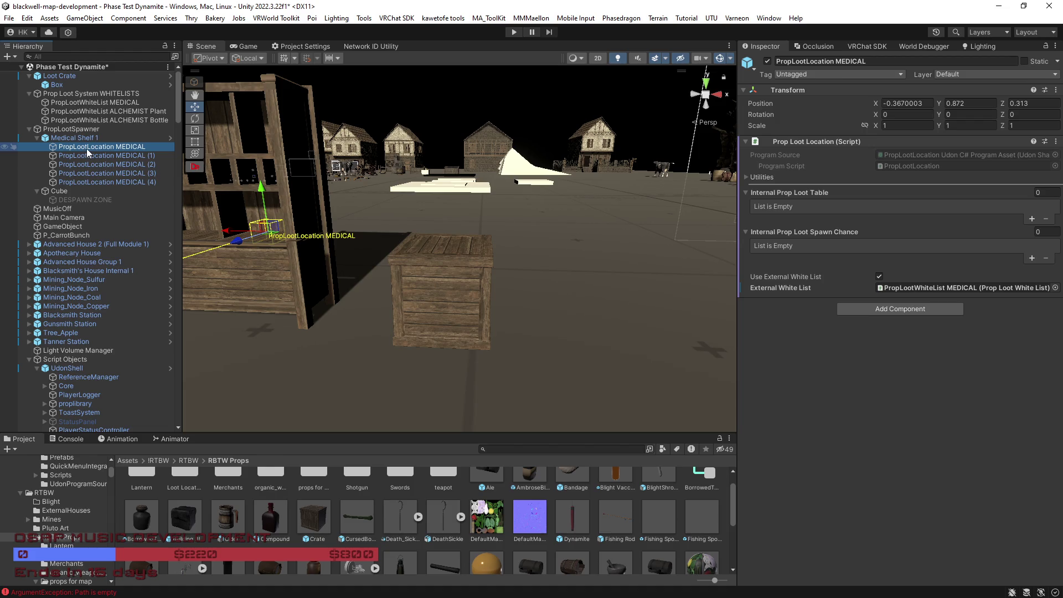
Step: Parent the MEDICAL loot location under Loot Crate, zero its position, and raise it above the base
{"action": "left_click_drag", "start_coordinate": [88, 145], "coordinate": [58, 84]}
{"action": "left_click", "coordinate": [65, 95]}
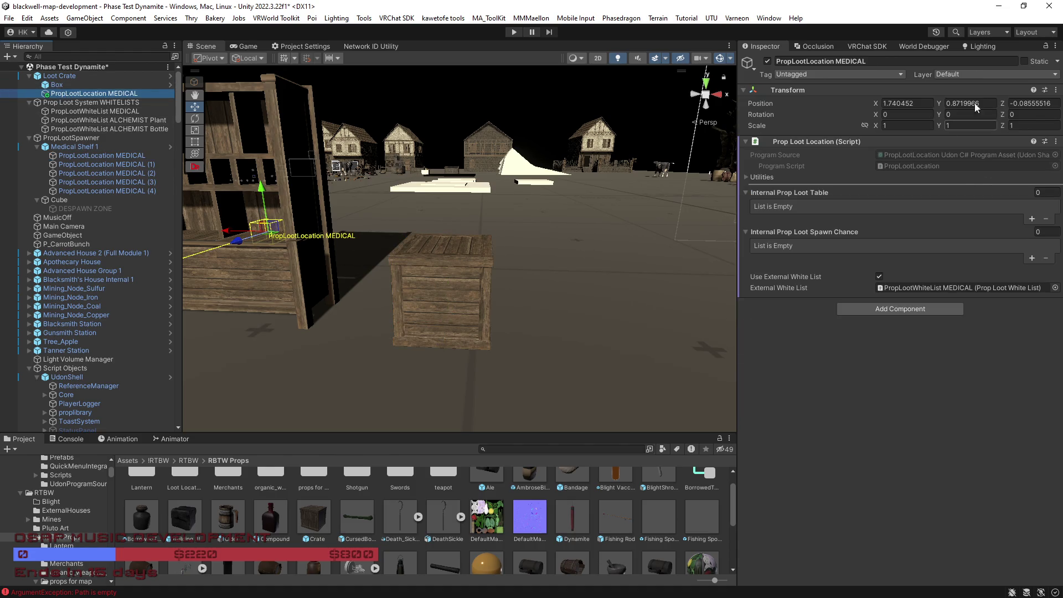
{"action": "left_click", "coordinate": [920, 99]}
{"action": "type", "text": "0"}
{"action": "key", "text": "Tab"}
{"action": "type", "text": "0"}
{"action": "key", "text": "Tab"}
{"action": "type", "text": "0"}
{"action": "key", "text": "Return"}
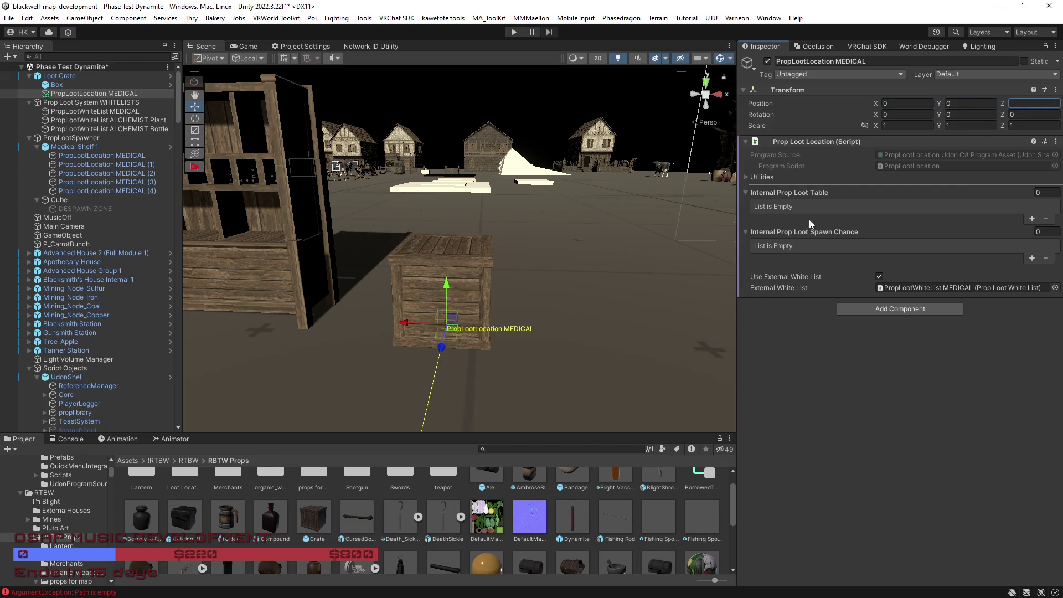
{"action": "key", "text": "f"}
{"action": "mouse_move", "coordinate": [556, 308]}
{"action": "left_mouse_down"}
{"action": "mouse_move", "coordinate": [367, 304]}
{"action": "mouse_move", "coordinate": [426, 296]}
{"action": "mouse_move", "coordinate": [426, 248]}
{"action": "mouse_move", "coordinate": [744, 287]}
{"action": "left_mouse_up"}
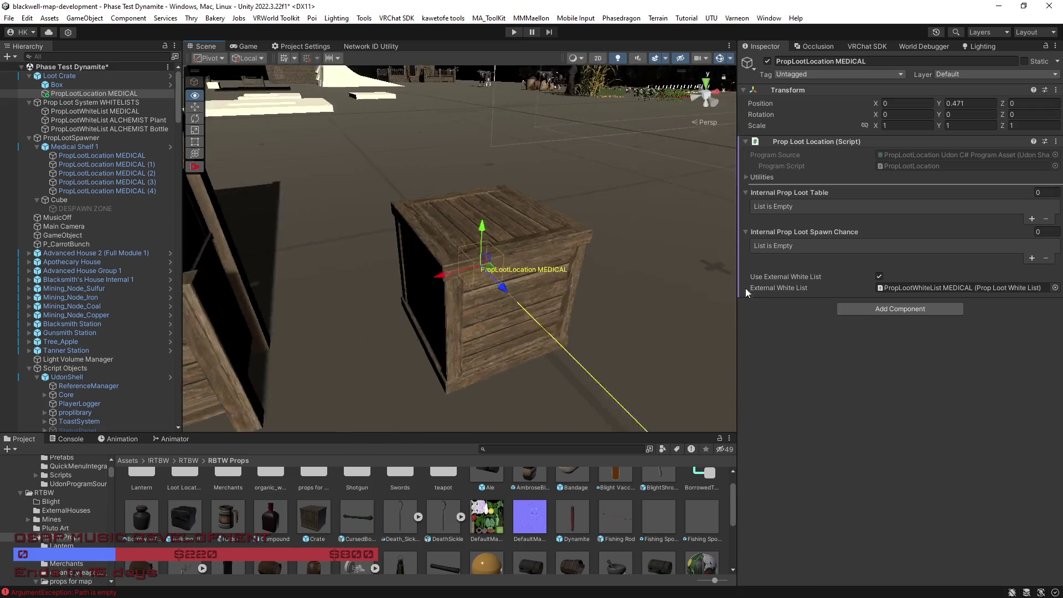
{"action": "mouse_move", "coordinate": [785, 331]}
{"action": "left_mouse_down"}
{"action": "mouse_move", "coordinate": [605, 304]}
{"action": "mouse_move", "coordinate": [588, 332]}
{"action": "mouse_move", "coordinate": [583, 304]}
{"action": "mouse_move", "coordinate": [408, 260]}
{"action": "left_mouse_up"}
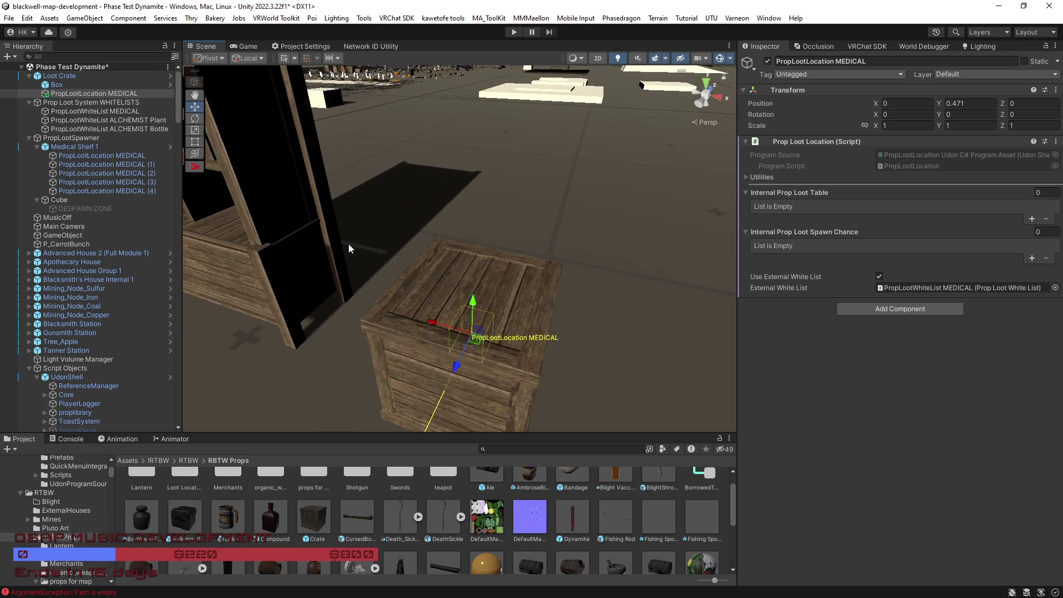
Step: Rename the loot location to 'PropLootLocation CRATE'
{"action": "left_click", "coordinate": [119, 95]}
{"action": "left_click", "coordinate": [125, 95]}
{"action": "double_click", "coordinate": [112, 94]}
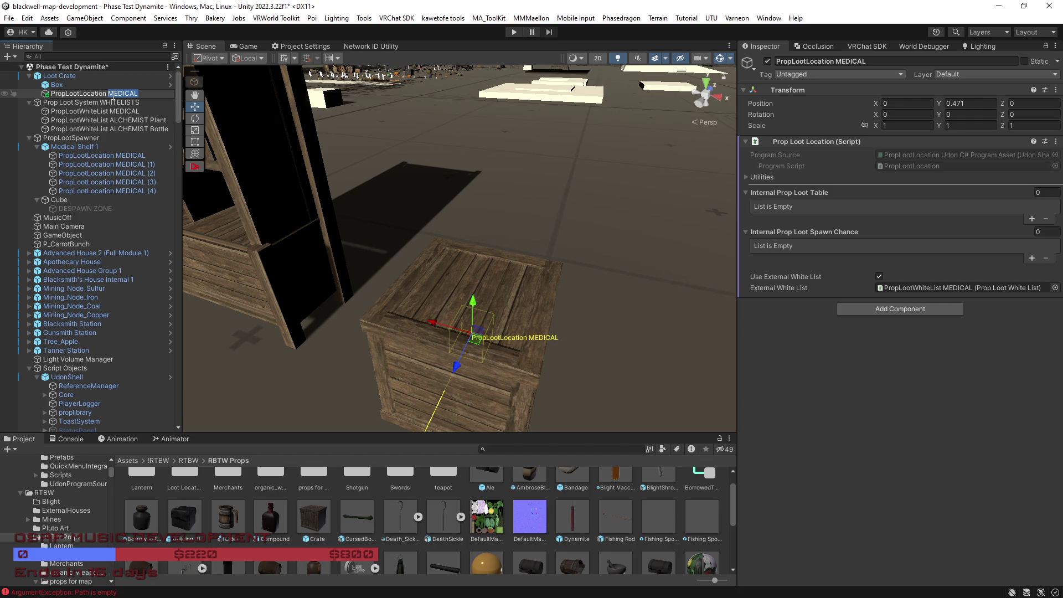
{"action": "type", "text": "Loo"}
{"action": "type", "text": "tC"}
{"action": "key", "text": "BackSpace"}
{"action": "type", "text": "CRAT"}
{"action": "key", "text": "Return"}
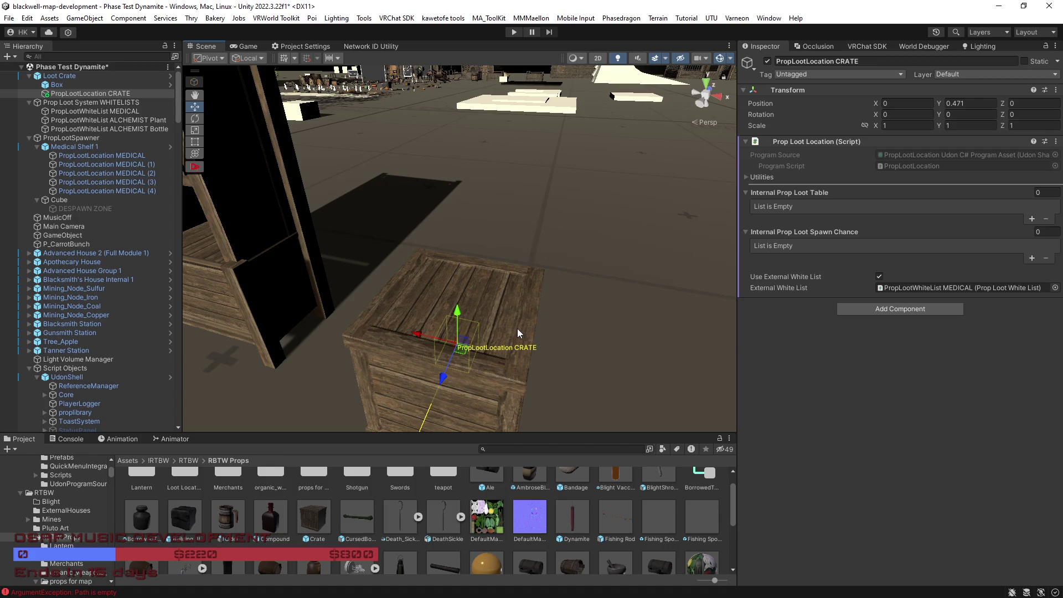
{"action": "mouse_move", "coordinate": [475, 140]}
{"action": "left_mouse_down"}
{"action": "mouse_move", "coordinate": [418, 219]}
{"action": "mouse_move", "coordinate": [475, 215]}
{"action": "mouse_move", "coordinate": [462, 296]}
{"action": "mouse_move", "coordinate": [467, 277]}
{"action": "mouse_move", "coordinate": [505, 281]}
{"action": "mouse_move", "coordinate": [430, 268]}
{"action": "mouse_move", "coordinate": [420, 276]}
{"action": "mouse_move", "coordinate": [482, 303]}
{"action": "mouse_move", "coordinate": [419, 267]}
{"action": "mouse_move", "coordinate": [509, 303]}
{"action": "mouse_move", "coordinate": [474, 292]}
{"action": "mouse_move", "coordinate": [592, 226]}
{"action": "mouse_move", "coordinate": [532, 230]}
{"action": "mouse_move", "coordinate": [419, 271]}
{"action": "mouse_move", "coordinate": [440, 288]}
{"action": "mouse_move", "coordinate": [484, 278]}
{"action": "left_mouse_up"}
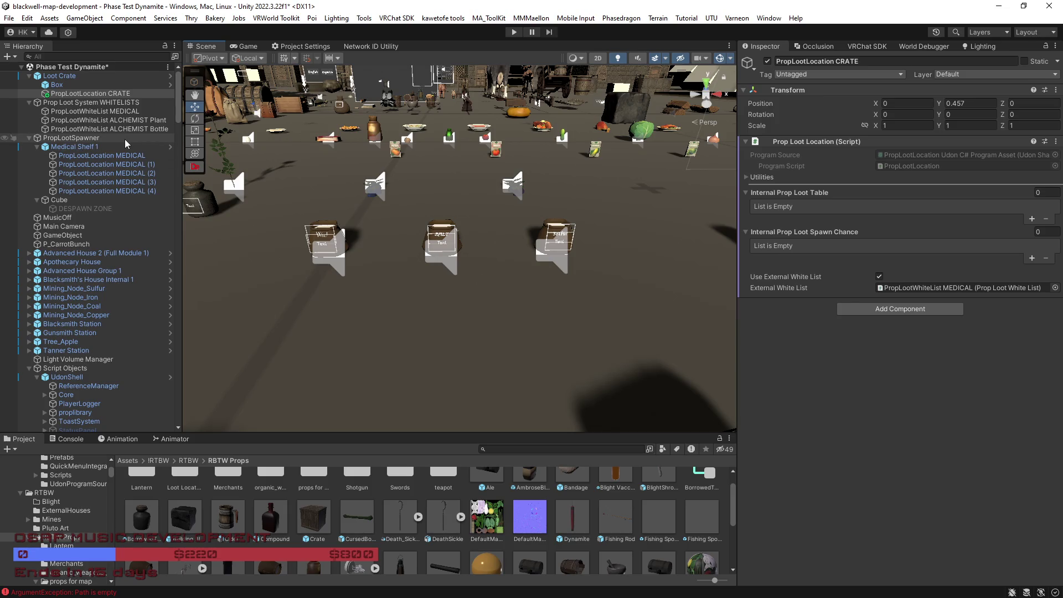
Step: Select the PropLootWhiteList MEDICAL whitelist
{"action": "left_click", "coordinate": [90, 111]}
Step: Duplicate PropLootWhiteList MEDICAL and rename the copy to PropLootWhiteList CRATE
{"action": "key", "text": "ctrl+d"}
{"action": "key", "text": "F2"}
{"action": "key", "text": "BackSpace"}
{"action": "key", "text": "BackSpace"}
{"action": "key", "text": "BackSpace"}
{"action": "type", "text": "CRATE"}
{"action": "key", "text": "Return"}
{"action": "mouse_move", "coordinate": [395, 283]}
{"action": "left_mouse_down"}
{"action": "mouse_move", "coordinate": [458, 285]}
{"action": "mouse_move", "coordinate": [404, 271]}
{"action": "left_mouse_up"}
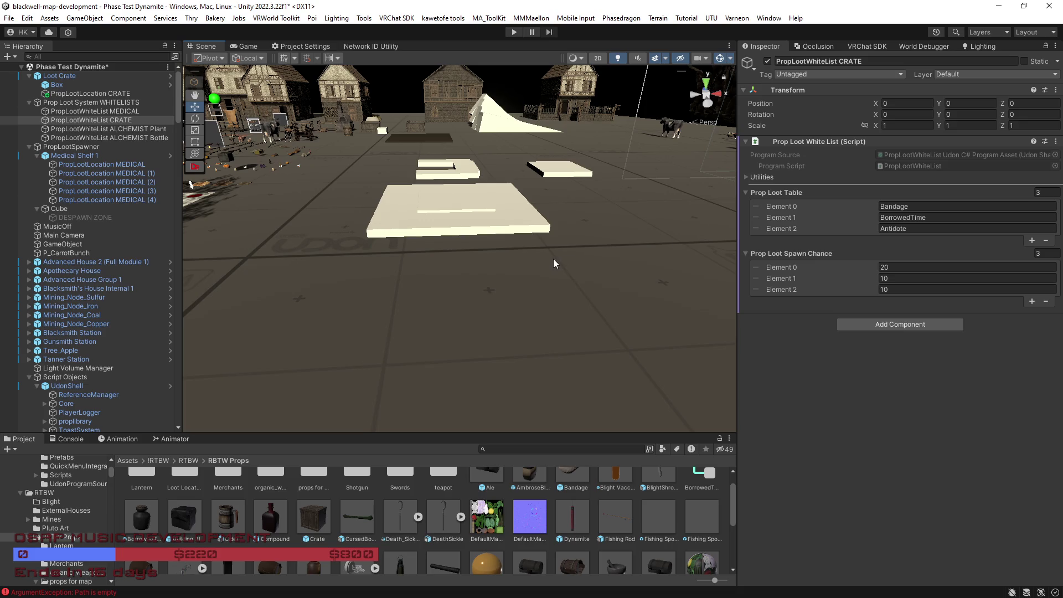
{"action": "mouse_move", "coordinate": [553, 258]}
{"action": "left_mouse_down"}
{"action": "mouse_move", "coordinate": [579, 282]}
{"action": "mouse_move", "coordinate": [540, 285]}
{"action": "mouse_move", "coordinate": [407, 232]}
{"action": "mouse_move", "coordinate": [259, 208]}
{"action": "mouse_move", "coordinate": [287, 225]}
{"action": "mouse_move", "coordinate": [279, 214]}
{"action": "mouse_move", "coordinate": [304, 207]}
{"action": "mouse_move", "coordinate": [472, 204]}
{"action": "mouse_move", "coordinate": [450, 216]}
{"action": "mouse_move", "coordinate": [448, 242]}
{"action": "mouse_move", "coordinate": [529, 258]}
{"action": "mouse_move", "coordinate": [671, 261]}
{"action": "mouse_move", "coordinate": [620, 300]}
{"action": "mouse_move", "coordinate": [535, 303]}
{"action": "mouse_move", "coordinate": [686, 299]}
{"action": "mouse_move", "coordinate": [597, 299]}
{"action": "mouse_move", "coordinate": [674, 310]}
{"action": "mouse_move", "coordinate": [540, 318]}
{"action": "mouse_move", "coordinate": [806, 304]}
{"action": "mouse_move", "coordinate": [747, 273]}
{"action": "mouse_move", "coordinate": [579, 269]}
{"action": "mouse_move", "coordinate": [919, 221]}
{"action": "left_mouse_up"}
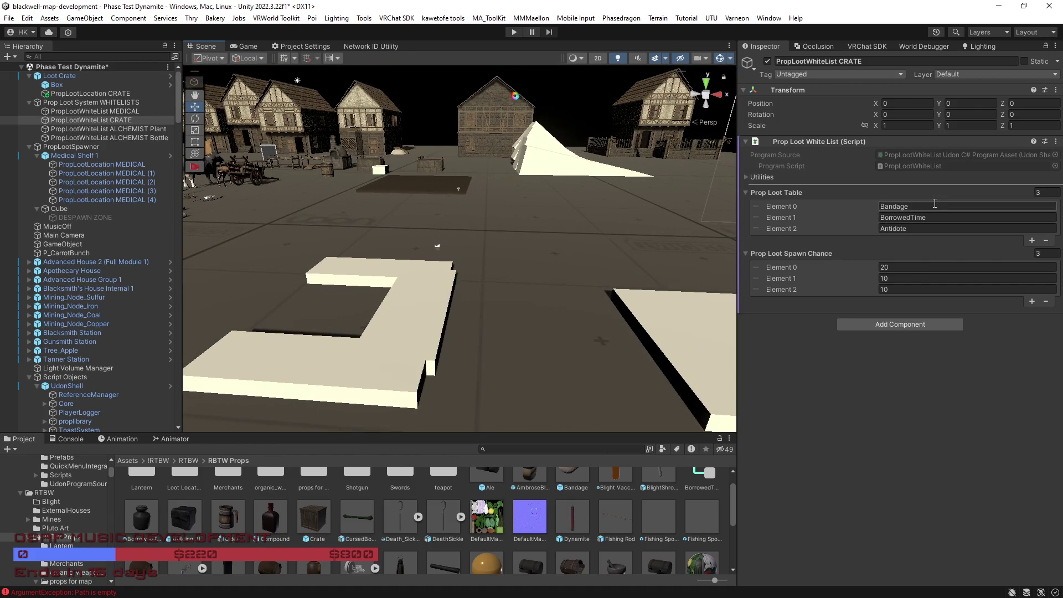
Step: Rename the first loot entries to Wine, Bandage and Tonic, and add a fourth entry, Sulfur
{"action": "type", "text": "Wine"}
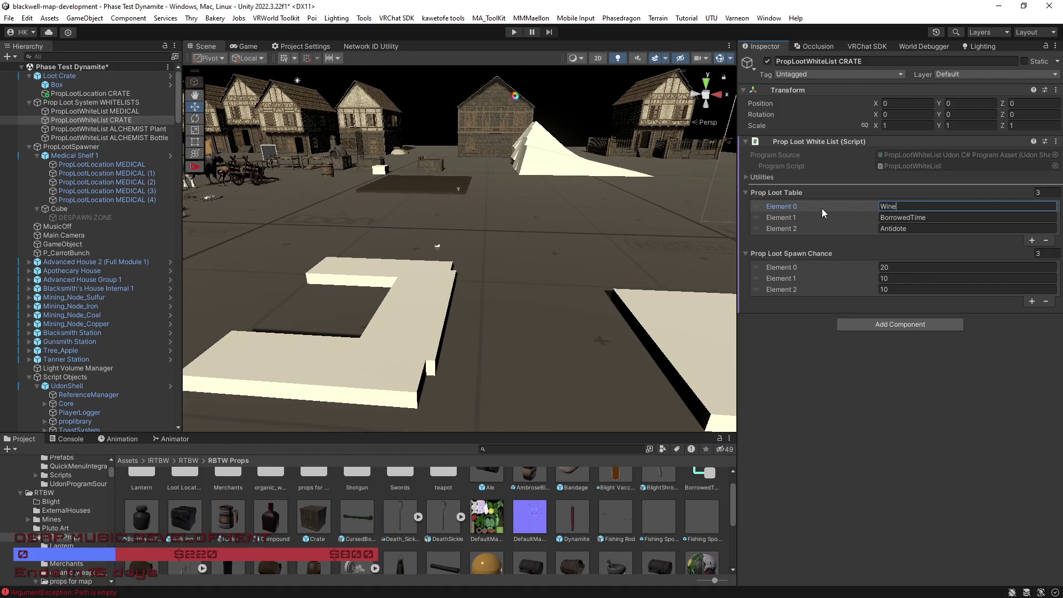
{"action": "mouse_move", "coordinate": [521, 241]}
{"action": "left_mouse_down"}
{"action": "mouse_move", "coordinate": [428, 241]}
{"action": "mouse_move", "coordinate": [480, 302]}
{"action": "left_mouse_up"}
{"action": "left_click", "coordinate": [836, 213]}
{"action": "type", "text": "Bandage"}
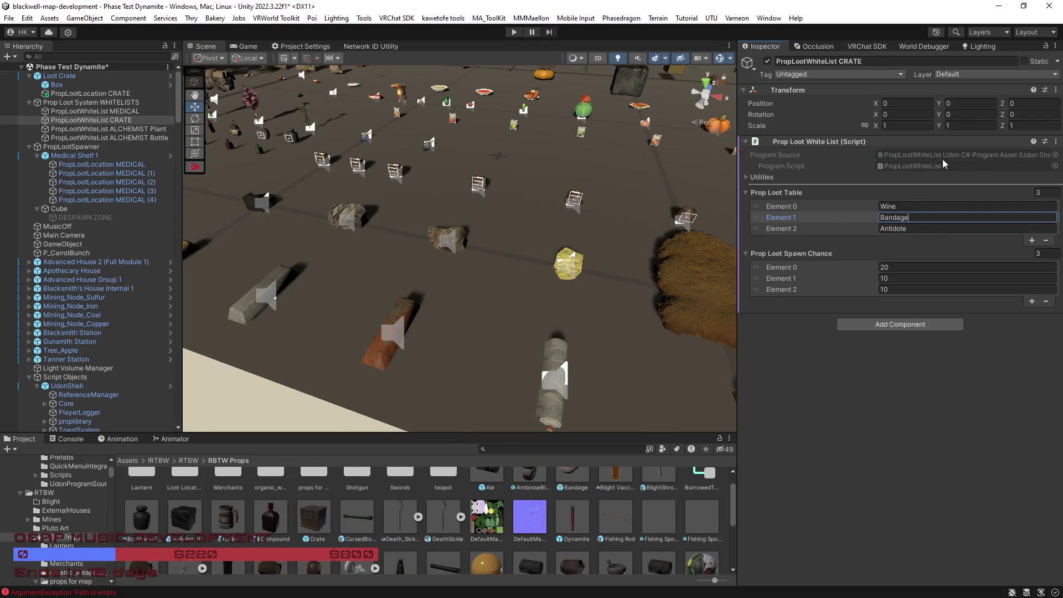
{"action": "left_click", "coordinate": [932, 226]}
{"action": "type", "text": "Tonic"}
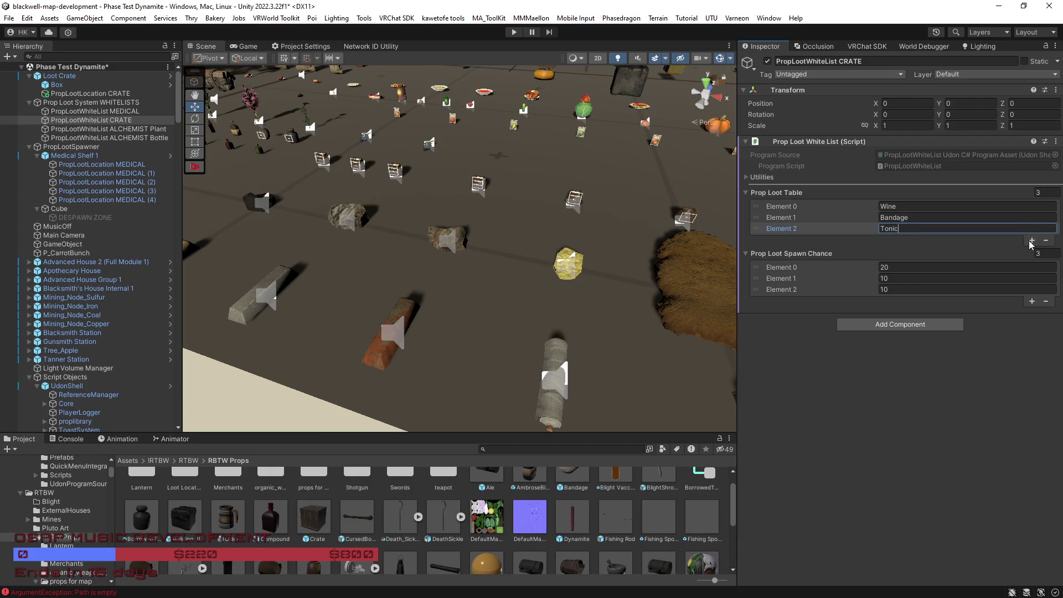
{"action": "left_click", "coordinate": [1031, 242]}
{"action": "left_click_drag", "start_coordinate": [466, 307], "coordinate": [613, 267]}
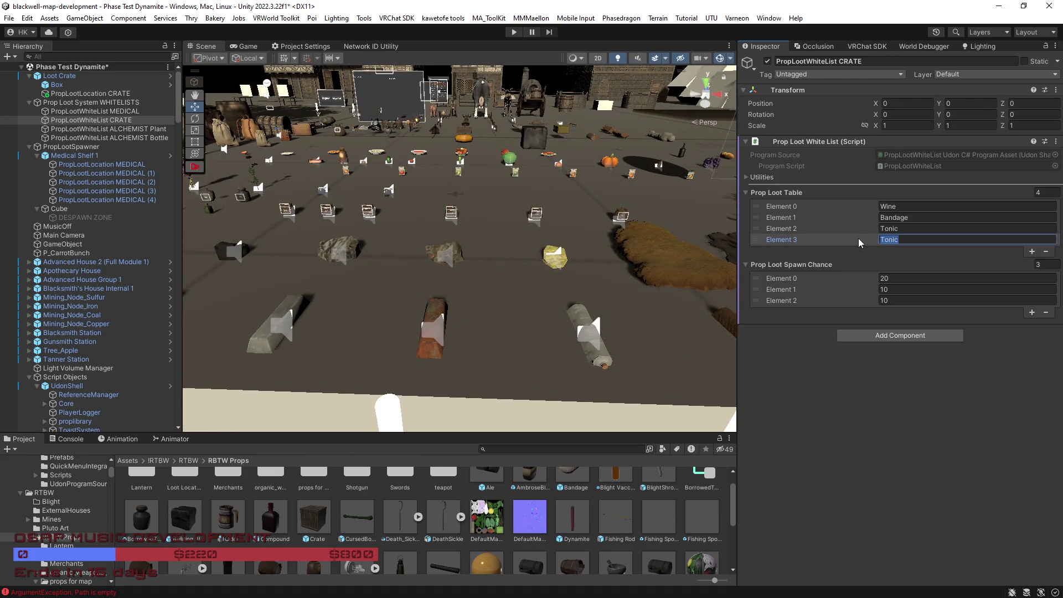
{"action": "type", "text": "Sul"}
{"action": "type", "text": "fur"}
Step: Add loot entries for Flour and Gunpowder, plus two more entries for Salt and Wool
{"action": "left_click", "coordinate": [1031, 253]}
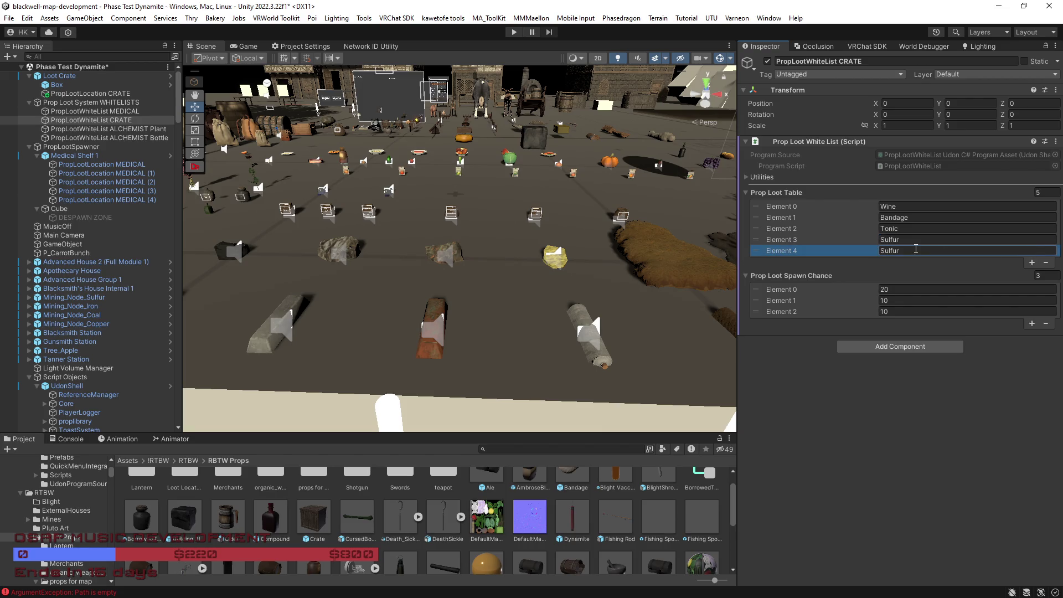
{"action": "type", "text": "Flower"}
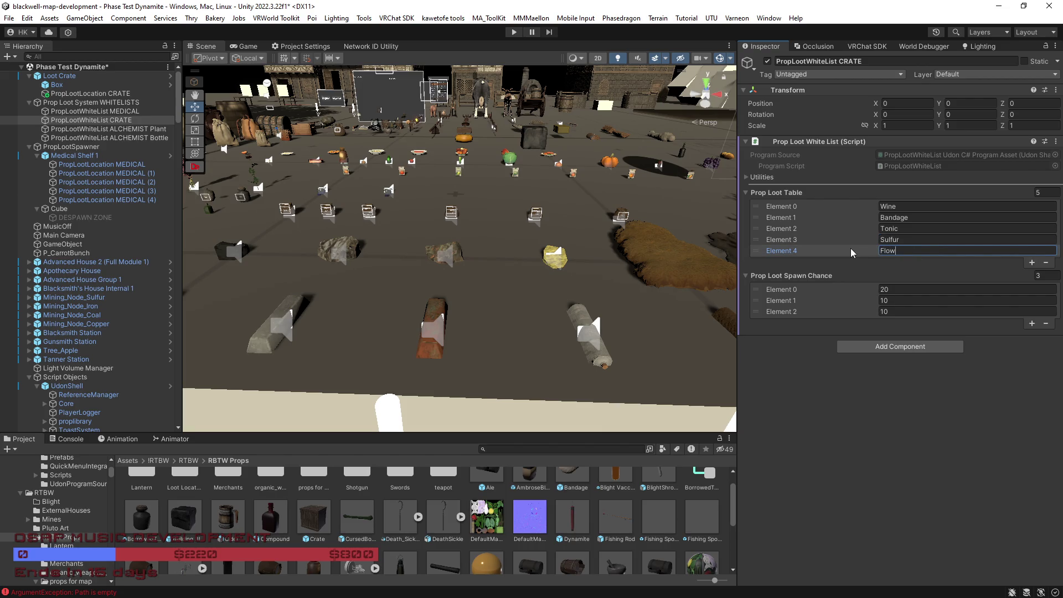
{"action": "left_click_drag", "start_coordinate": [593, 258], "coordinate": [603, 249]}
{"action": "scroll", "coordinate": [604, 249], "scroll_direction": "up", "scroll_amount": 5}
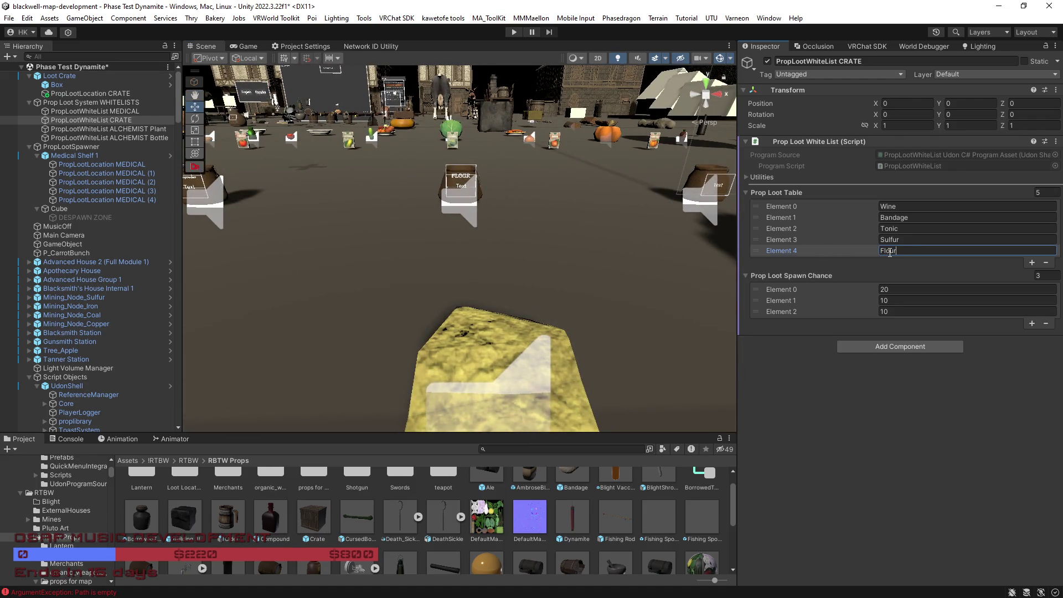
{"action": "left_click", "coordinate": [1031, 262]}
{"action": "mouse_move", "coordinate": [578, 268]}
{"action": "left_mouse_down"}
{"action": "mouse_move", "coordinate": [554, 271]}
{"action": "mouse_move", "coordinate": [561, 234]}
{"action": "left_mouse_up"}
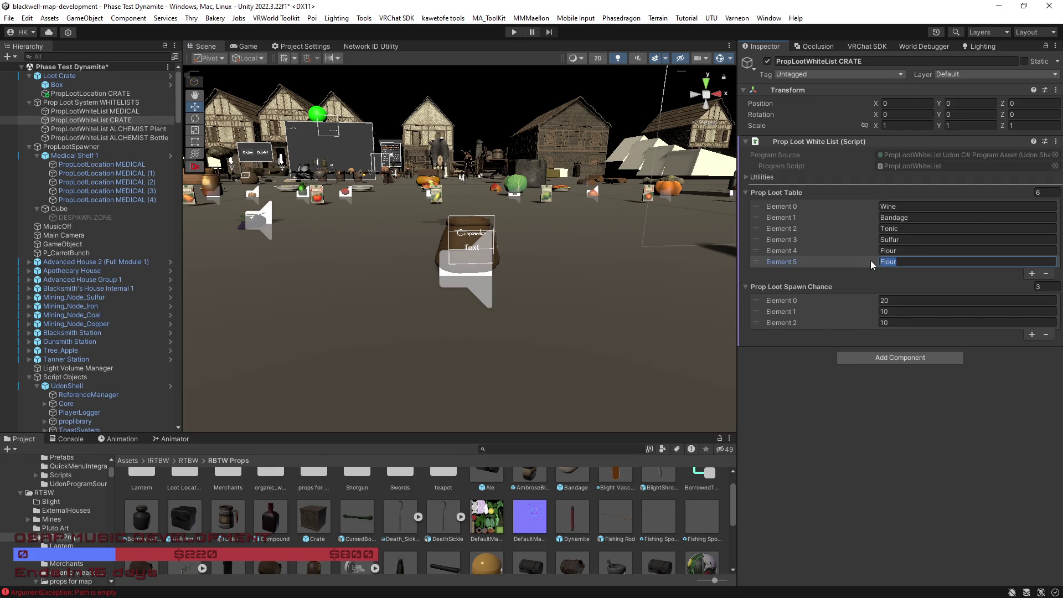
{"action": "type", "text": "der"}
{"action": "left_click_drag", "start_coordinate": [615, 277], "coordinate": [526, 291]}
{"action": "left_click", "coordinate": [1031, 273]}
{"action": "left_click", "coordinate": [943, 275]}
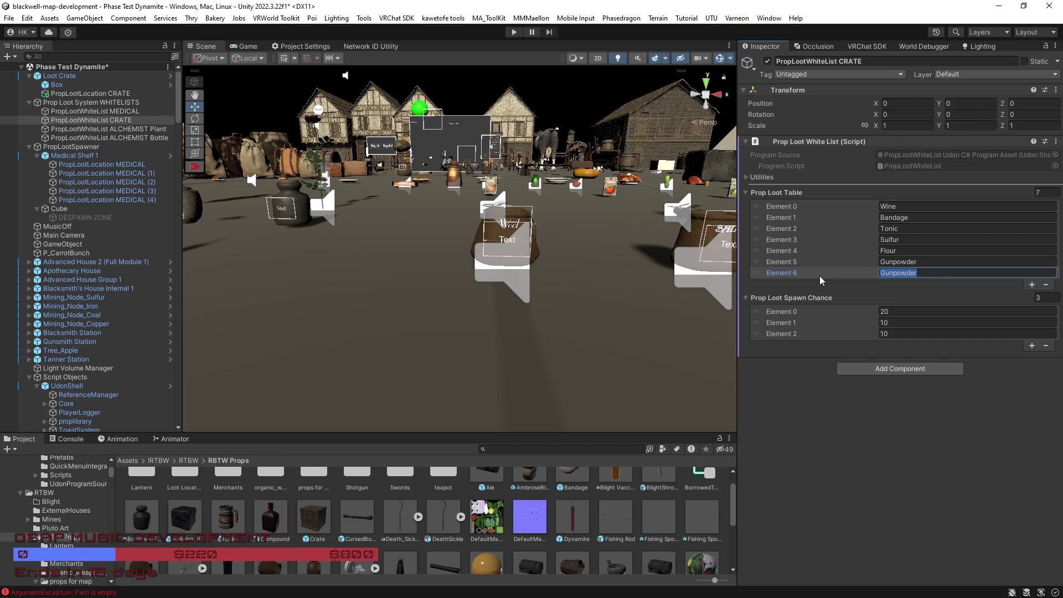
{"action": "left_click", "coordinate": [1031, 284]}
{"action": "type", "text": "Wool"}
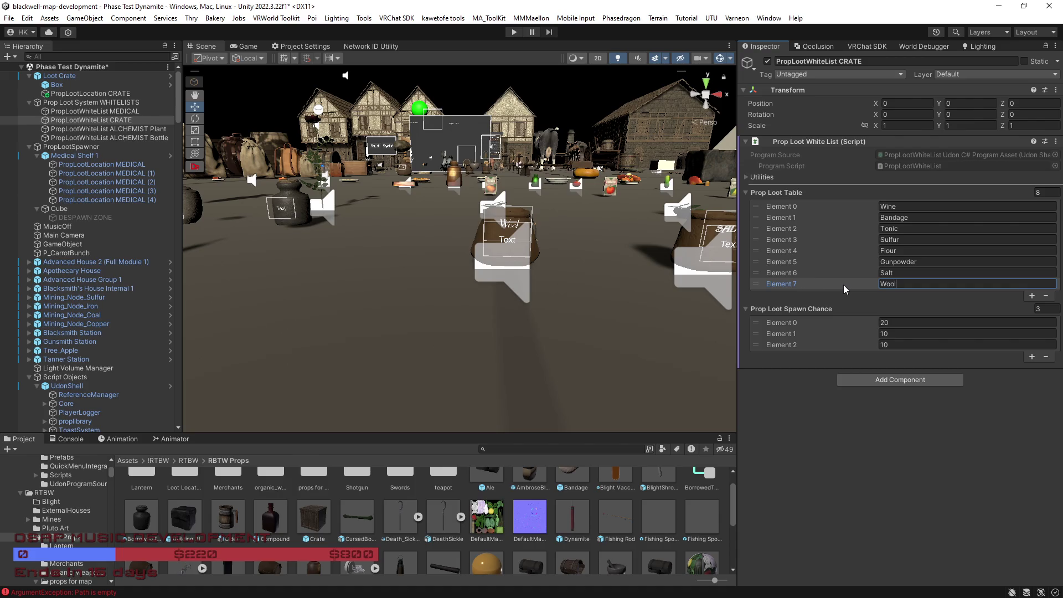
Step: Change spawn chance Element 0 from 20 to 10 and add entries until eight spawn chances read 10
{"action": "left_click", "coordinate": [899, 322]}
{"action": "type", "text": "10"}
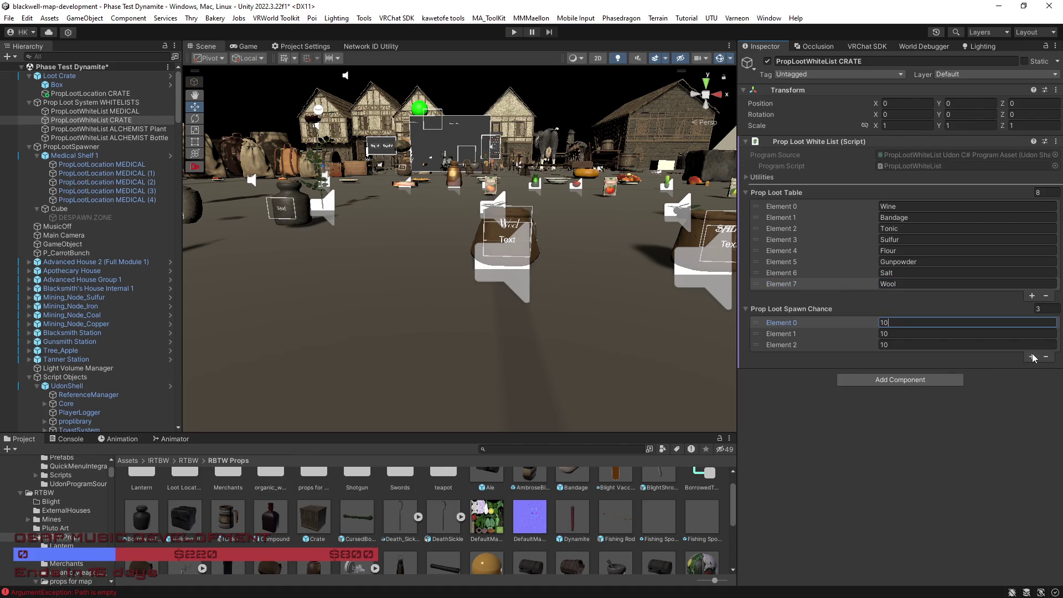
{"action": "left_click", "coordinate": [1032, 357]}
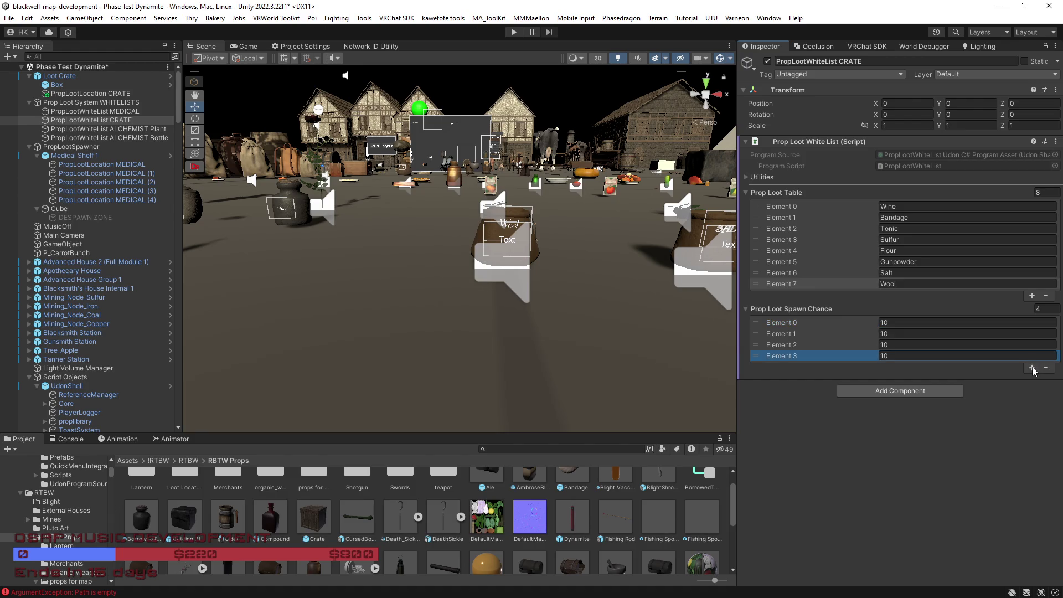
{"action": "left_click", "coordinate": [1032, 368]}
{"action": "left_click", "coordinate": [1032, 380]}
{"action": "left_click", "coordinate": [1031, 391]}
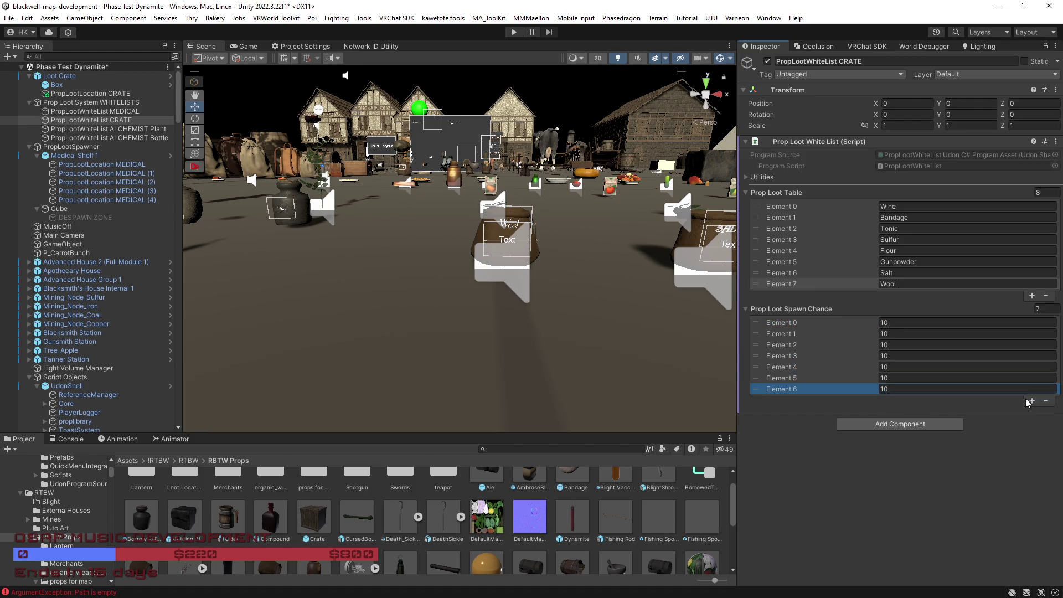
{"action": "left_click", "coordinate": [1031, 402]}
{"action": "mouse_move", "coordinate": [552, 369]}
{"action": "left_mouse_down"}
{"action": "mouse_move", "coordinate": [867, 350]}
{"action": "mouse_move", "coordinate": [779, 337]}
{"action": "mouse_move", "coordinate": [761, 407]}
{"action": "mouse_move", "coordinate": [718, 426]}
{"action": "mouse_move", "coordinate": [475, 405]}
{"action": "mouse_move", "coordinate": [418, 370]}
{"action": "mouse_move", "coordinate": [547, 413]}
{"action": "mouse_move", "coordinate": [441, 334]}
{"action": "mouse_move", "coordinate": [512, 367]}
{"action": "mouse_move", "coordinate": [605, 355]}
{"action": "mouse_move", "coordinate": [458, 325]}
{"action": "mouse_move", "coordinate": [729, 356]}
{"action": "left_mouse_up"}
{"action": "key", "text": "w"}
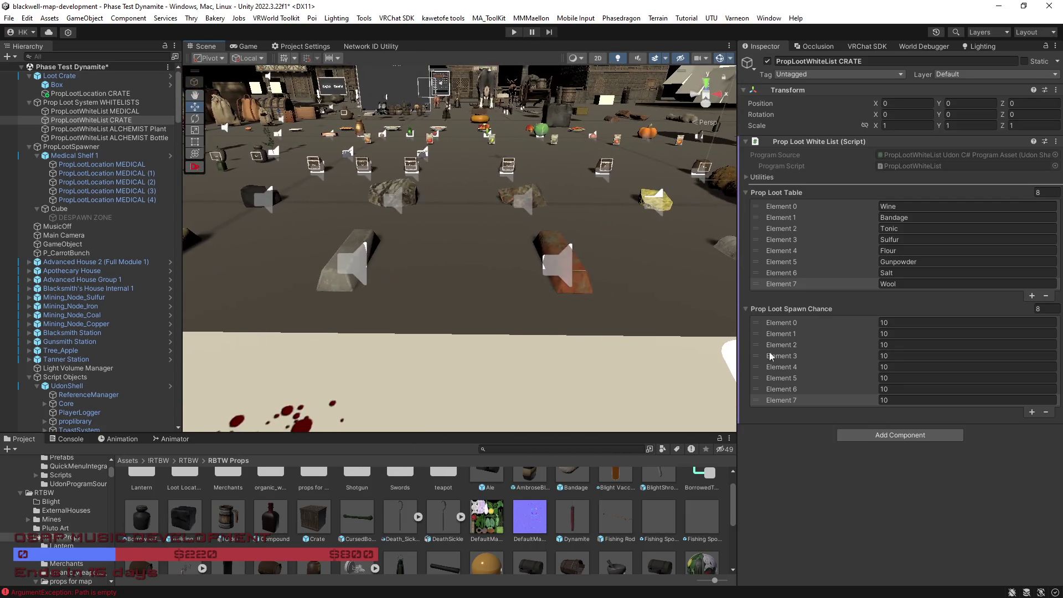
{"action": "left_click", "coordinate": [900, 435]}
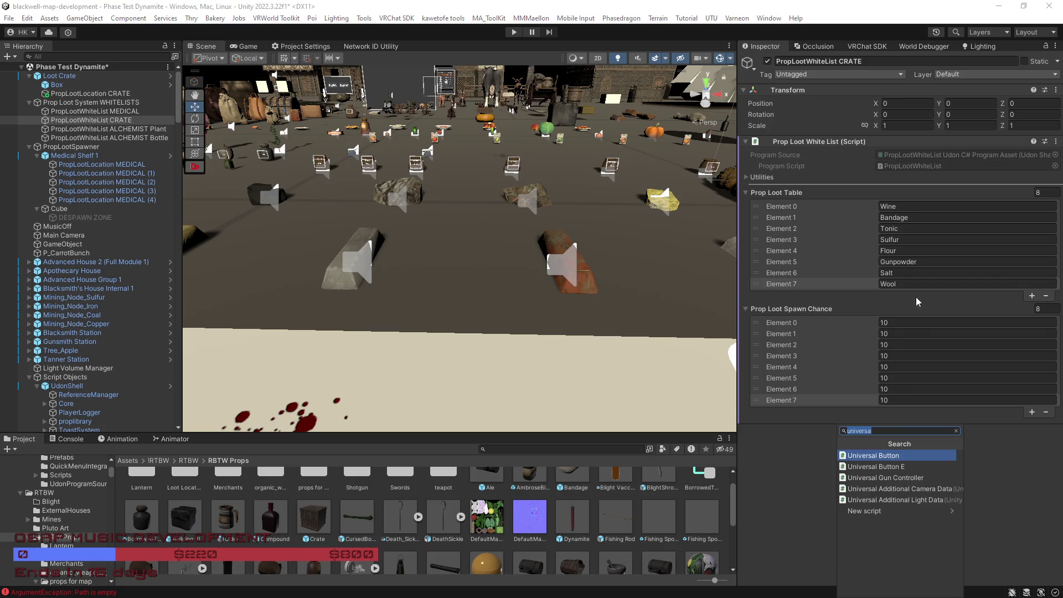
Step: Add a ninth entry to the CRATE loot table, then select and frame StackSound
{"action": "left_click", "coordinate": [796, 475]}
{"action": "left_click", "coordinate": [1032, 296]}
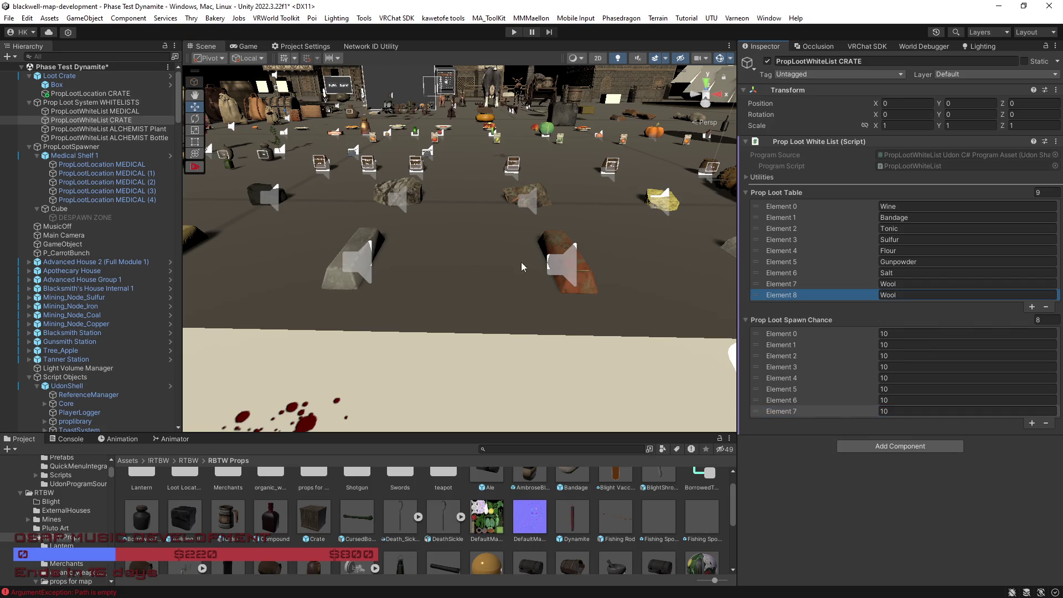
{"action": "left_click", "coordinate": [361, 241]}
{"action": "left_click", "coordinate": [361, 246]}
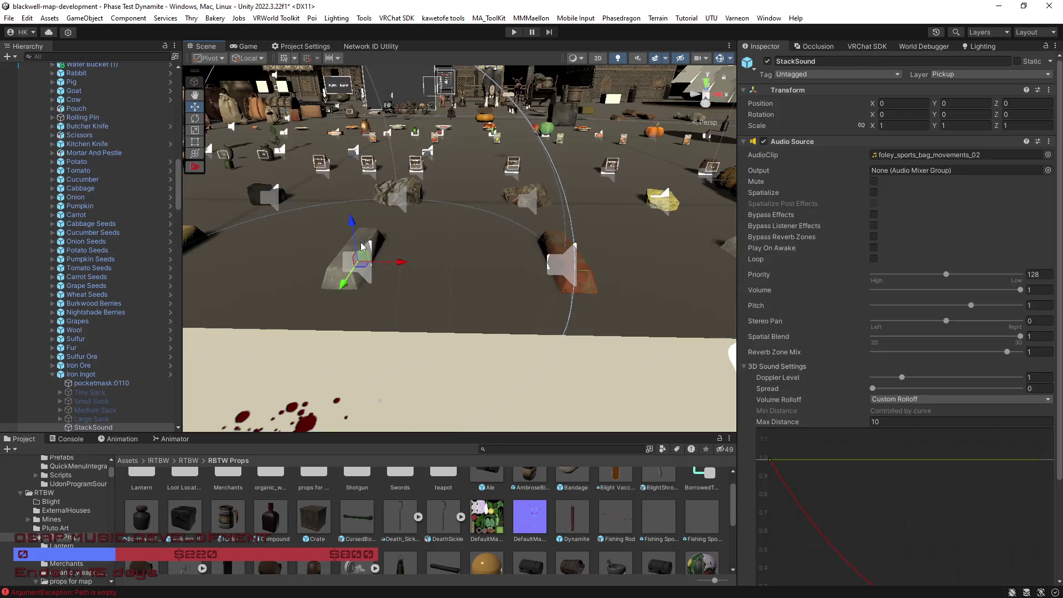
{"action": "left_click_drag", "start_coordinate": [398, 340], "coordinate": [368, 322]}
{"action": "key", "text": "f"}
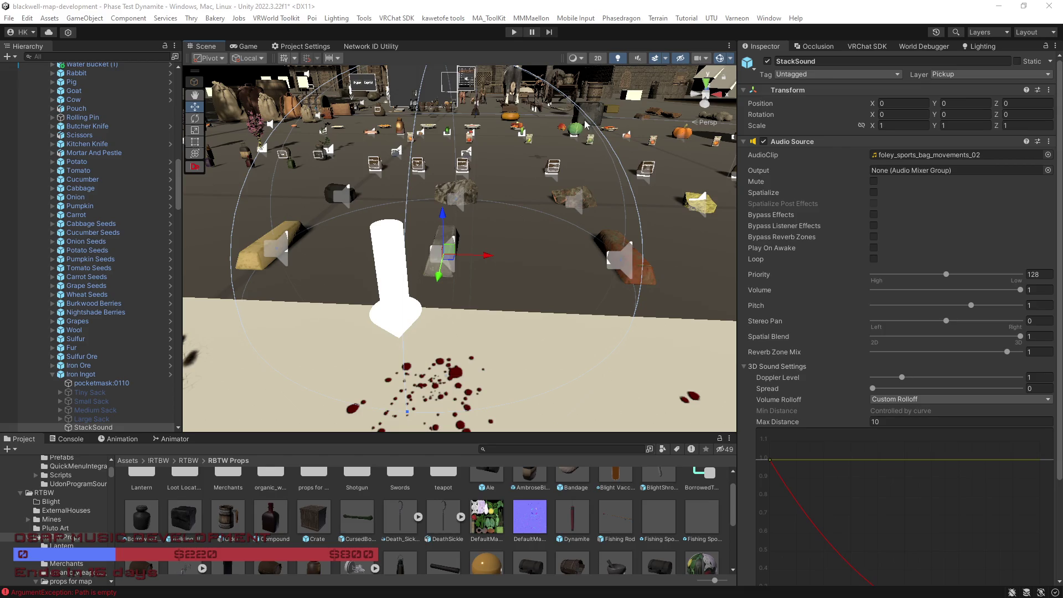
Step: Select Loot Crate, its Box mesh and the PropLootLocation CRATE object in the Hierarchy
{"action": "key", "text": "w"}
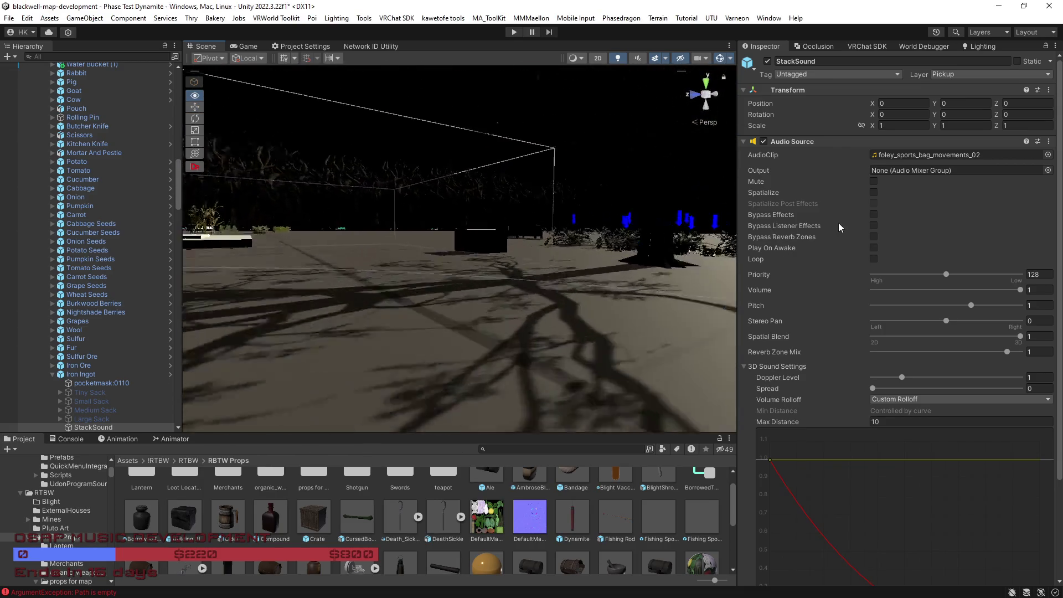
{"action": "left_click_drag", "start_coordinate": [178, 183], "coordinate": [182, 82]}
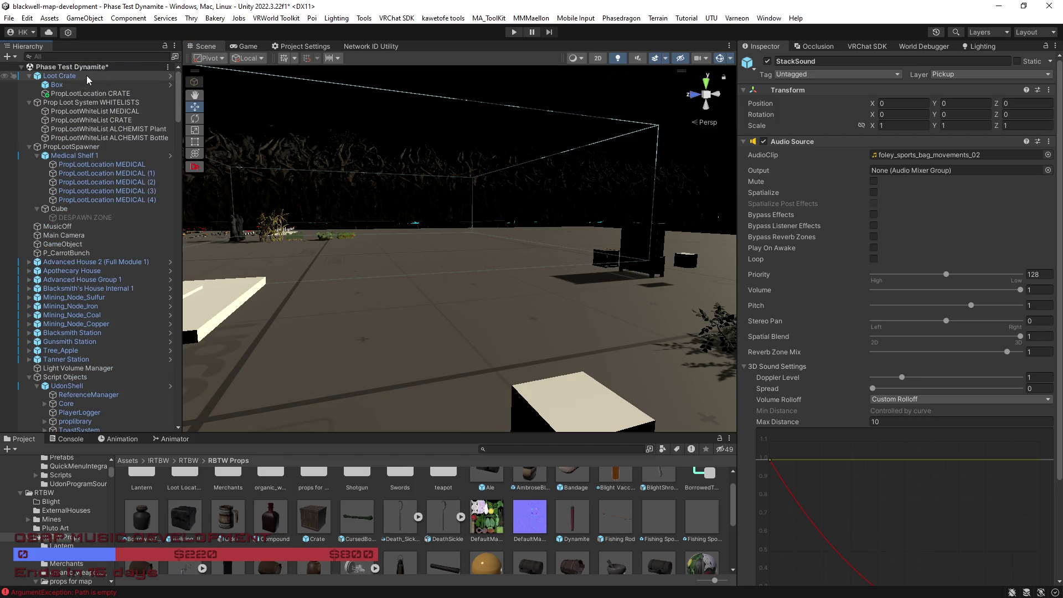
{"action": "left_click", "coordinate": [59, 75]}
{"action": "mouse_move", "coordinate": [506, 181]}
{"action": "left_mouse_down"}
{"action": "mouse_move", "coordinate": [314, 239]}
{"action": "mouse_move", "coordinate": [272, 338]}
{"action": "mouse_move", "coordinate": [459, 293]}
{"action": "left_mouse_up"}
{"action": "left_click", "coordinate": [266, 343]}
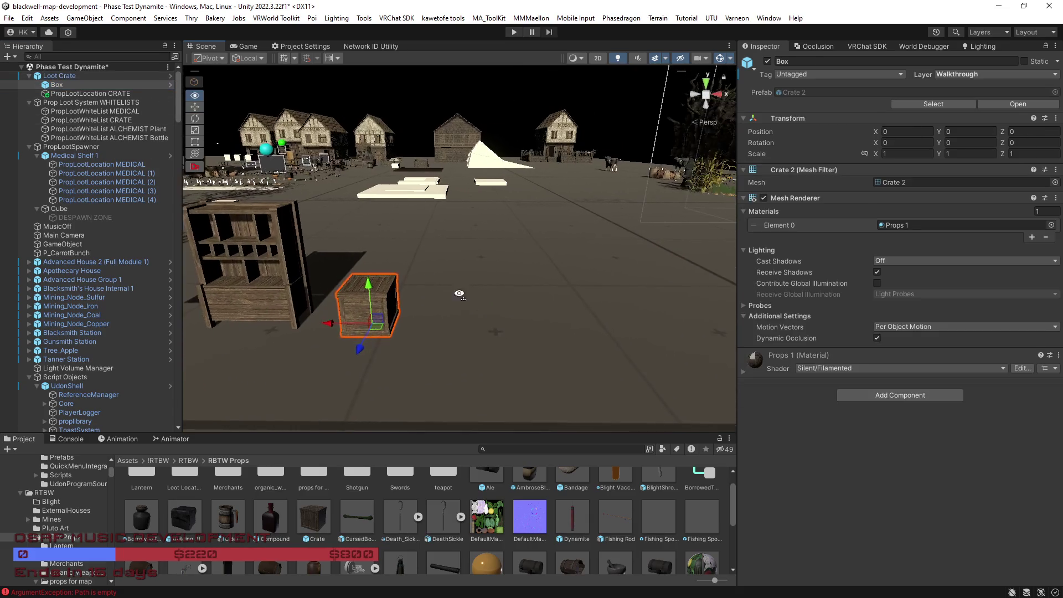
{"action": "left_click", "coordinate": [88, 93]}
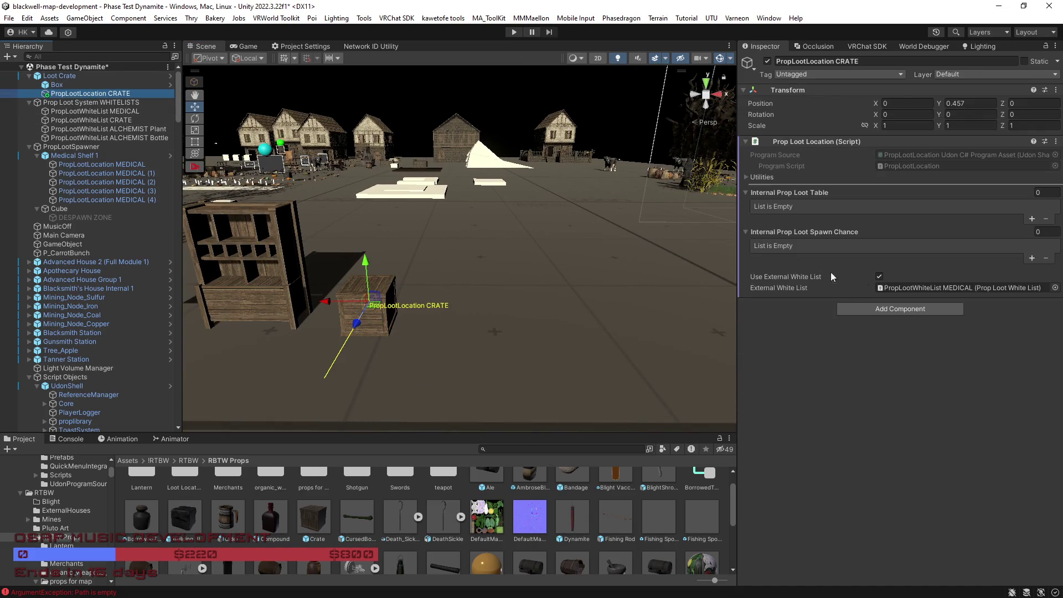
Step: Assign PropLootWhiteList CRATE as the External White List and rename Element 8 to Iron Ingot
{"action": "mouse_move", "coordinate": [98, 122]}
{"action": "left_mouse_down"}
{"action": "mouse_move", "coordinate": [1015, 311]}
{"action": "mouse_move", "coordinate": [970, 294]}
{"action": "left_mouse_up"}
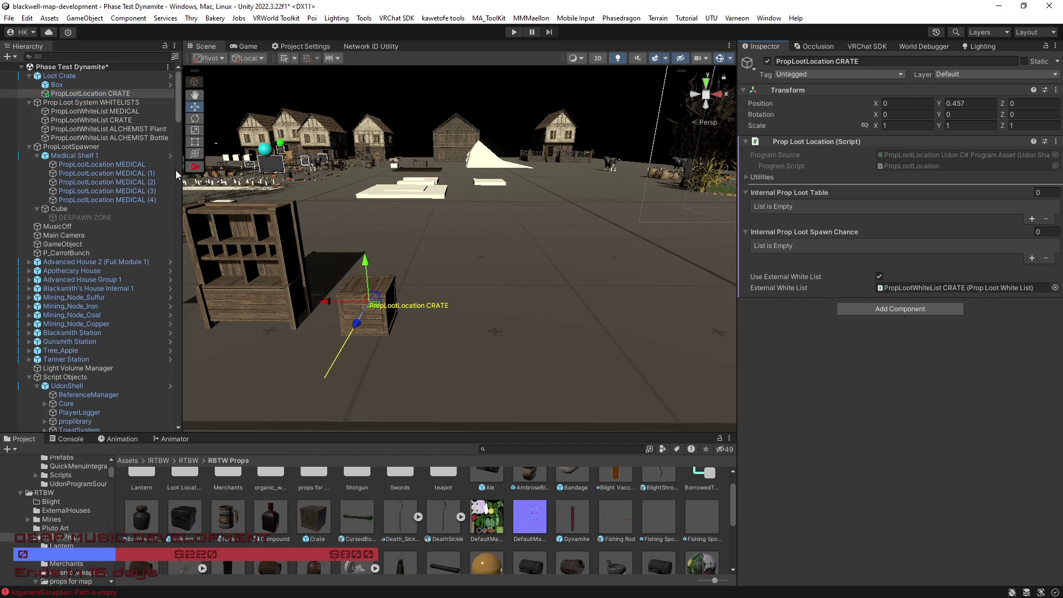
{"action": "left_click", "coordinate": [95, 122]}
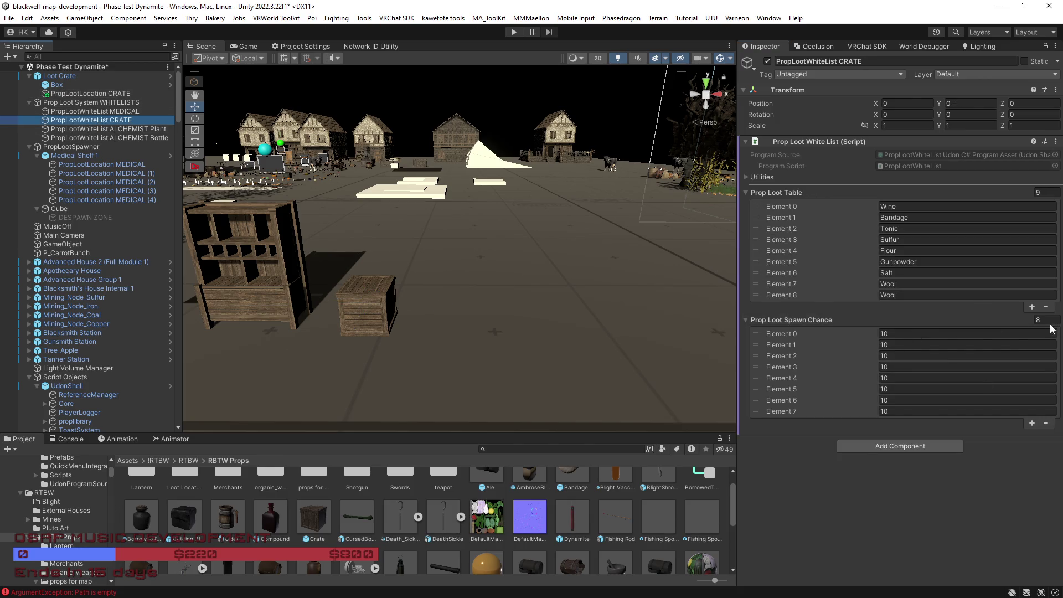
{"action": "left_click", "coordinate": [852, 296]}
{"action": "type", "text": "Ir"}
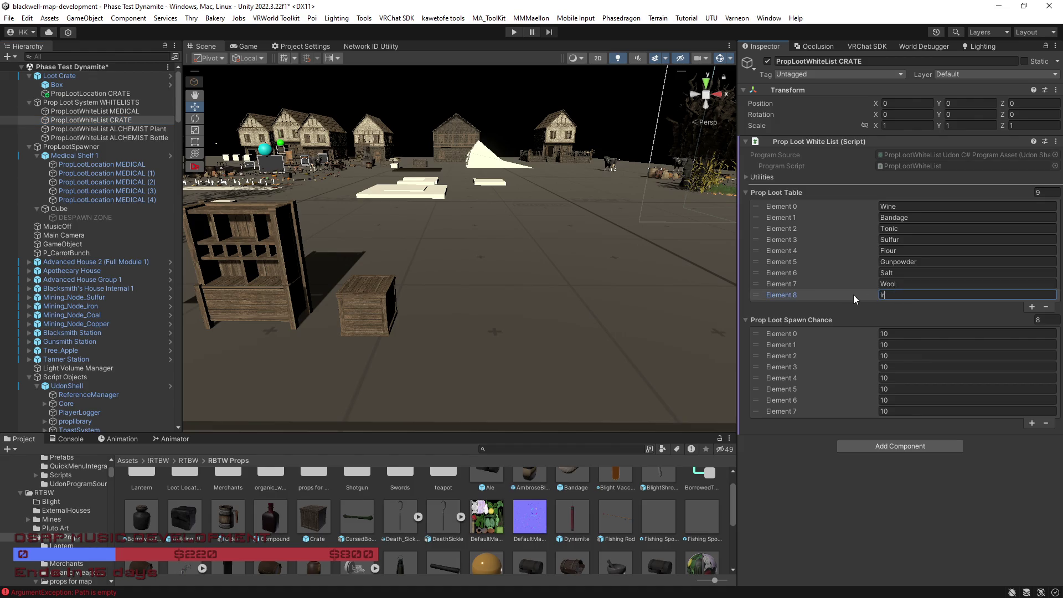
{"action": "type", "text": "on Ingot"}
Step: Add a Gold Ingot loot entry and two spawn chances, setting the tenth to 5
{"action": "left_click", "coordinate": [1031, 306]}
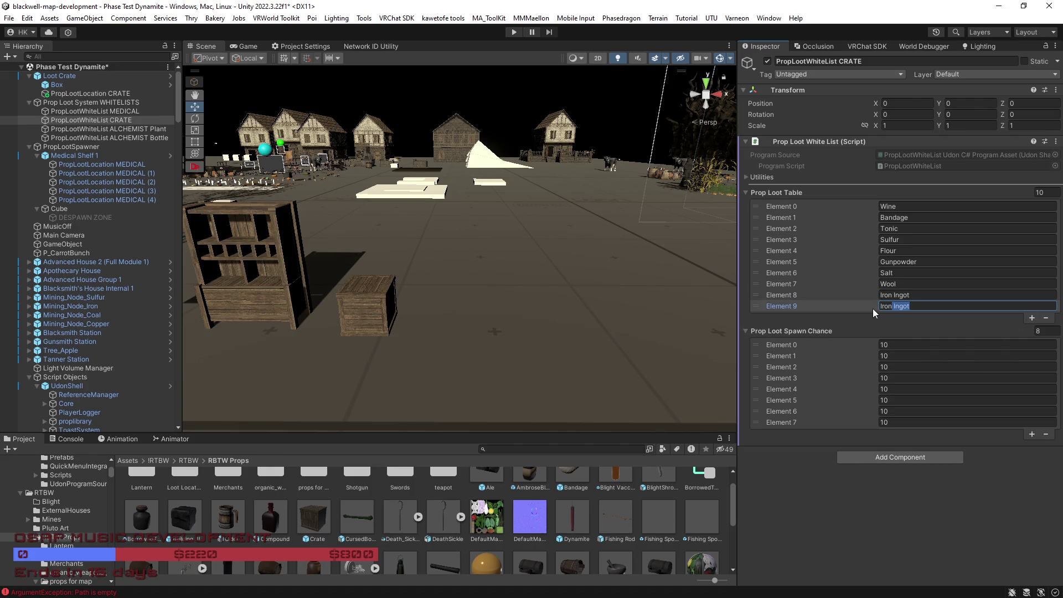
{"action": "key", "text": "Left"}
{"action": "left_click", "coordinate": [1030, 434]}
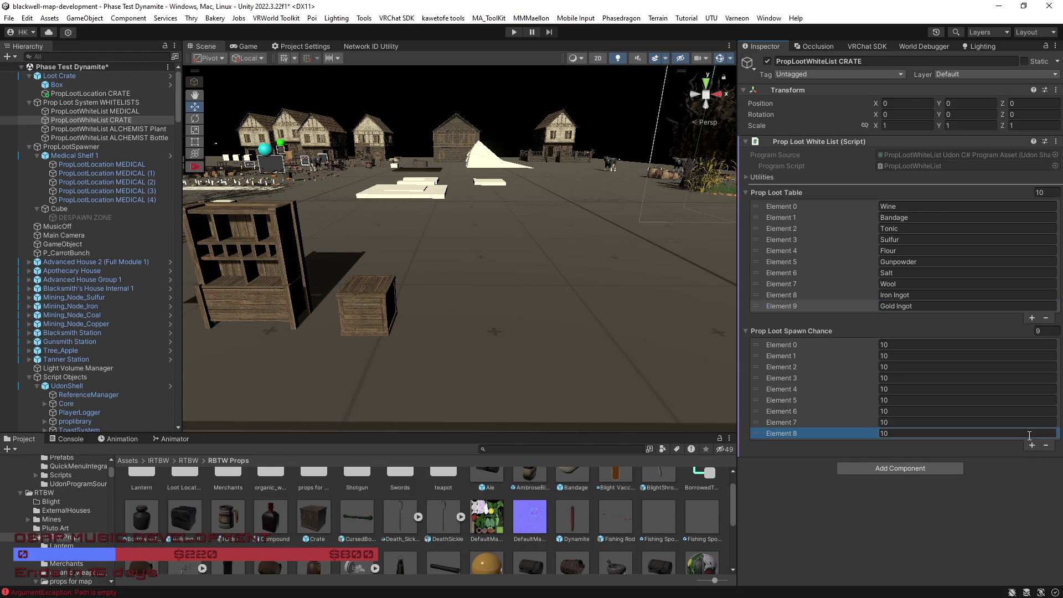
{"action": "left_click", "coordinate": [1031, 446]}
{"action": "left_click", "coordinate": [892, 445]}
{"action": "type", "text": "5"}
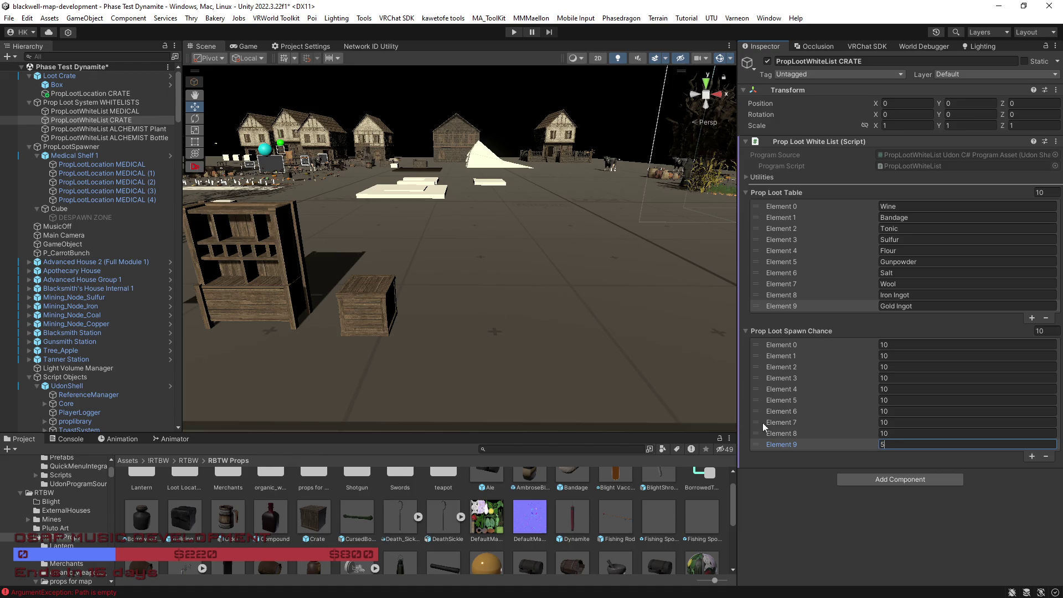
{"action": "mouse_move", "coordinate": [597, 342]}
{"action": "left_mouse_down"}
{"action": "mouse_move", "coordinate": [564, 308]}
{"action": "mouse_move", "coordinate": [542, 310]}
{"action": "left_mouse_up"}
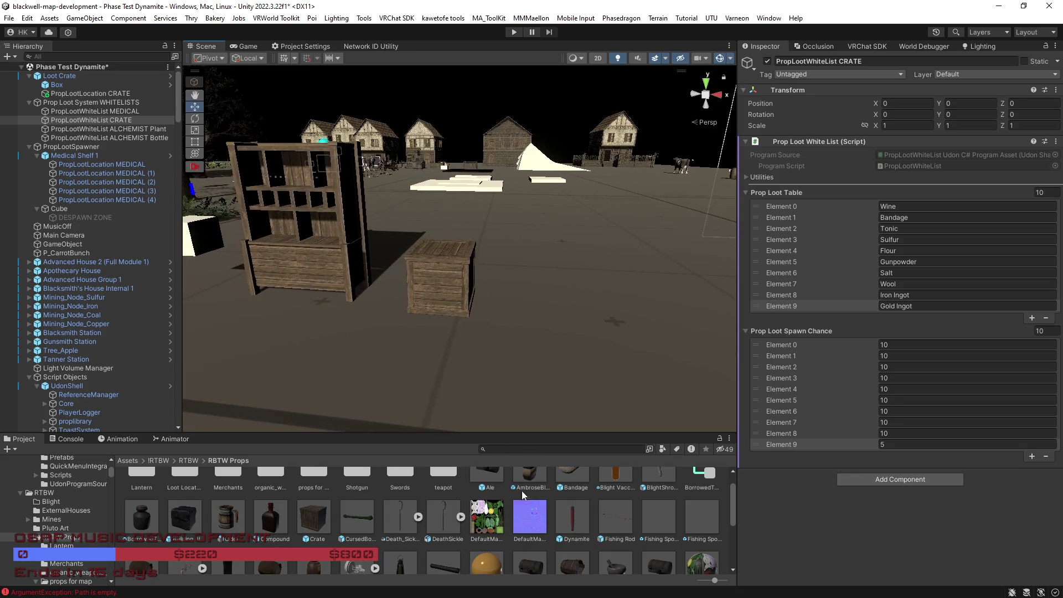
{"action": "mouse_move", "coordinate": [421, 388]}
{"action": "left_mouse_down"}
{"action": "mouse_move", "coordinate": [415, 380]}
{"action": "mouse_move", "coordinate": [470, 359]}
{"action": "mouse_move", "coordinate": [314, 350]}
{"action": "mouse_move", "coordinate": [526, 408]}
{"action": "mouse_move", "coordinate": [425, 366]}
{"action": "mouse_move", "coordinate": [308, 368]}
{"action": "mouse_move", "coordinate": [470, 360]}
{"action": "mouse_move", "coordinate": [502, 376]}
{"action": "mouse_move", "coordinate": [460, 368]}
{"action": "mouse_move", "coordinate": [476, 360]}
{"action": "mouse_move", "coordinate": [491, 384]}
{"action": "left_mouse_up"}
Step: Select the crate's Box mesh, then pick the BlightShroom template under BlackwellPropTemplates
{"action": "left_click", "coordinate": [473, 356]}
{"action": "left_click", "coordinate": [490, 355]}
{"action": "key", "text": "a"}
{"action": "key", "text": "s"}
{"action": "key", "text": "s"}
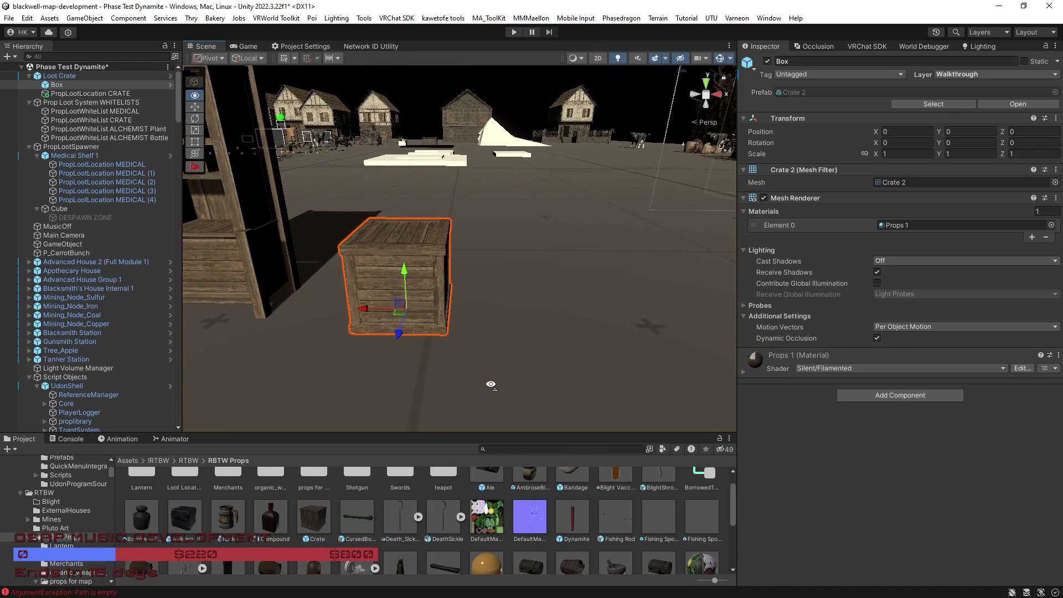
{"action": "scroll", "coordinate": [487, 515], "scroll_direction": "down", "scroll_amount": 2}
{"action": "scroll", "coordinate": [485, 517], "scroll_direction": "down", "scroll_amount": 2}
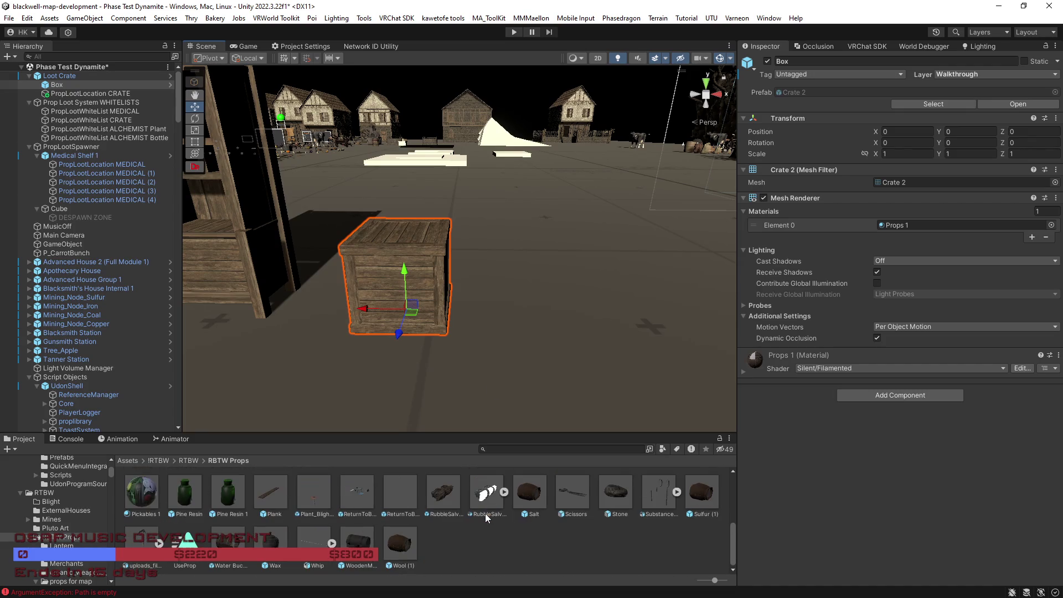
{"action": "scroll", "coordinate": [485, 515], "scroll_direction": "up", "scroll_amount": 3}
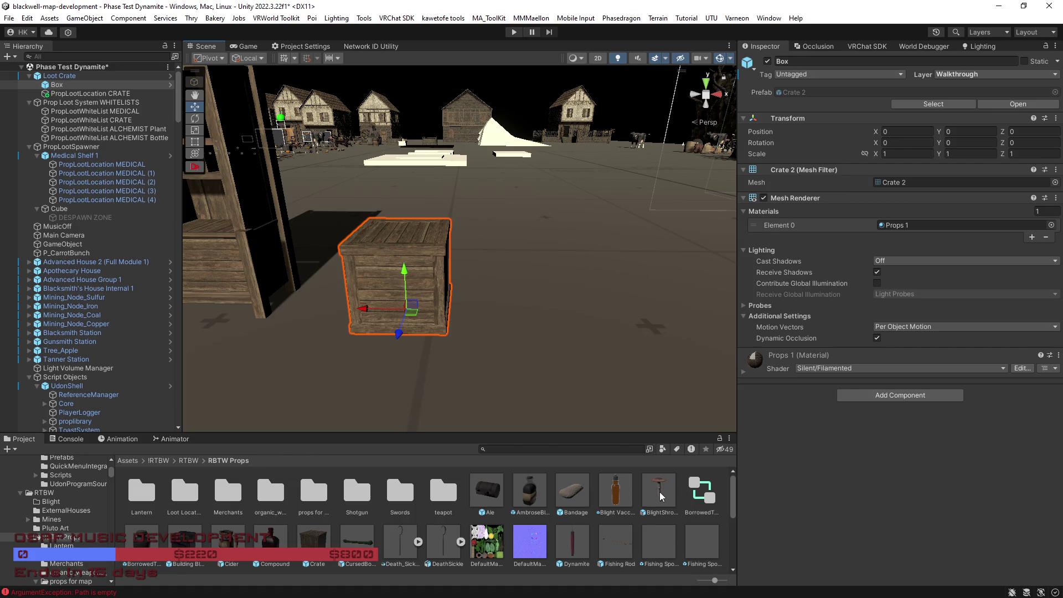
{"action": "mouse_move", "coordinate": [658, 495]}
{"action": "left_mouse_down"}
{"action": "mouse_move", "coordinate": [388, 398]}
{"action": "mouse_move", "coordinate": [87, 248]}
{"action": "left_mouse_up"}
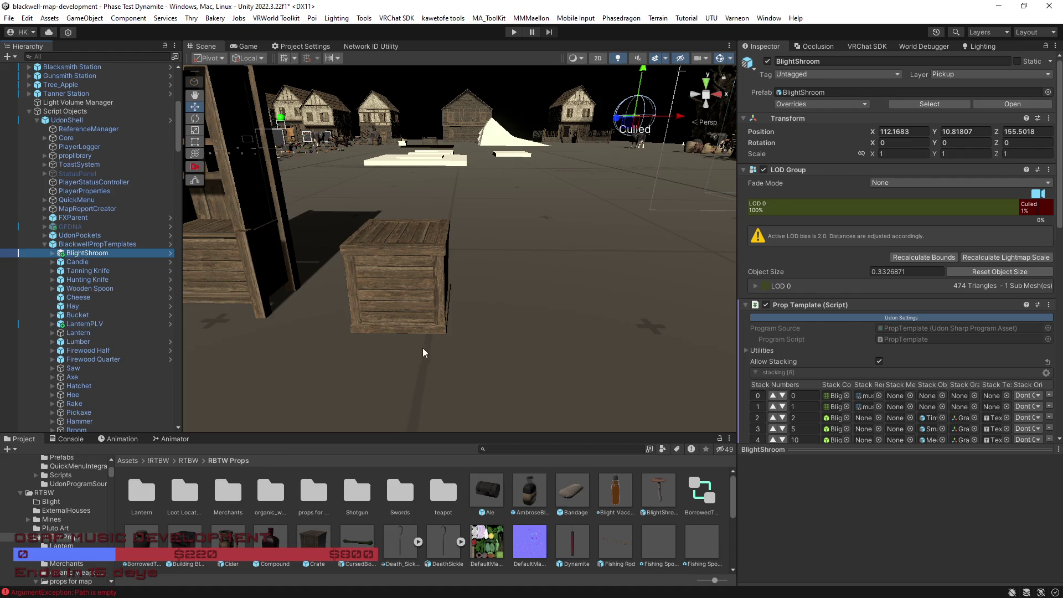
Step: Scroll the Hierarchy past the pickups, collapse Iron Ingot and select the Coal item
{"action": "scroll", "coordinate": [112, 371], "scroll_direction": "down", "scroll_amount": 3}
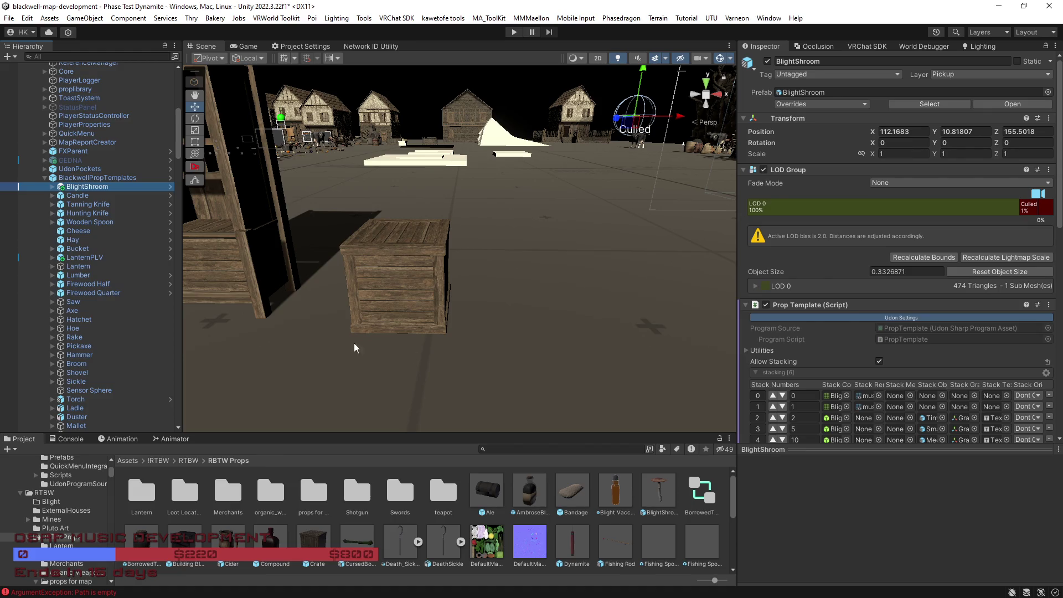
{"action": "scroll", "coordinate": [109, 380], "scroll_direction": "down", "scroll_amount": 3}
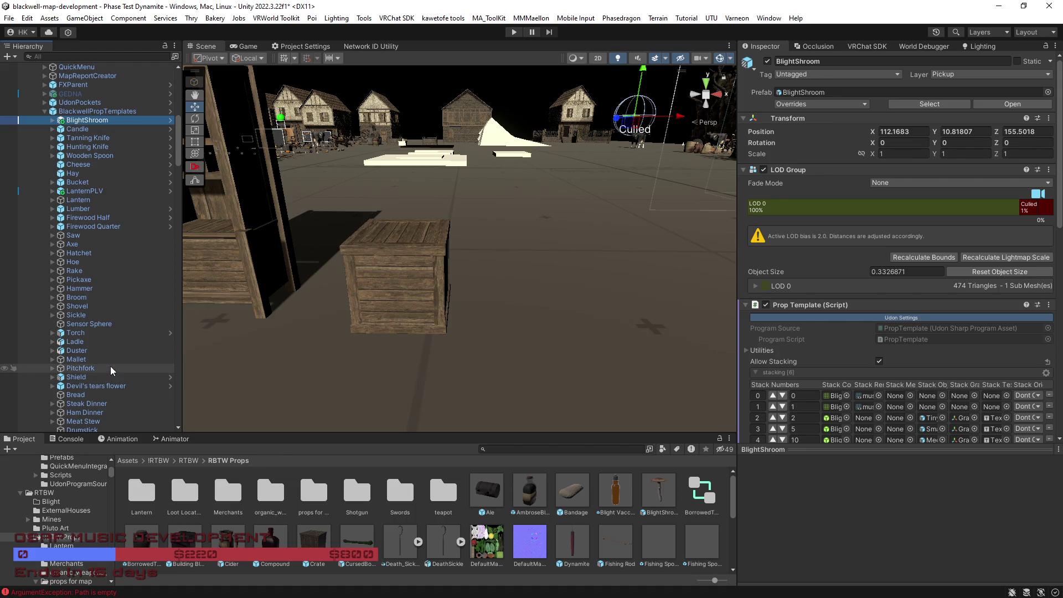
{"action": "scroll", "coordinate": [112, 367], "scroll_direction": "down", "scroll_amount": 2}
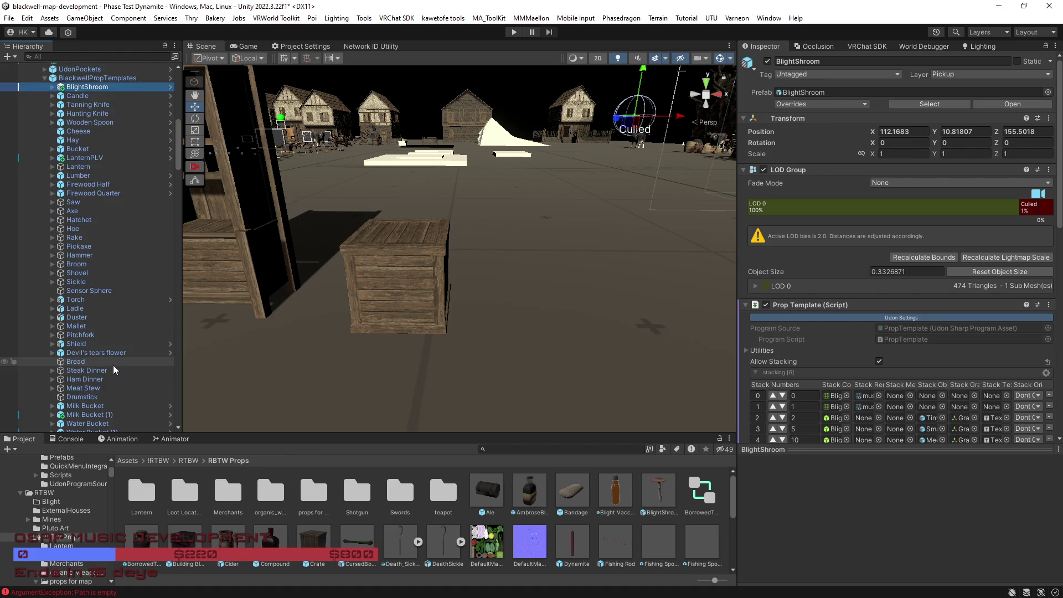
{"action": "scroll", "coordinate": [113, 364], "scroll_direction": "down", "scroll_amount": 2}
{"action": "scroll", "coordinate": [111, 363], "scroll_direction": "down", "scroll_amount": 3}
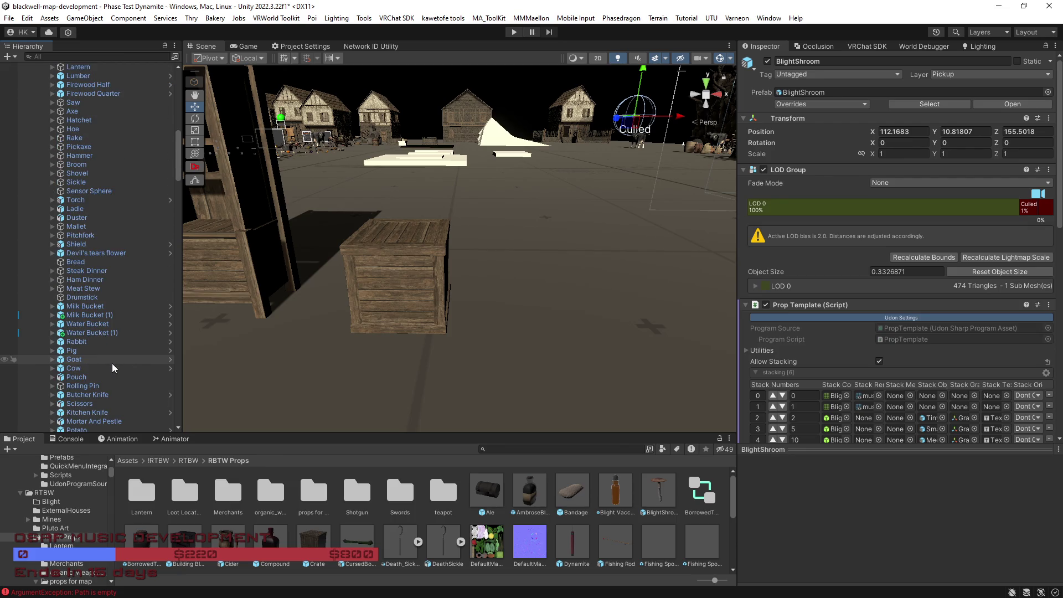
{"action": "scroll", "coordinate": [111, 363], "scroll_direction": "down", "scroll_amount": 2}
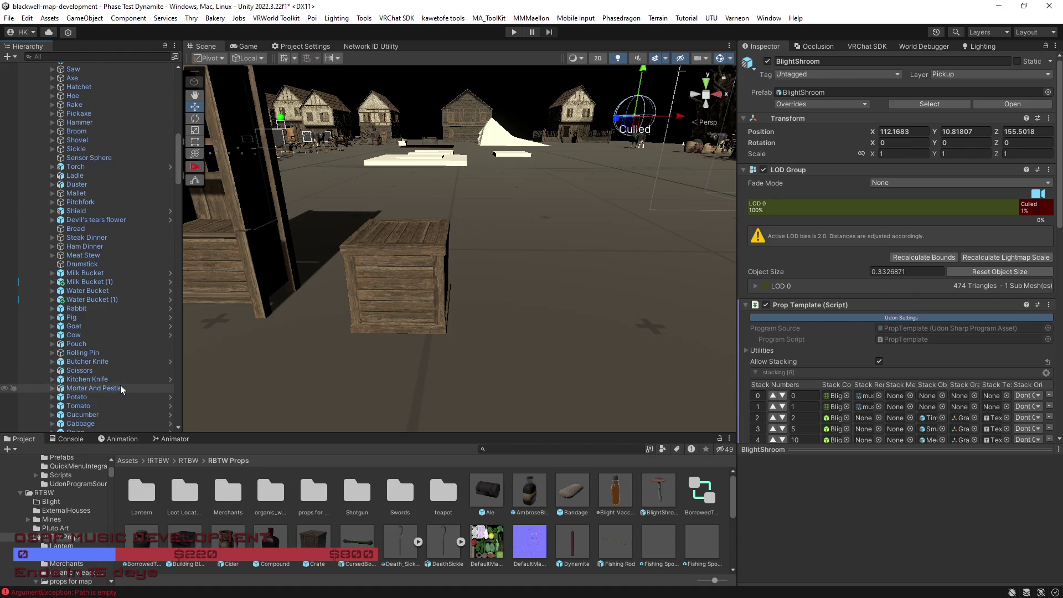
{"action": "scroll", "coordinate": [125, 386], "scroll_direction": "down", "scroll_amount": 4}
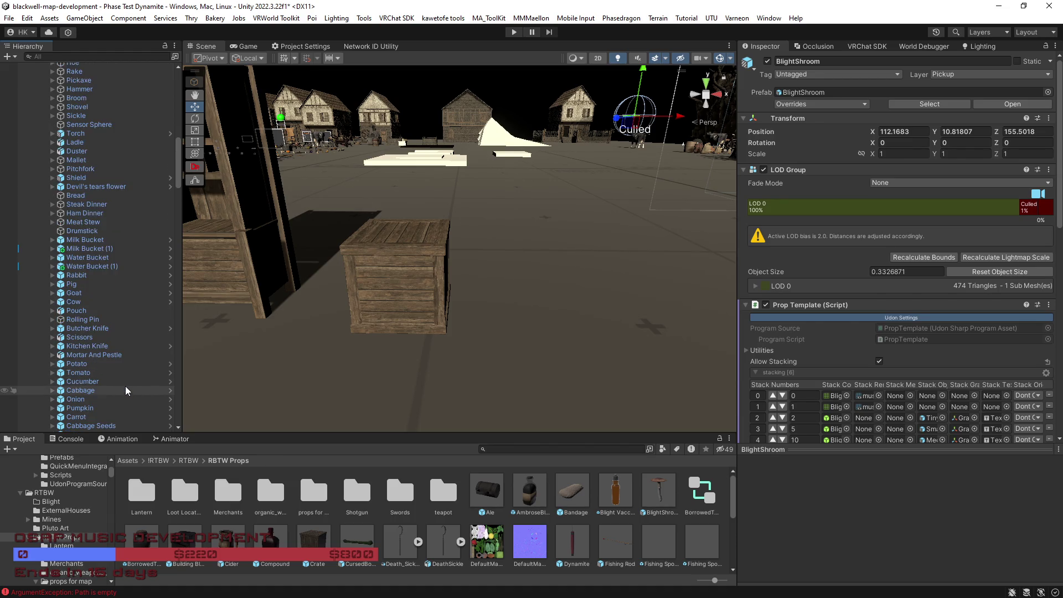
{"action": "scroll", "coordinate": [114, 371], "scroll_direction": "down", "scroll_amount": 4}
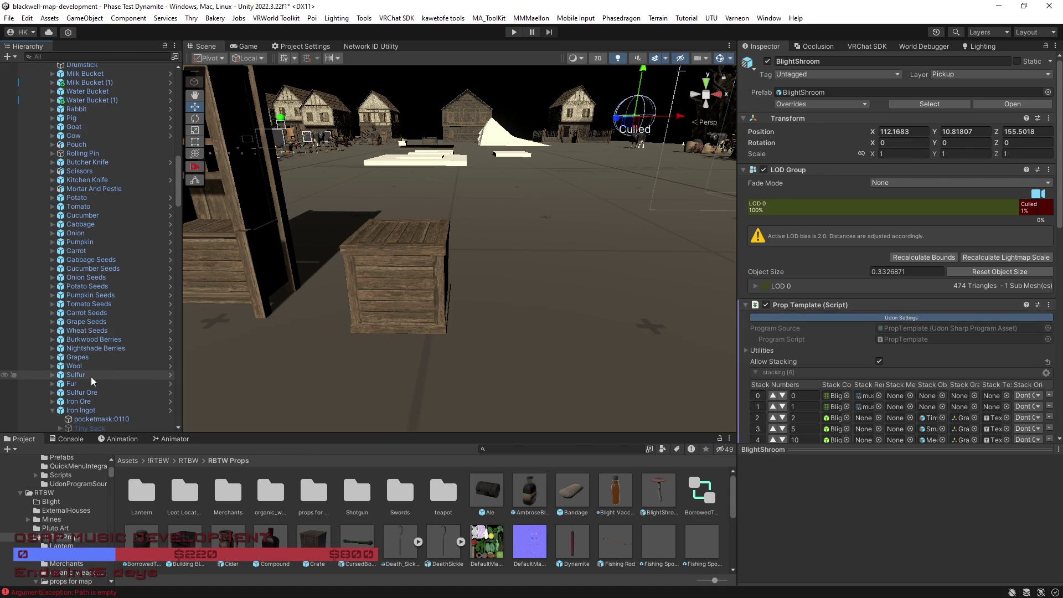
{"action": "left_click", "coordinate": [53, 410]}
{"action": "scroll", "coordinate": [65, 413], "scroll_direction": "down", "scroll_amount": 3}
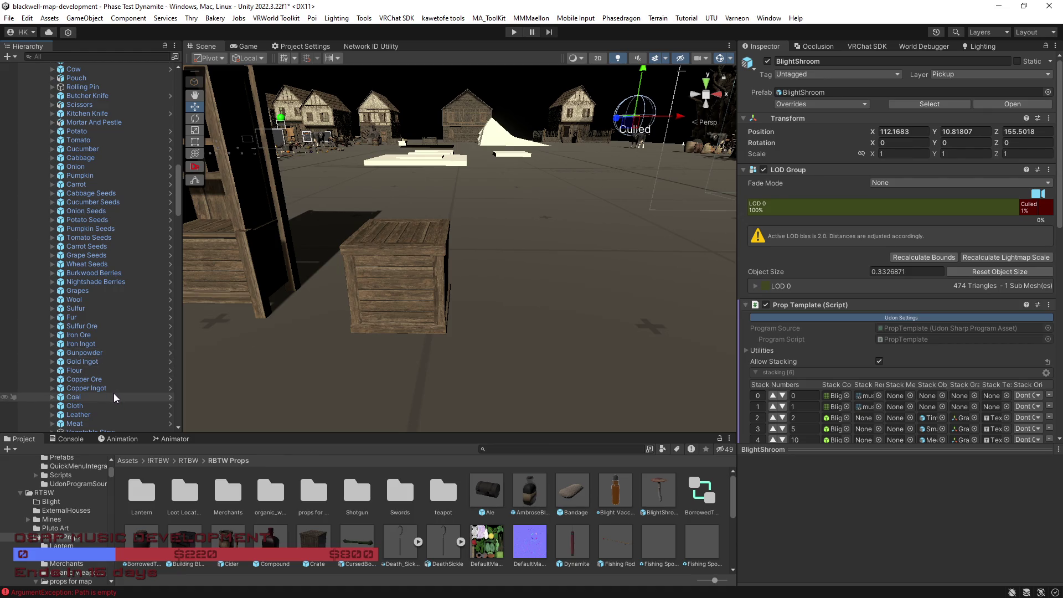
{"action": "scroll", "coordinate": [114, 393], "scroll_direction": "down", "scroll_amount": 3}
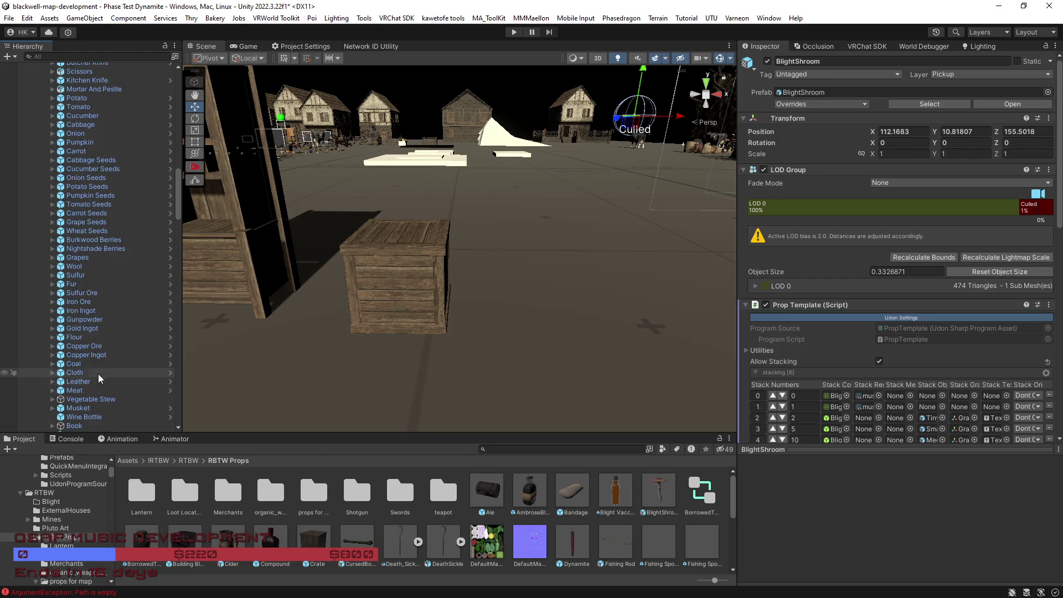
{"action": "left_click", "coordinate": [86, 364]}
{"action": "mouse_move", "coordinate": [319, 384]}
{"action": "left_mouse_down"}
{"action": "mouse_move", "coordinate": [427, 372]}
{"action": "mouse_move", "coordinate": [448, 401]}
{"action": "mouse_move", "coordinate": [434, 379]}
{"action": "mouse_move", "coordinate": [484, 394]}
{"action": "mouse_move", "coordinate": [437, 354]}
{"action": "left_mouse_up"}
Step: Add Element 10 'Coal' to the CRATE Prop Loot Table with a matching spawn chance of 10
{"action": "left_click_drag", "start_coordinate": [177, 182], "coordinate": [178, 72]}
{"action": "left_click", "coordinate": [91, 120]}
{"action": "left_click", "coordinate": [1032, 317]}
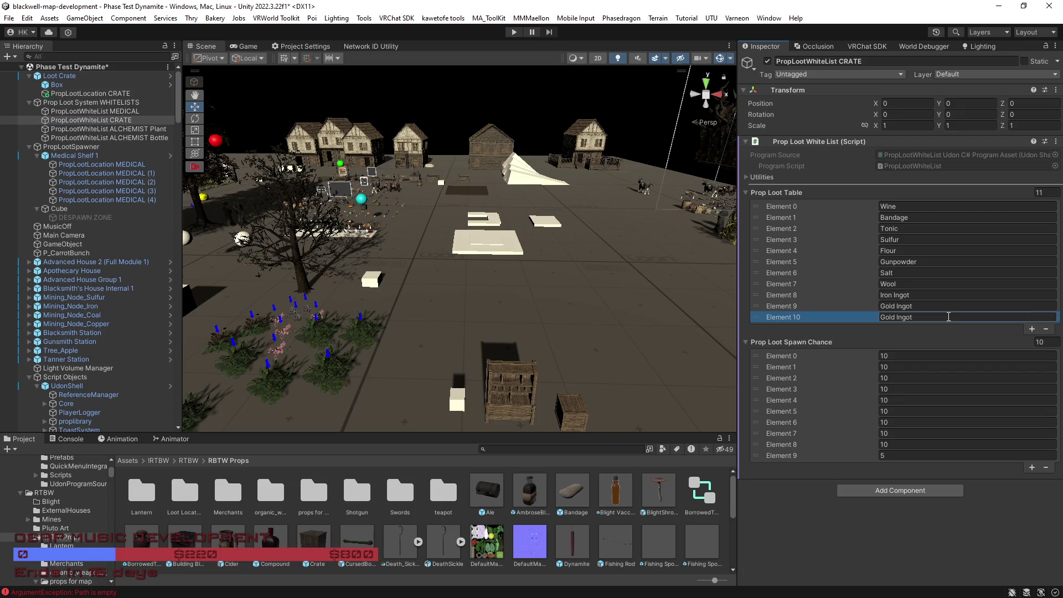
{"action": "left_click", "coordinate": [862, 319]}
{"action": "type", "text": "Coal"}
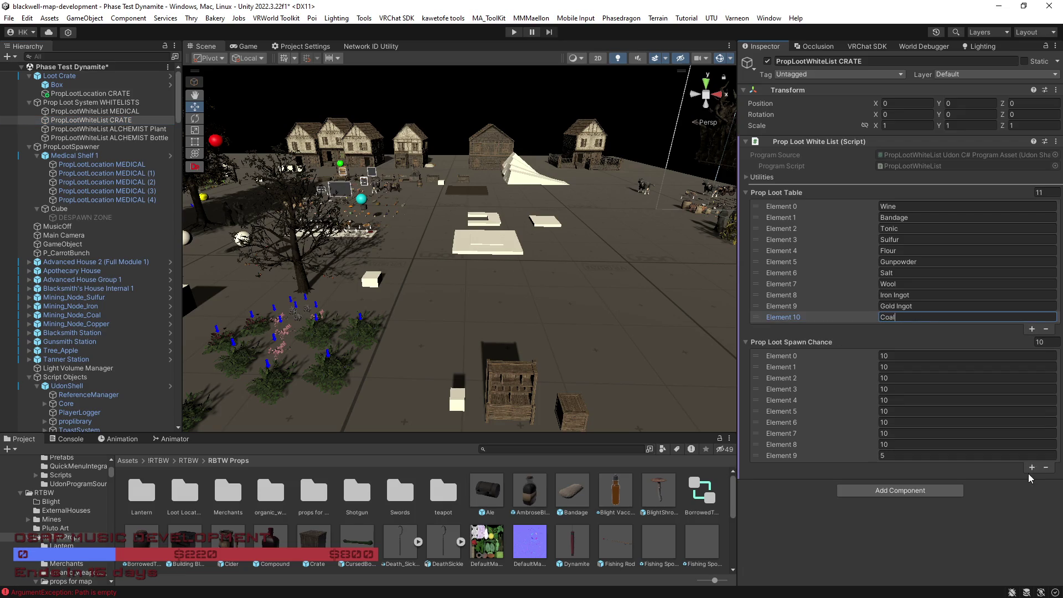
{"action": "left_click", "coordinate": [1031, 467]}
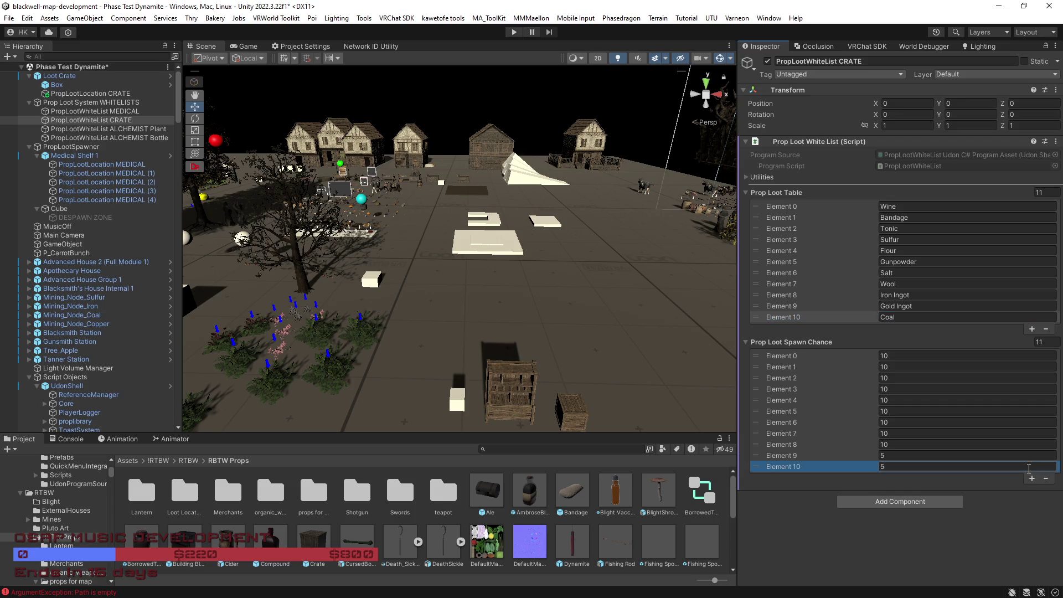
{"action": "left_click", "coordinate": [891, 466]}
{"action": "type", "text": "10"}
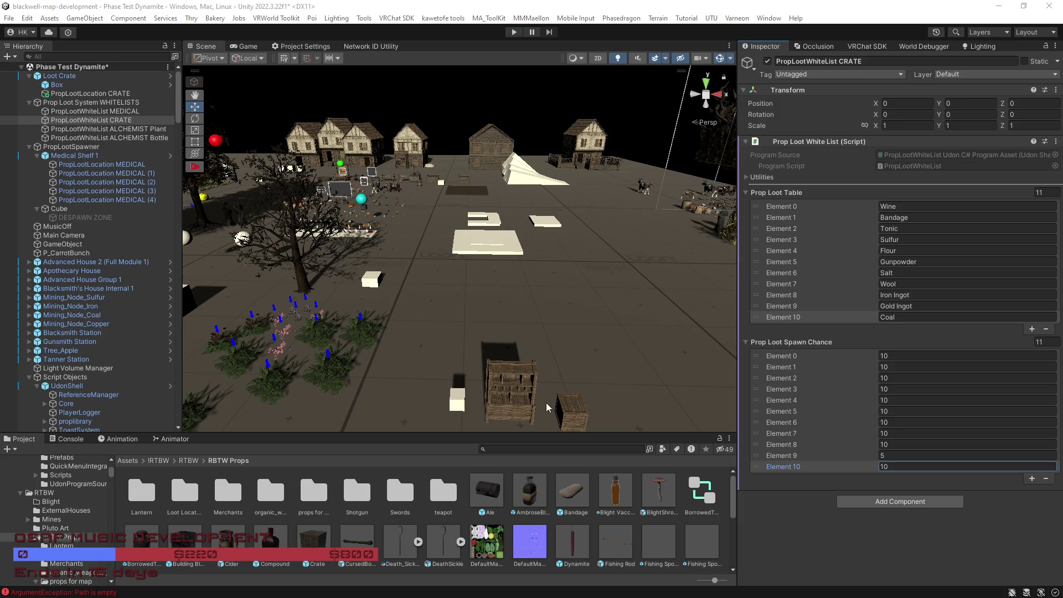
{"action": "mouse_move", "coordinate": [548, 356]}
{"action": "left_mouse_down"}
{"action": "mouse_move", "coordinate": [528, 363]}
{"action": "mouse_move", "coordinate": [535, 338]}
{"action": "mouse_move", "coordinate": [497, 337]}
{"action": "left_mouse_up"}
Step: Locate the Medical Shelf's prefab folder and save Loot Crate there as an Original Prefab
{"action": "left_click", "coordinate": [490, 337]}
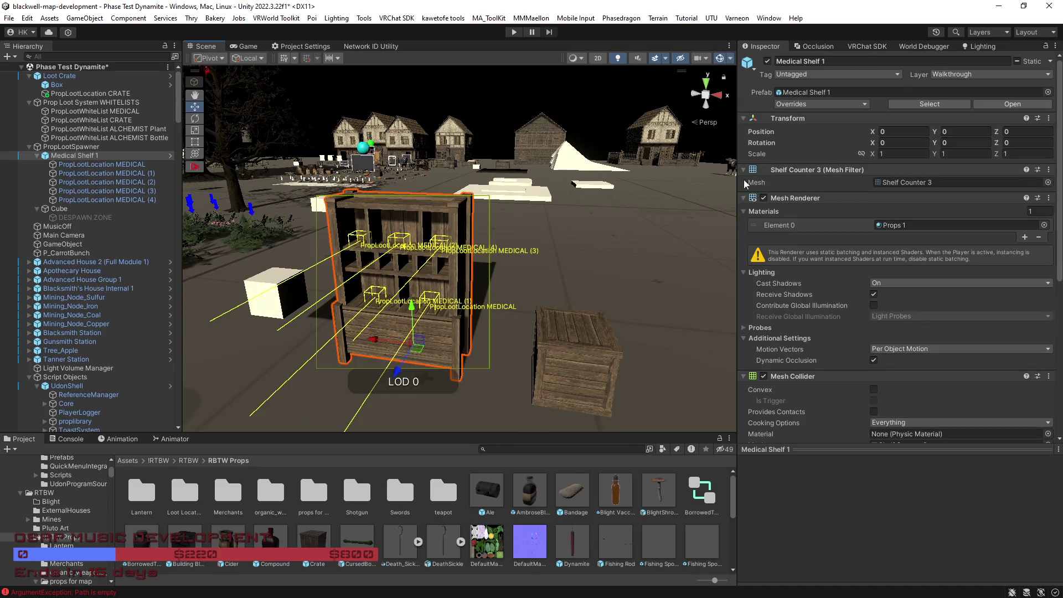
{"action": "left_click", "coordinate": [944, 106]}
{"action": "left_click", "coordinate": [568, 365]}
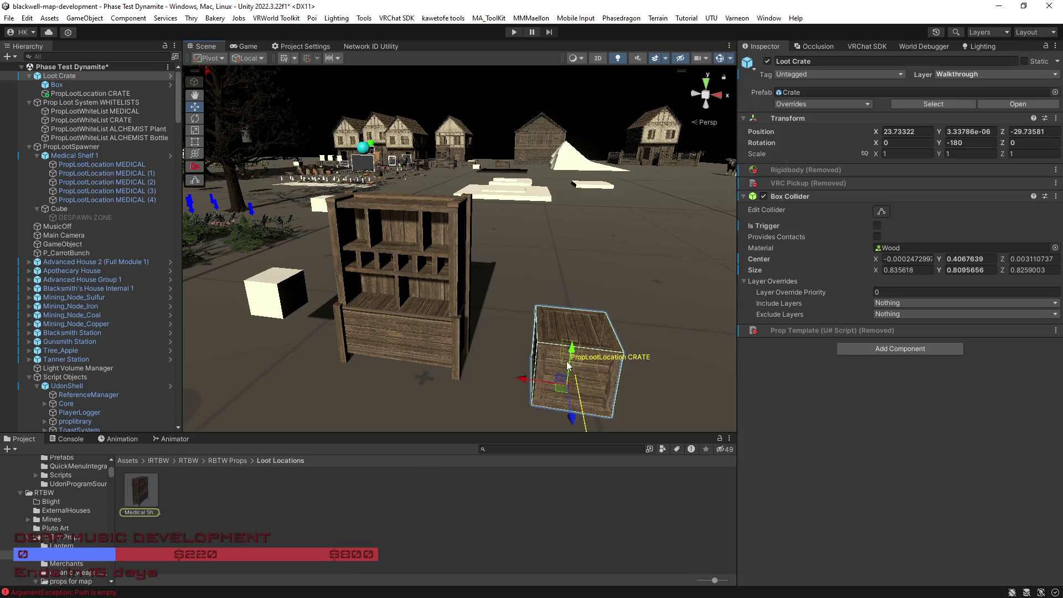
{"action": "mouse_move", "coordinate": [55, 79]}
{"action": "left_mouse_down"}
{"action": "mouse_move", "coordinate": [204, 339]}
{"action": "mouse_move", "coordinate": [210, 506]}
{"action": "mouse_move", "coordinate": [220, 488]}
{"action": "left_mouse_up"}
{"action": "left_click", "coordinate": [503, 326]}
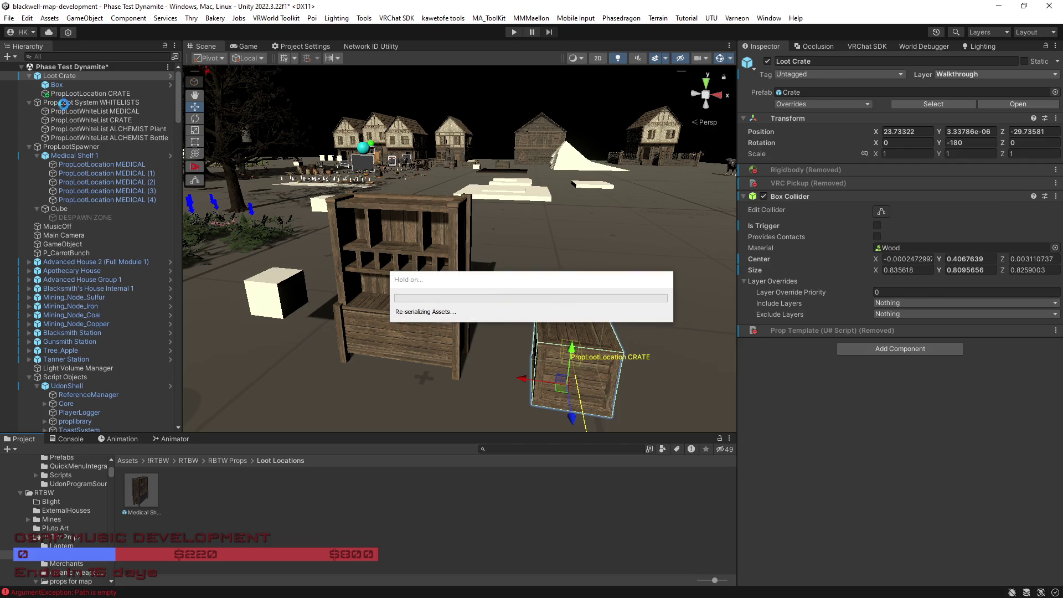
Step: Inspect the new prefab's Box and PropLootLocation children to check the whitelist setting
{"action": "left_click", "coordinate": [69, 94]}
{"action": "left_click", "coordinate": [64, 82]}
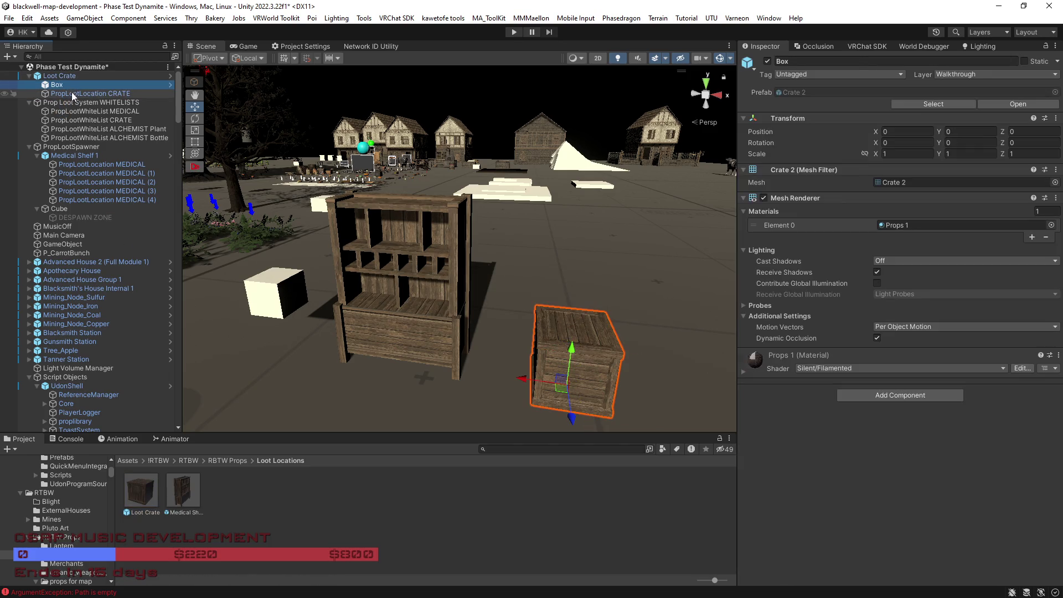
{"action": "left_click", "coordinate": [72, 93]}
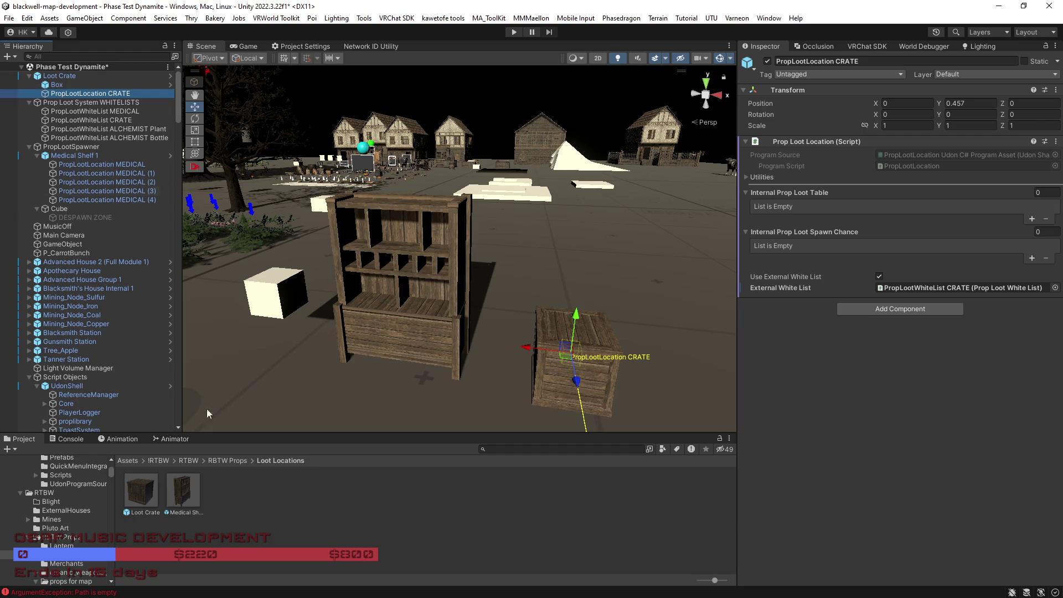
{"action": "mouse_move", "coordinate": [294, 410]}
{"action": "left_mouse_down"}
{"action": "mouse_move", "coordinate": [308, 336]}
{"action": "mouse_move", "coordinate": [408, 346]}
{"action": "mouse_move", "coordinate": [313, 344]}
{"action": "mouse_move", "coordinate": [284, 334]}
{"action": "mouse_move", "coordinate": [325, 333]}
{"action": "mouse_move", "coordinate": [280, 318]}
{"action": "mouse_move", "coordinate": [434, 303]}
{"action": "mouse_move", "coordinate": [436, 276]}
{"action": "left_mouse_up"}
Step: Filter the Project window by type to show only Prefab assets and scroll the results
{"action": "left_click", "coordinate": [437, 275]}
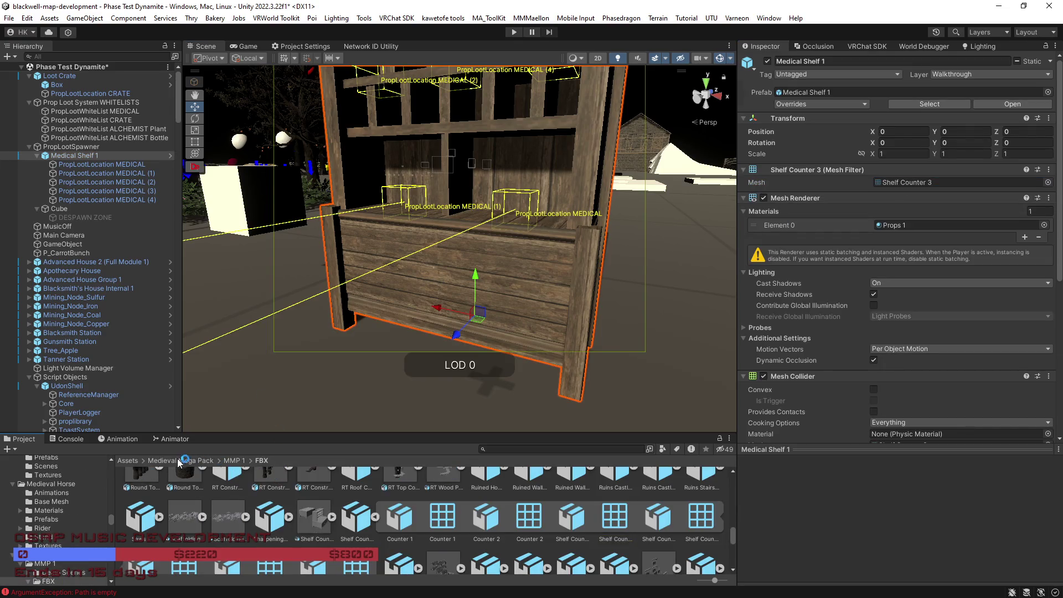
{"action": "left_click", "coordinate": [663, 450]}
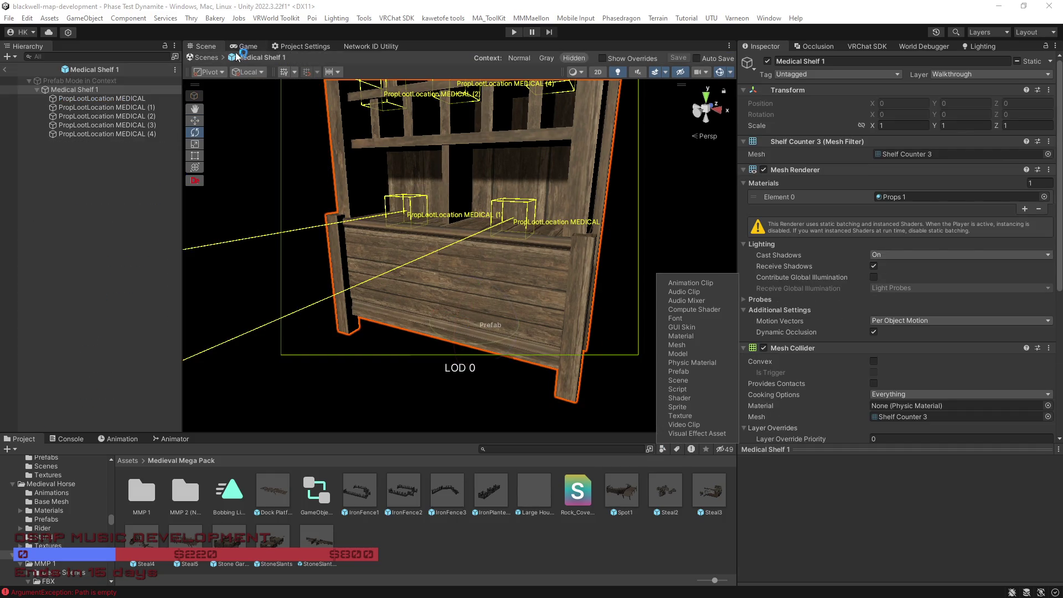
{"action": "left_click", "coordinate": [5, 70]}
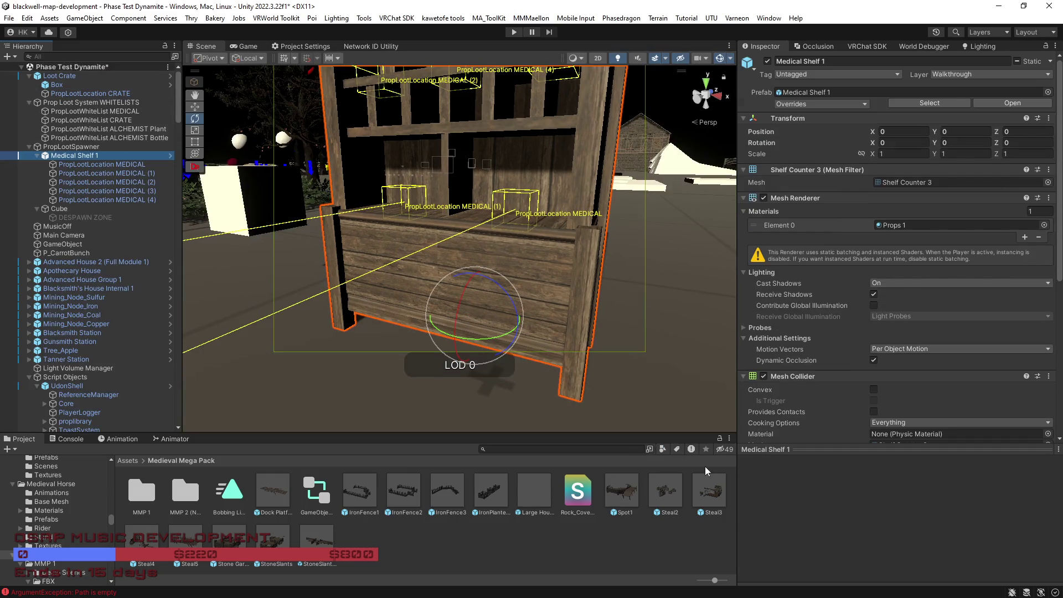
{"action": "left_click", "coordinate": [663, 449]}
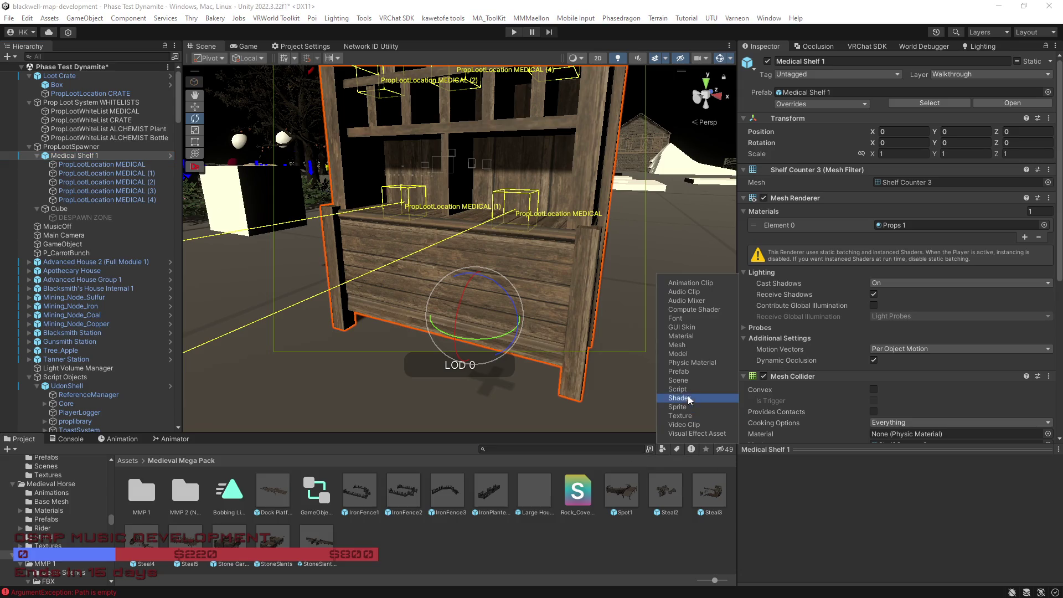
{"action": "left_click", "coordinate": [684, 371]}
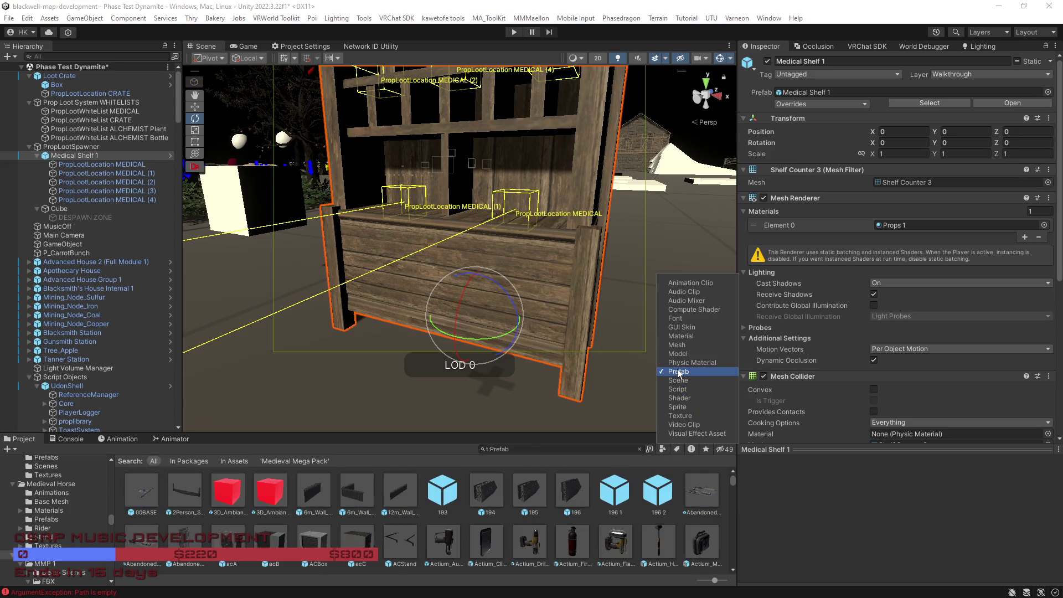
{"action": "left_click_drag", "start_coordinate": [422, 417], "coordinate": [546, 509]}
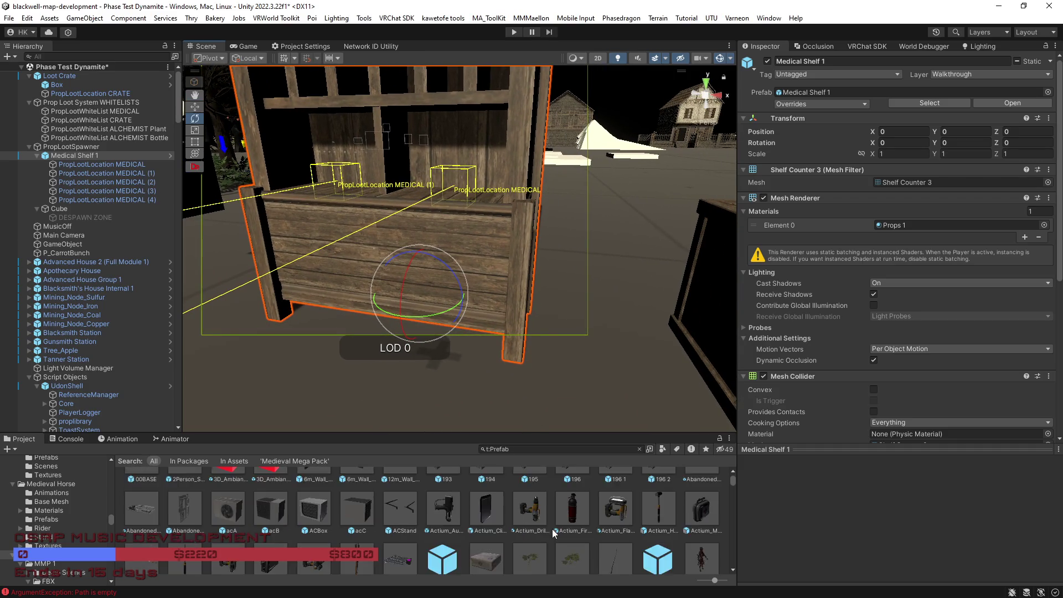
{"action": "scroll", "coordinate": [552, 530], "scroll_direction": "down", "scroll_amount": 2}
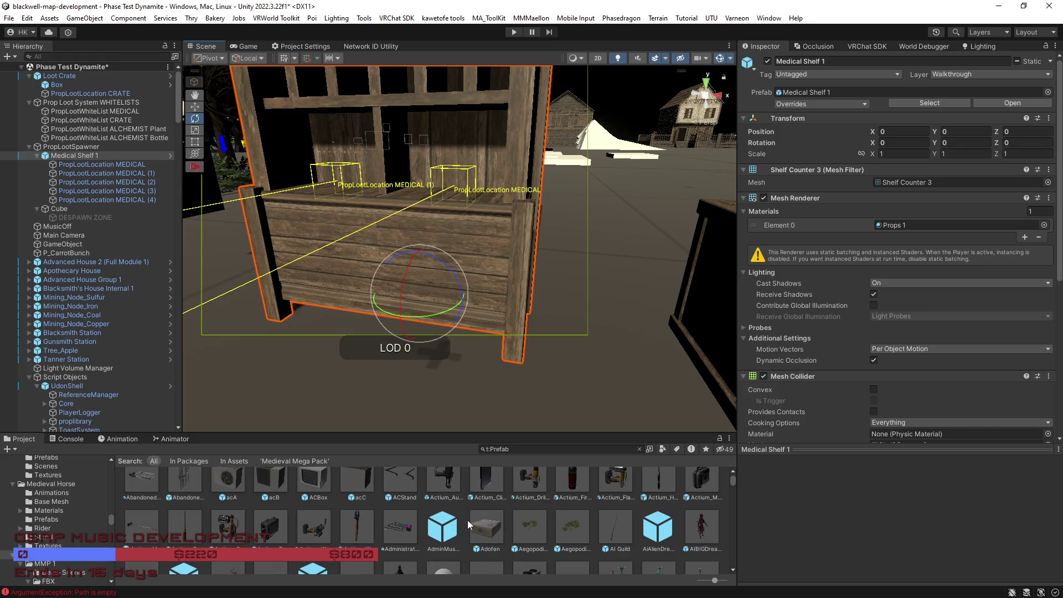
{"action": "scroll", "coordinate": [480, 523], "scroll_direction": "down", "scroll_amount": 2}
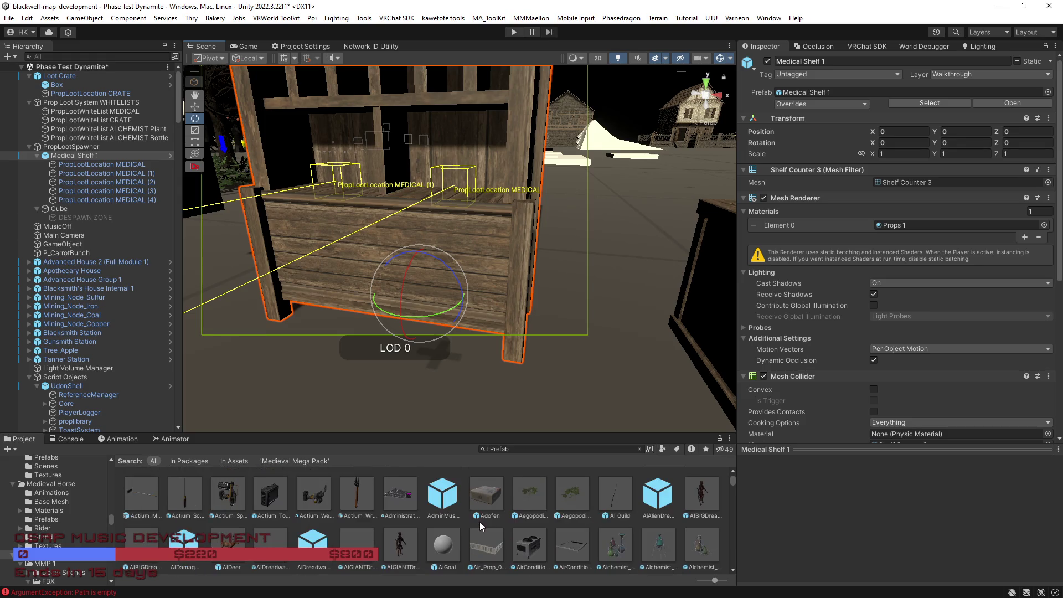
{"action": "scroll", "coordinate": [479, 523], "scroll_direction": "down", "scroll_amount": 2}
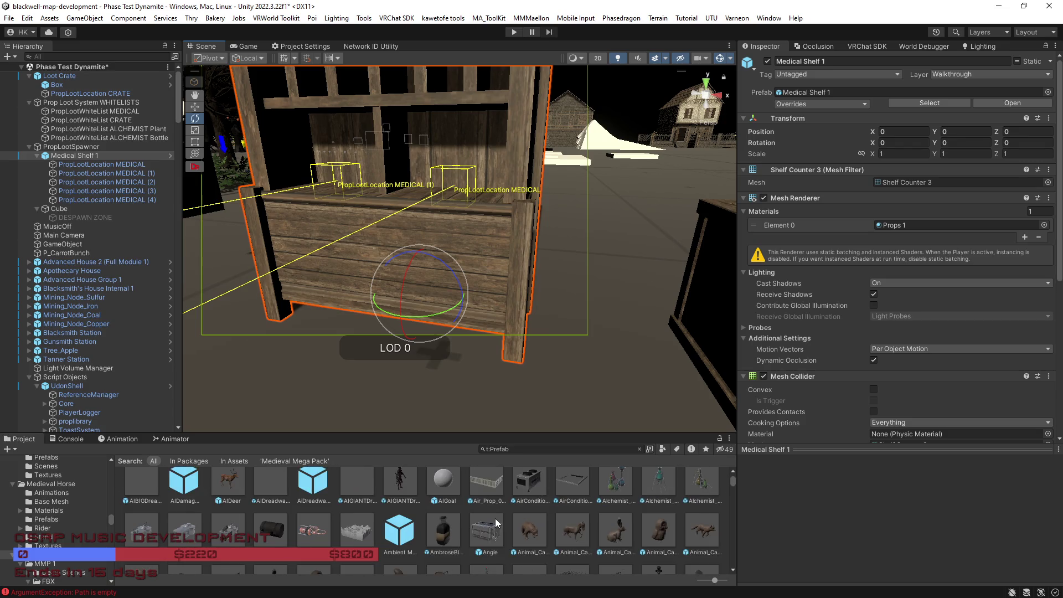
Step: Inspect the Animal_Carving_Bare_1A1 prefab and scroll through its details
{"action": "left_click", "coordinate": [529, 528]}
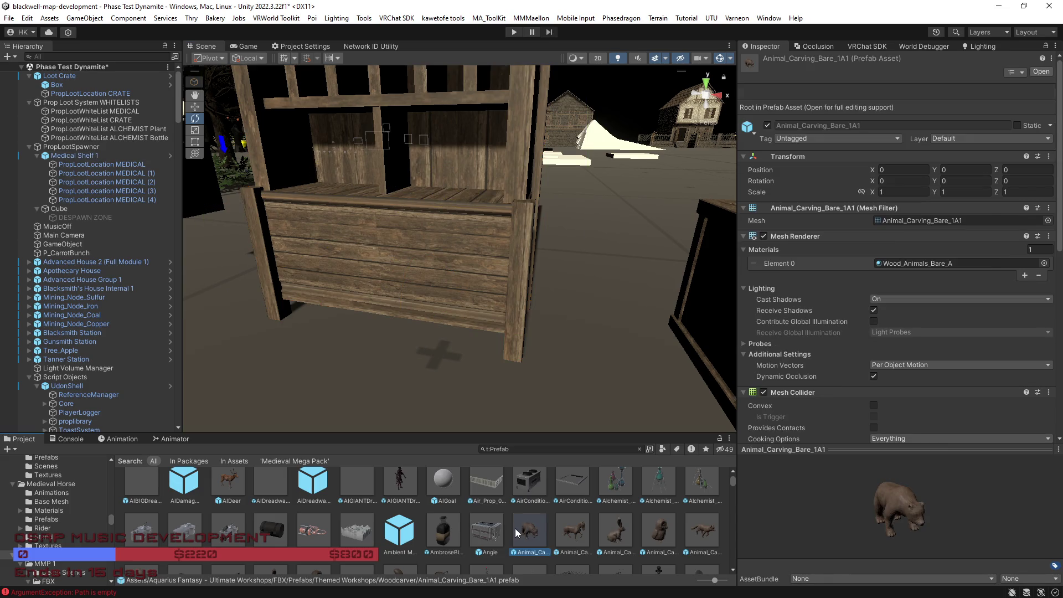
{"action": "scroll", "coordinate": [434, 527], "scroll_direction": "down", "scroll_amount": 5}
{"action": "scroll", "coordinate": [434, 532], "scroll_direction": "down", "scroll_amount": 5}
{"action": "scroll", "coordinate": [445, 526], "scroll_direction": "down", "scroll_amount": 4}
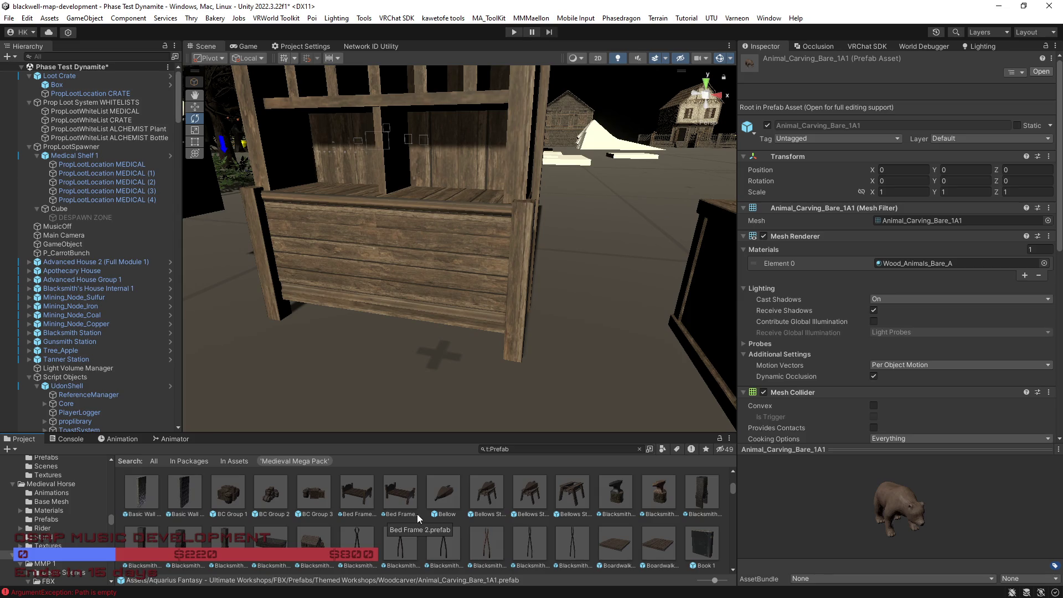
{"action": "scroll", "coordinate": [541, 361], "scroll_direction": "down", "scroll_amount": 5}
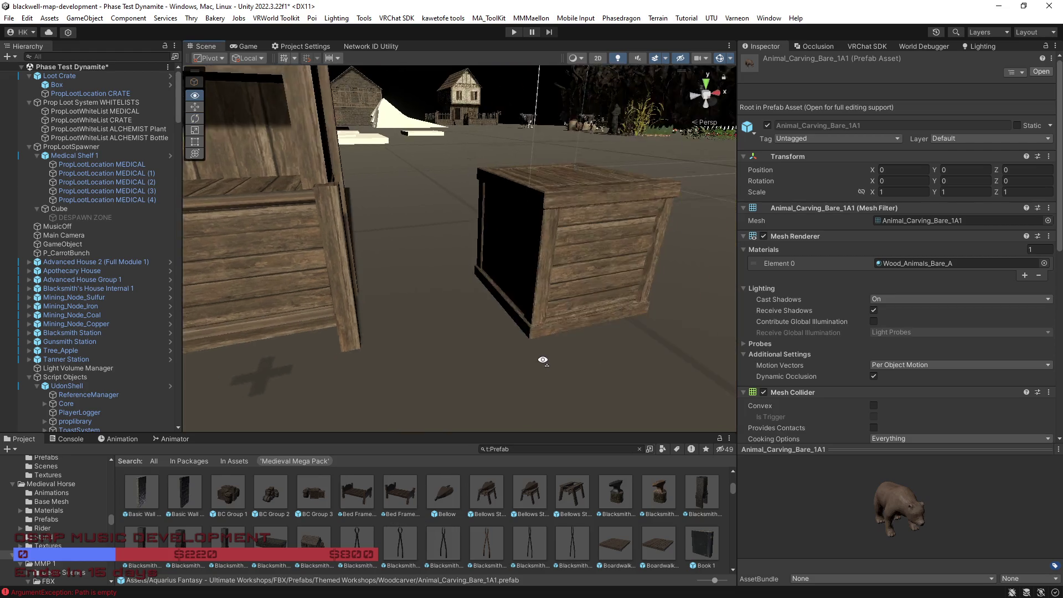
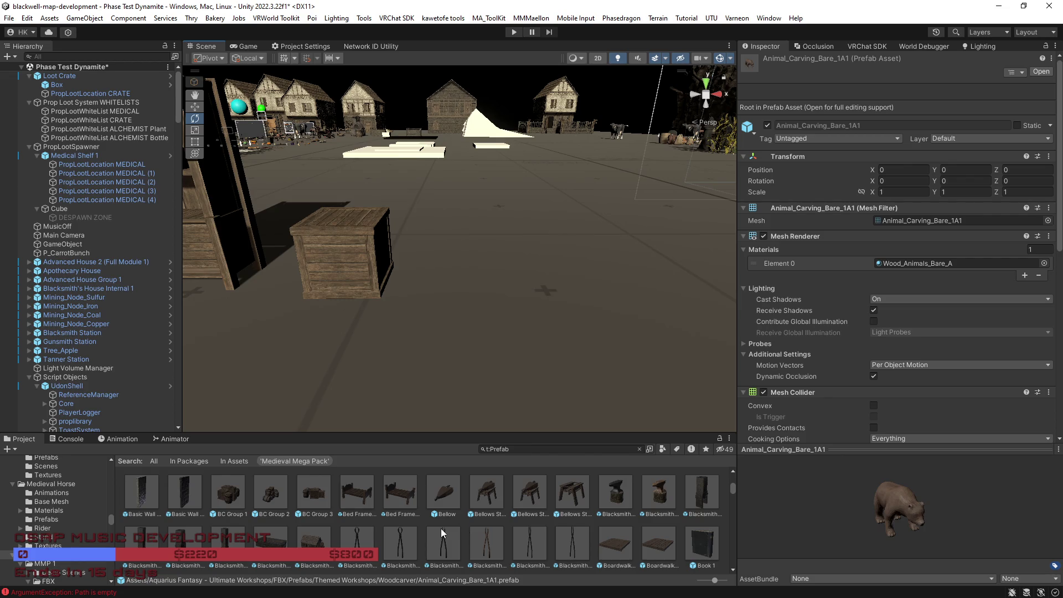
Step: Place a Bookshelf 3 prefab in the scene beside the wooden crate
{"action": "scroll", "coordinate": [440, 529], "scroll_direction": "down", "scroll_amount": 1}
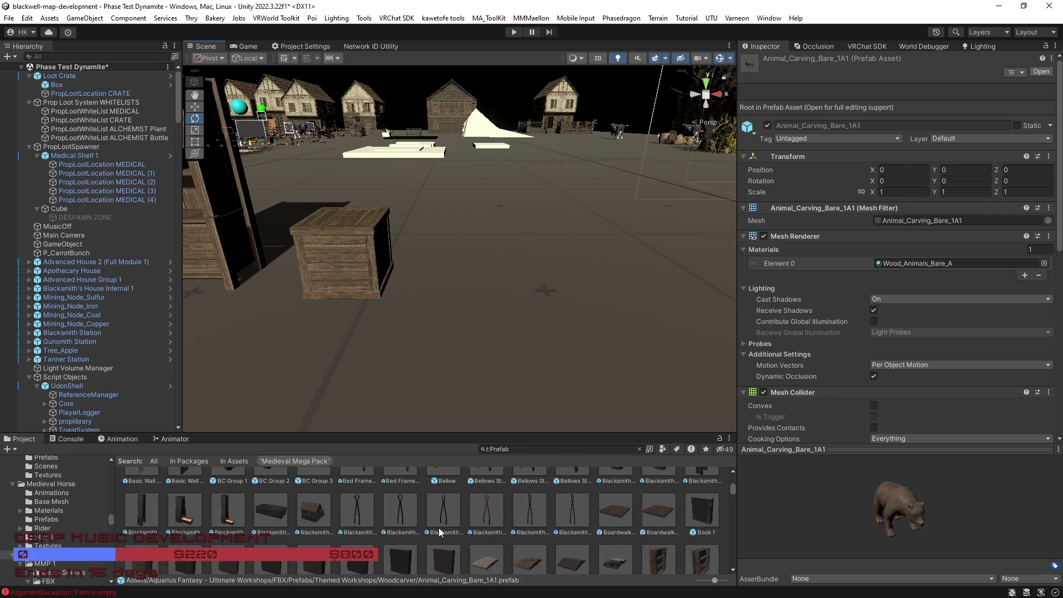
{"action": "scroll", "coordinate": [440, 531], "scroll_direction": "down", "scroll_amount": 1}
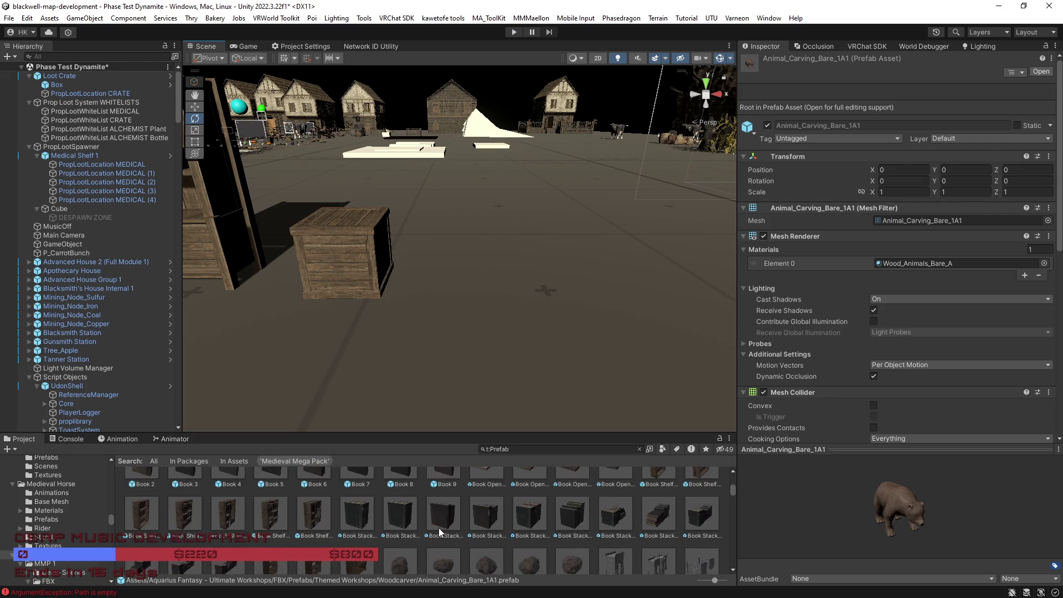
{"action": "scroll", "coordinate": [446, 527], "scroll_direction": "down", "scroll_amount": 1}
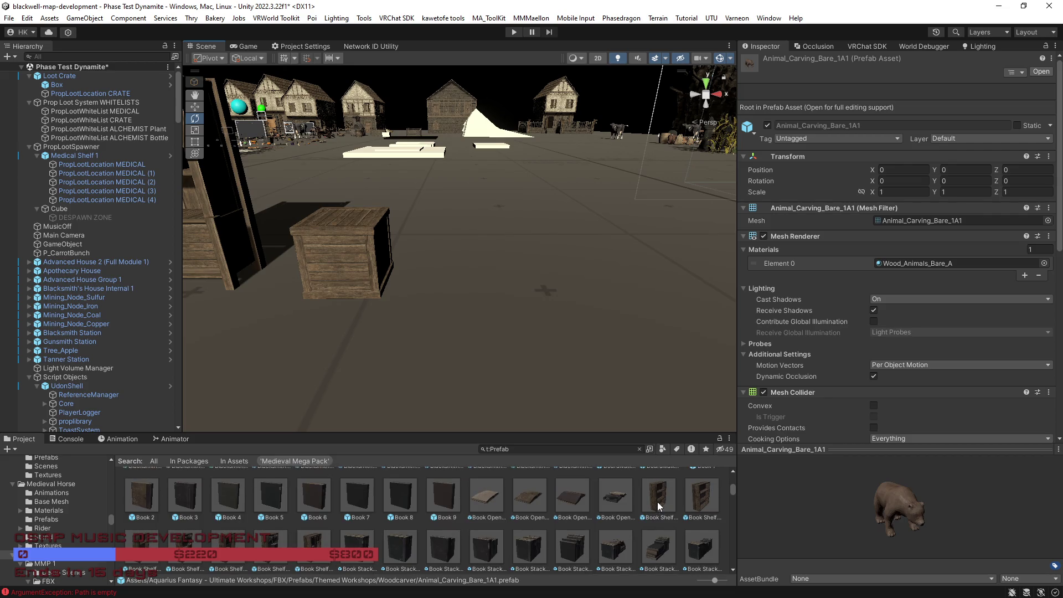
{"action": "scroll", "coordinate": [476, 507], "scroll_direction": "down", "scroll_amount": 2}
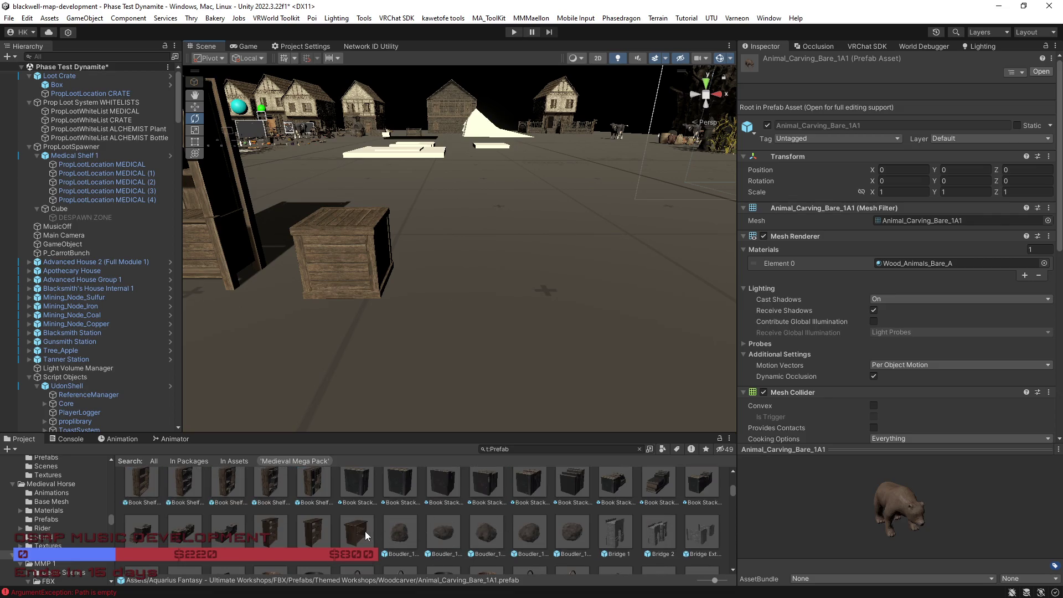
{"action": "left_click", "coordinate": [365, 530]}
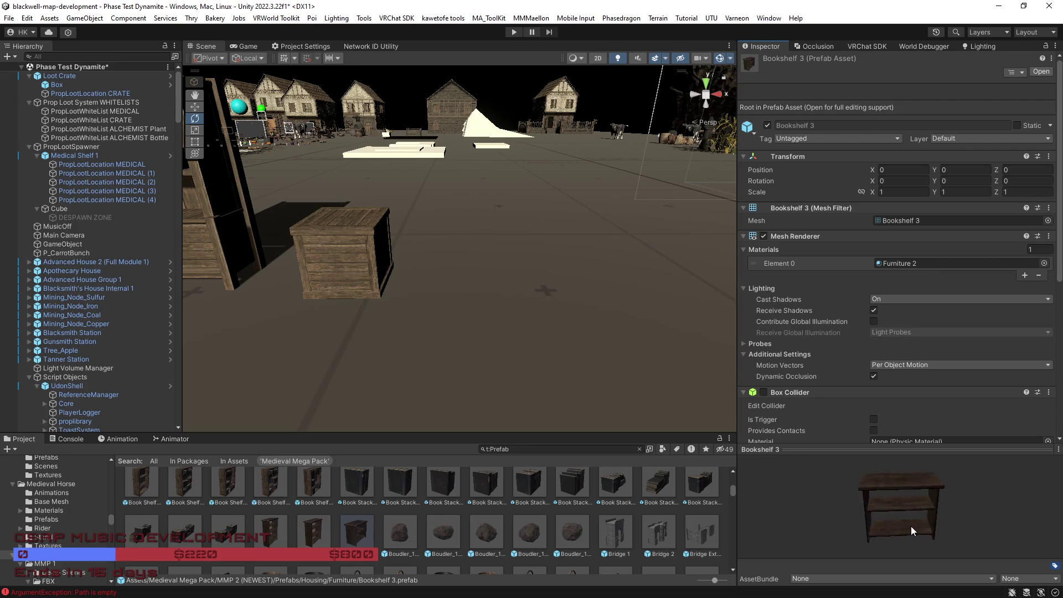
{"action": "mouse_move", "coordinate": [368, 524]}
{"action": "left_mouse_down"}
{"action": "mouse_move", "coordinate": [333, 533]}
{"action": "mouse_move", "coordinate": [414, 457]}
{"action": "mouse_move", "coordinate": [485, 283]}
{"action": "left_mouse_up"}
Step: Place a Book Shelf 1A prefab in the scene near the crate
{"action": "scroll", "coordinate": [483, 497], "scroll_direction": "up", "scroll_amount": 2}
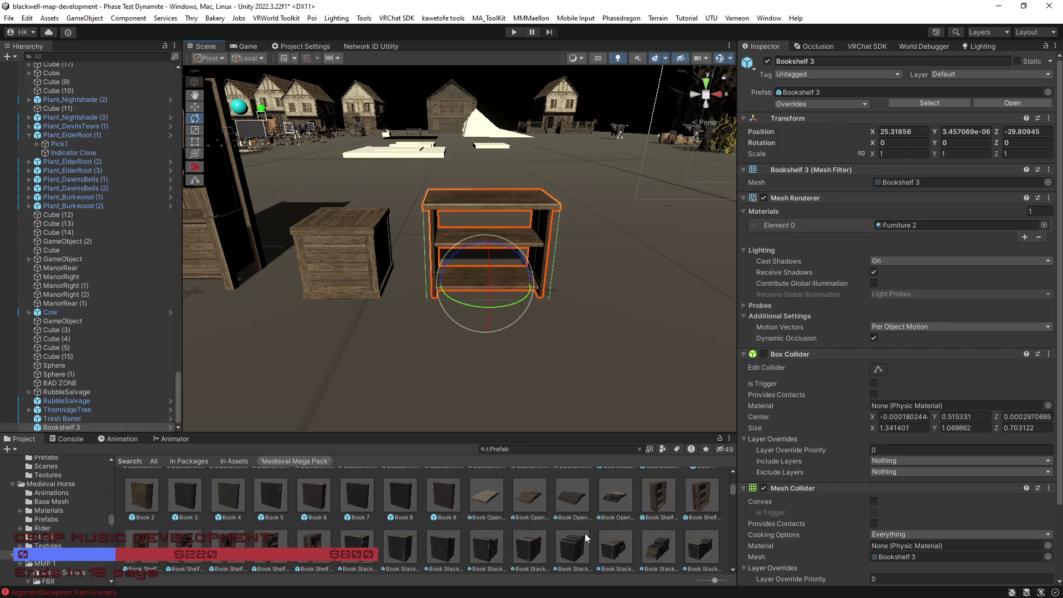
{"action": "scroll", "coordinate": [606, 532], "scroll_direction": "up", "scroll_amount": 2}
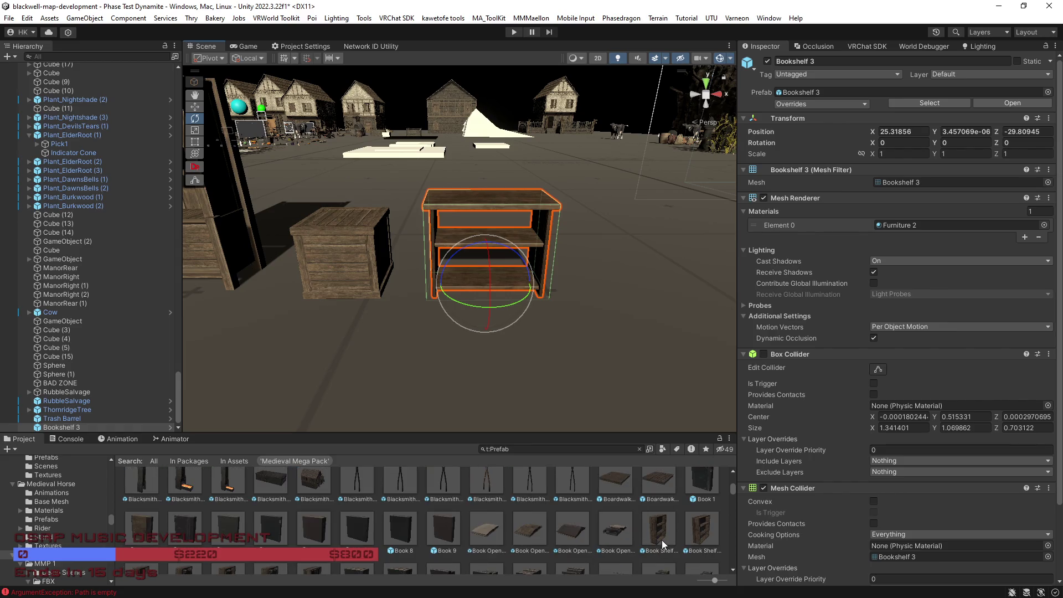
{"action": "mouse_move", "coordinate": [659, 533]}
{"action": "left_mouse_down"}
{"action": "mouse_move", "coordinate": [610, 333]}
{"action": "mouse_move", "coordinate": [649, 268]}
{"action": "mouse_move", "coordinate": [644, 288]}
{"action": "mouse_move", "coordinate": [602, 277]}
{"action": "mouse_move", "coordinate": [583, 310]}
{"action": "mouse_move", "coordinate": [723, 347]}
{"action": "mouse_move", "coordinate": [870, 354]}
{"action": "left_mouse_up"}
Step: Preview Chest Basic 1B and its LOD_0, then put the chest on the ground near the bookshelves
{"action": "scroll", "coordinate": [435, 514], "scroll_direction": "down", "scroll_amount": 3}
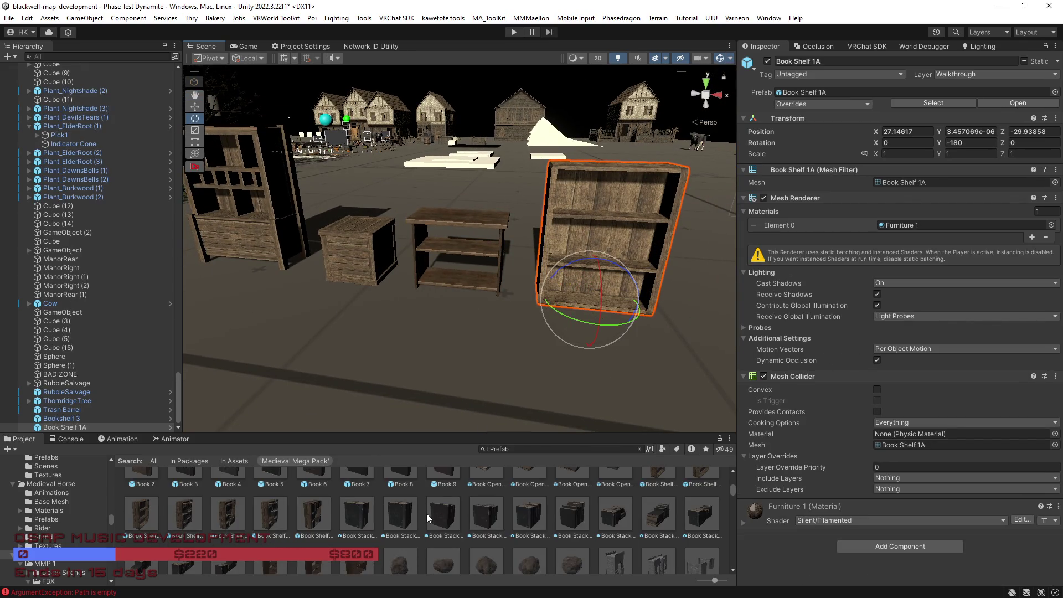
{"action": "scroll", "coordinate": [416, 513], "scroll_direction": "down", "scroll_amount": 3}
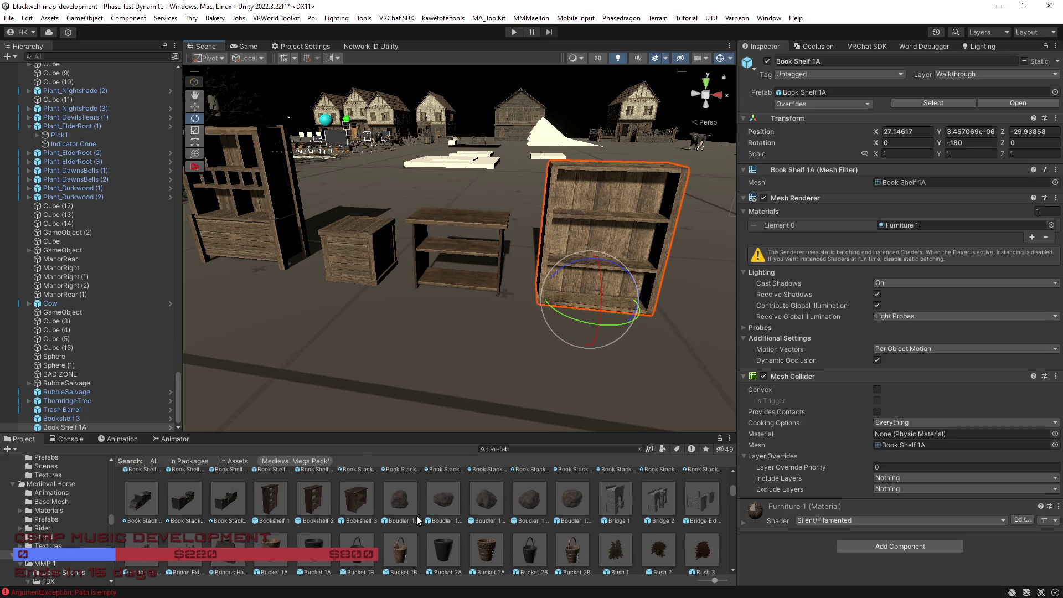
{"action": "scroll", "coordinate": [416, 516], "scroll_direction": "down", "scroll_amount": 5}
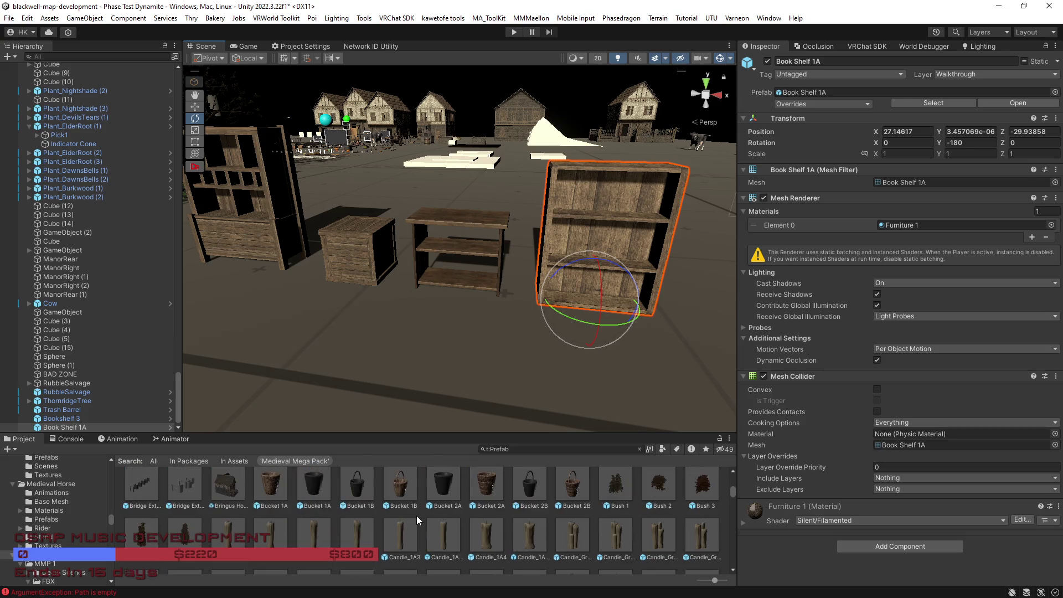
{"action": "scroll", "coordinate": [416, 516], "scroll_direction": "down", "scroll_amount": 5}
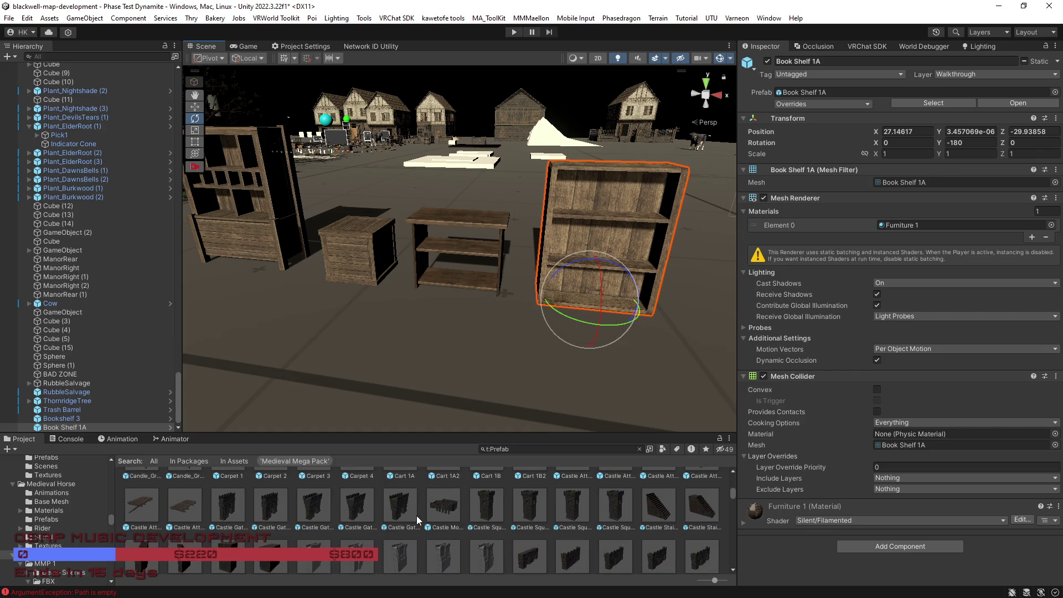
{"action": "scroll", "coordinate": [416, 516], "scroll_direction": "down", "scroll_amount": 5}
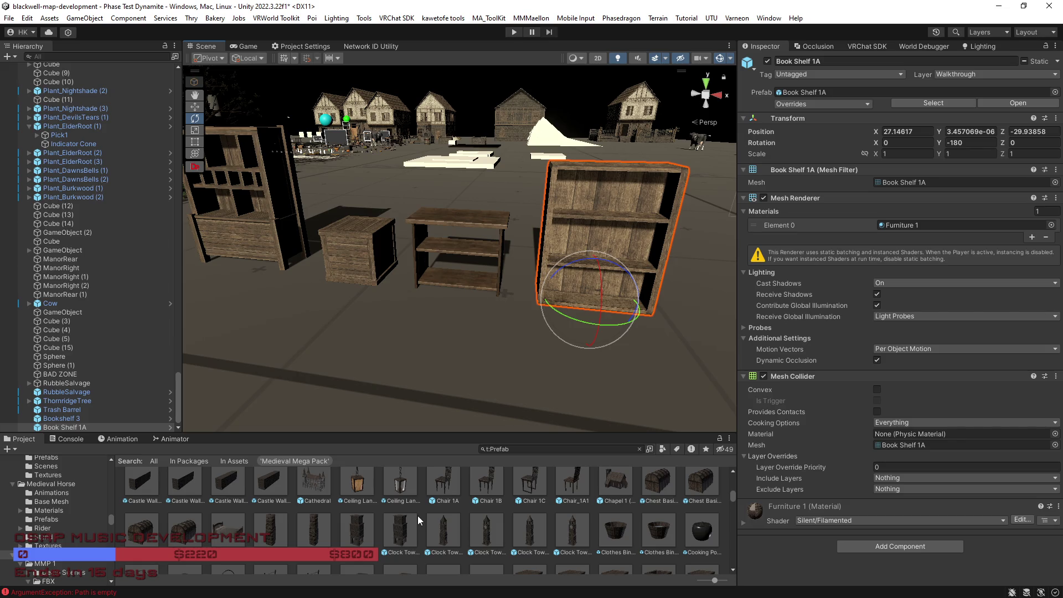
{"action": "left_click", "coordinate": [150, 534]}
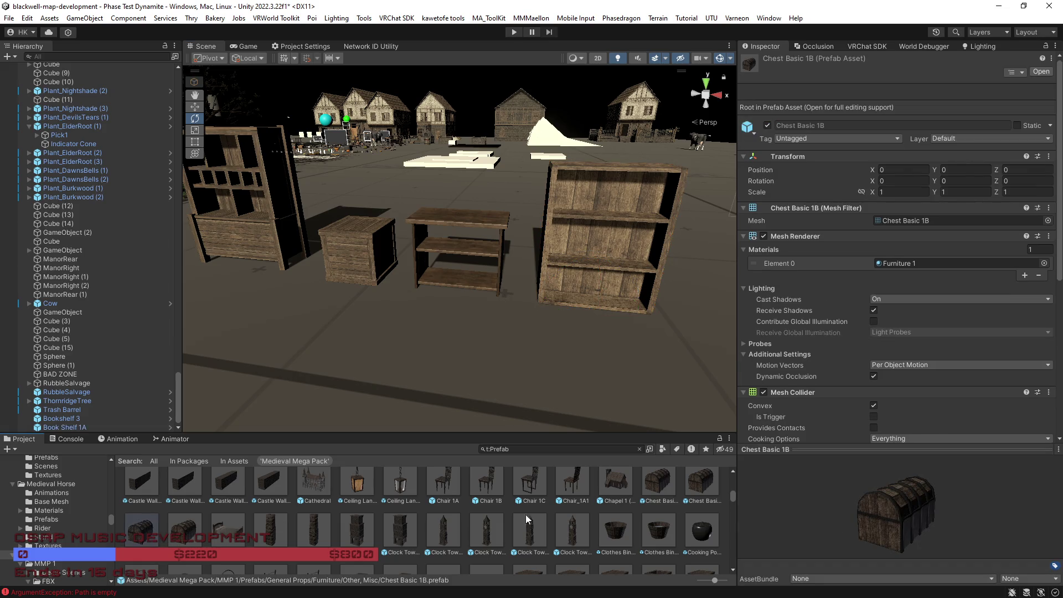
{"action": "left_click", "coordinate": [151, 533]}
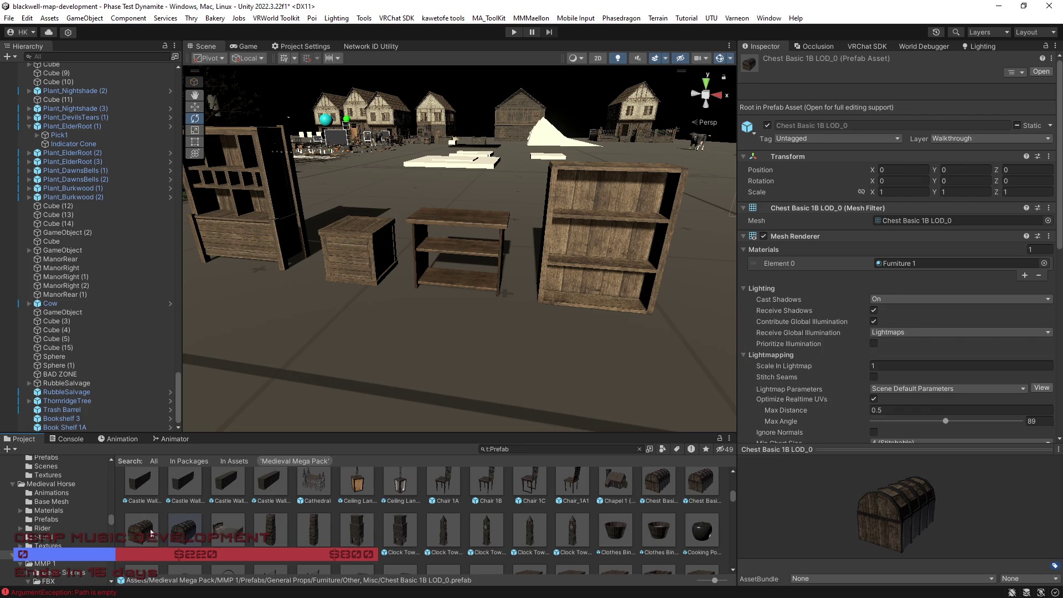
{"action": "left_click_drag", "start_coordinate": [891, 528], "coordinate": [928, 530]}
{"action": "key", "text": "Left"}
{"action": "scroll", "coordinate": [924, 364], "scroll_direction": "down", "scroll_amount": 10}
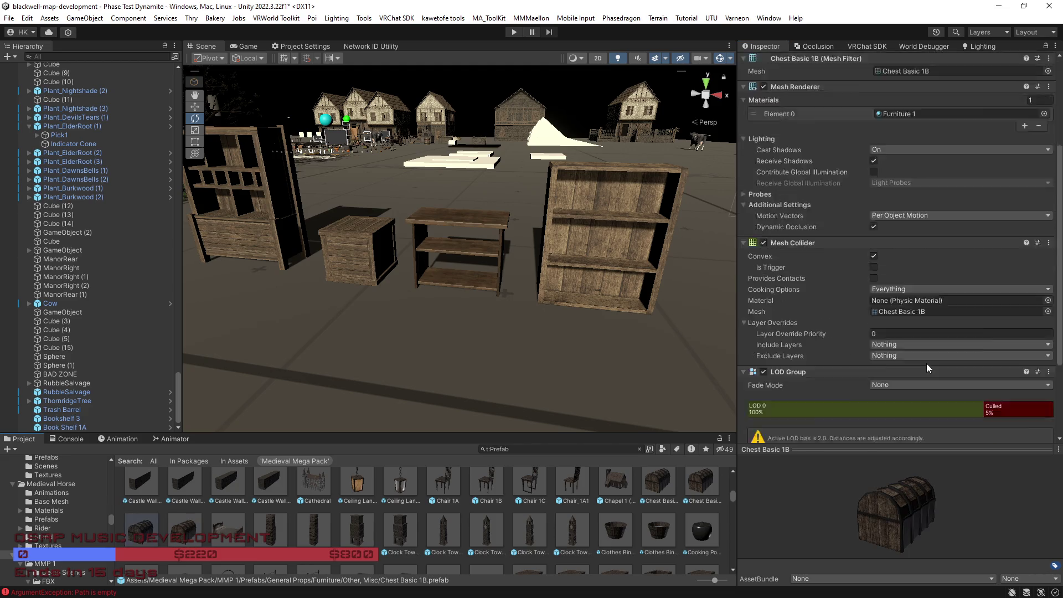
{"action": "scroll", "coordinate": [926, 363], "scroll_direction": "down", "scroll_amount": 2}
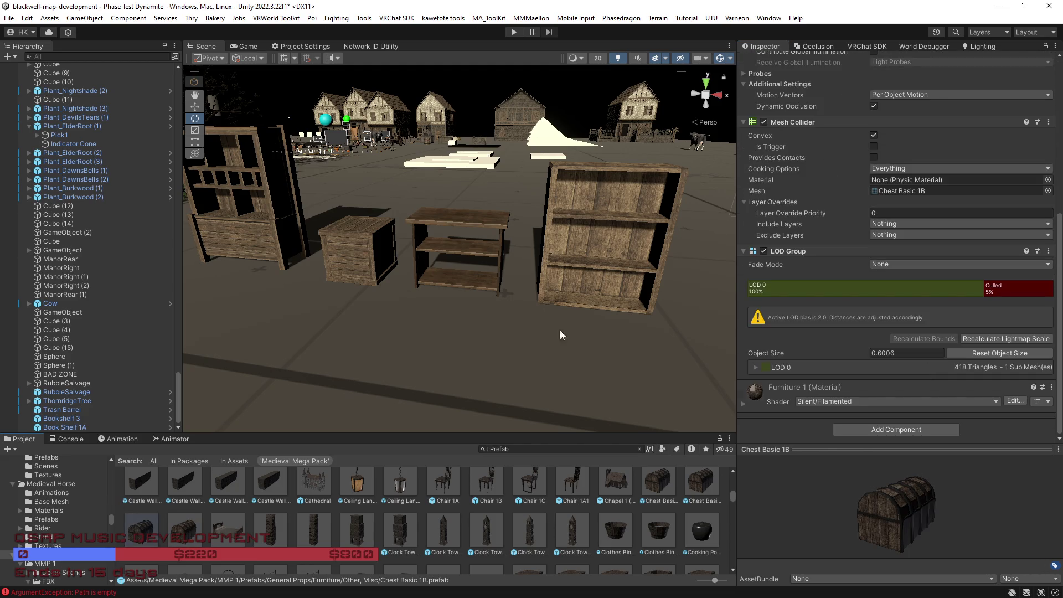
{"action": "mouse_move", "coordinate": [151, 530]}
{"action": "left_mouse_down"}
{"action": "mouse_move", "coordinate": [243, 483]}
{"action": "mouse_move", "coordinate": [478, 266]}
{"action": "mouse_move", "coordinate": [427, 274]}
{"action": "left_mouse_up"}
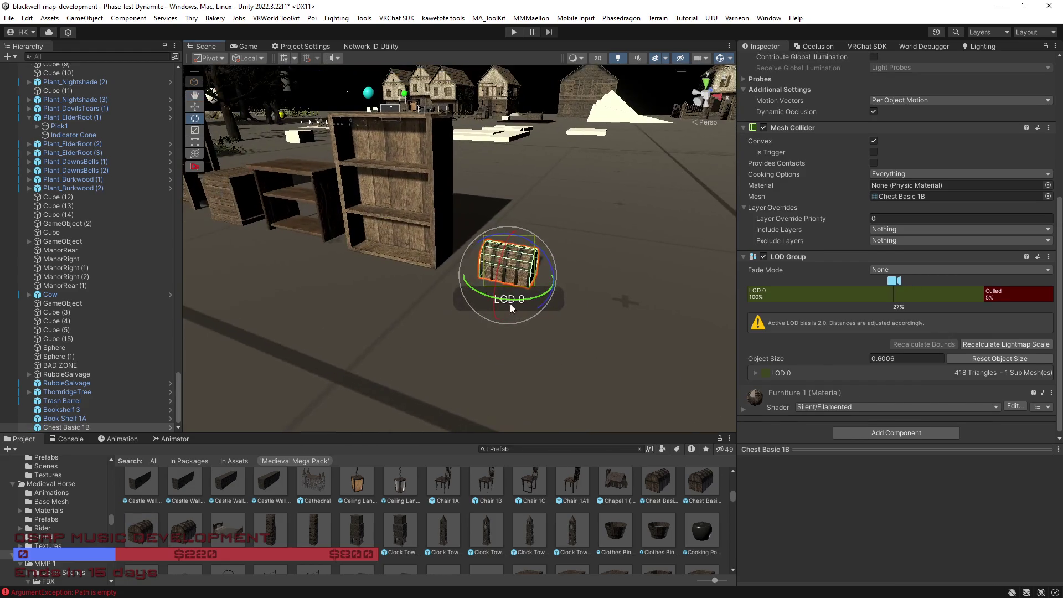
Step: Rotate the Chest Basic 1B about its vertical axis and pull the view back over shelves and crate
{"action": "mouse_move", "coordinate": [540, 301]}
{"action": "left_mouse_down"}
{"action": "mouse_move", "coordinate": [753, 315]}
{"action": "mouse_move", "coordinate": [621, 303]}
{"action": "mouse_move", "coordinate": [596, 326]}
{"action": "mouse_move", "coordinate": [647, 360]}
{"action": "left_mouse_up"}
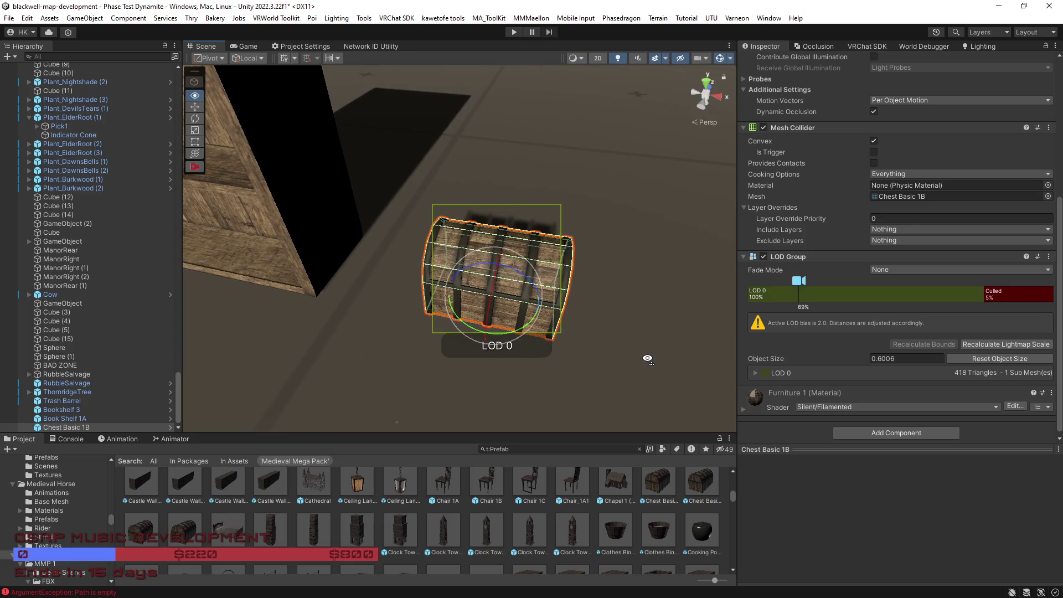
{"action": "scroll", "coordinate": [626, 510], "scroll_direction": "down", "scroll_amount": 2}
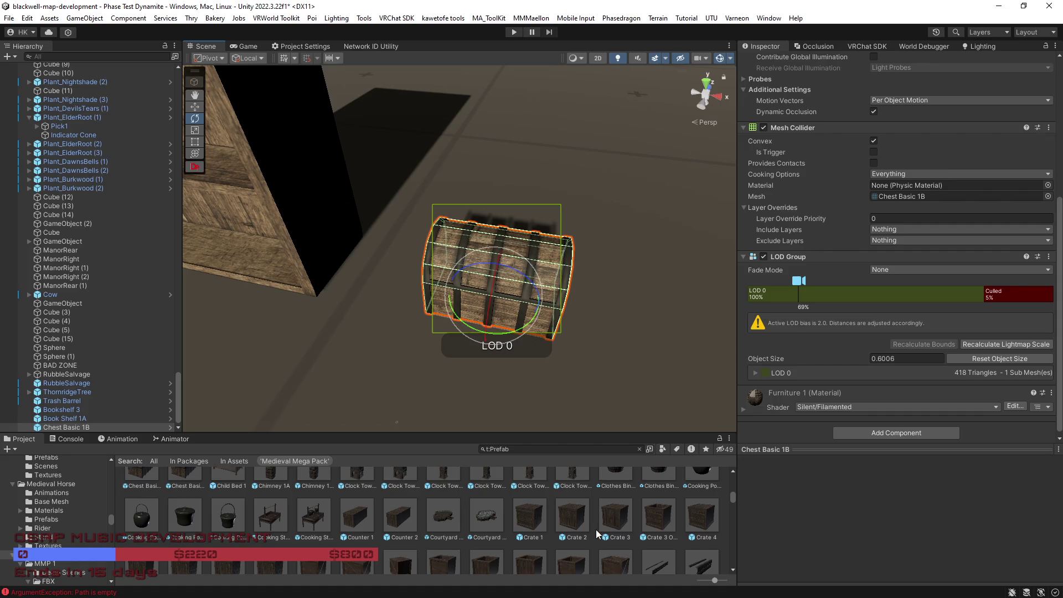
{"action": "scroll", "coordinate": [587, 528], "scroll_direction": "down", "scroll_amount": 1}
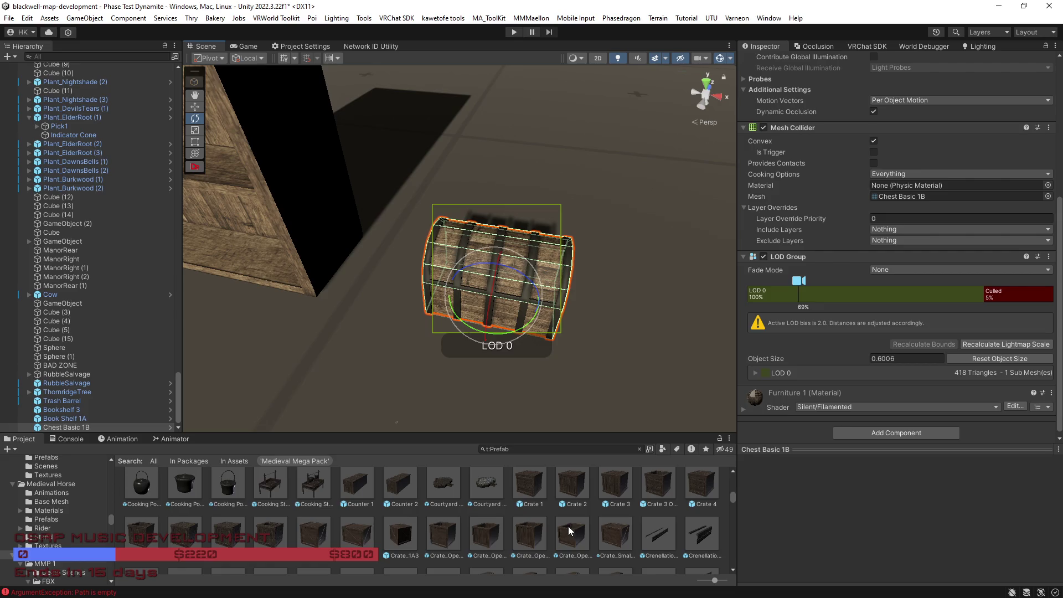
{"action": "mouse_move", "coordinate": [400, 332]}
{"action": "left_mouse_down"}
{"action": "mouse_move", "coordinate": [409, 341]}
{"action": "mouse_move", "coordinate": [426, 530]}
{"action": "left_mouse_up"}
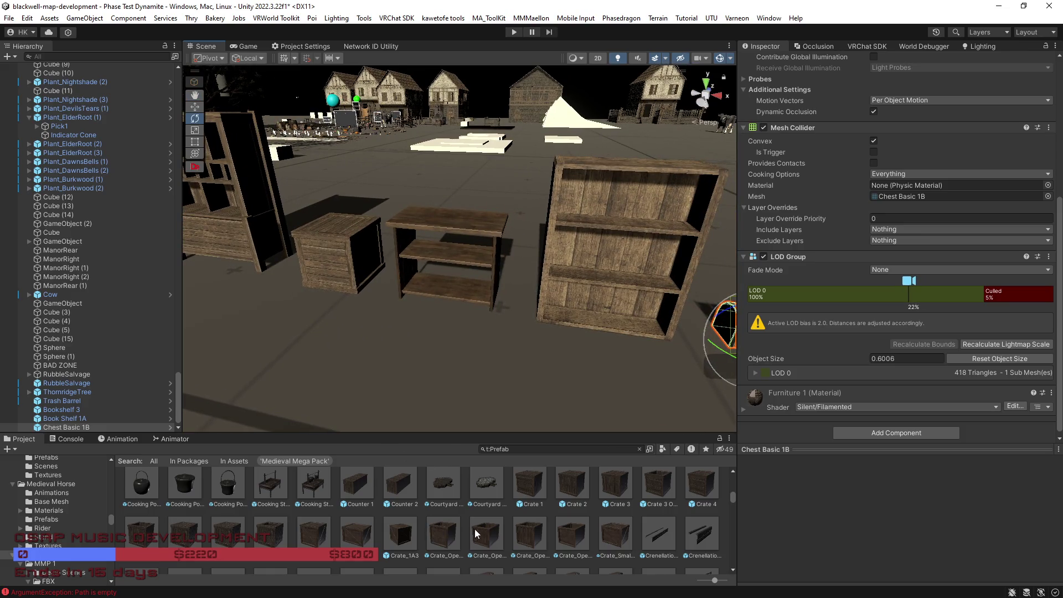
{"action": "left_click", "coordinate": [345, 269]}
Step: Rename the Loot Crate prefab asset to Loot Crate1
{"action": "left_click", "coordinate": [929, 104]}
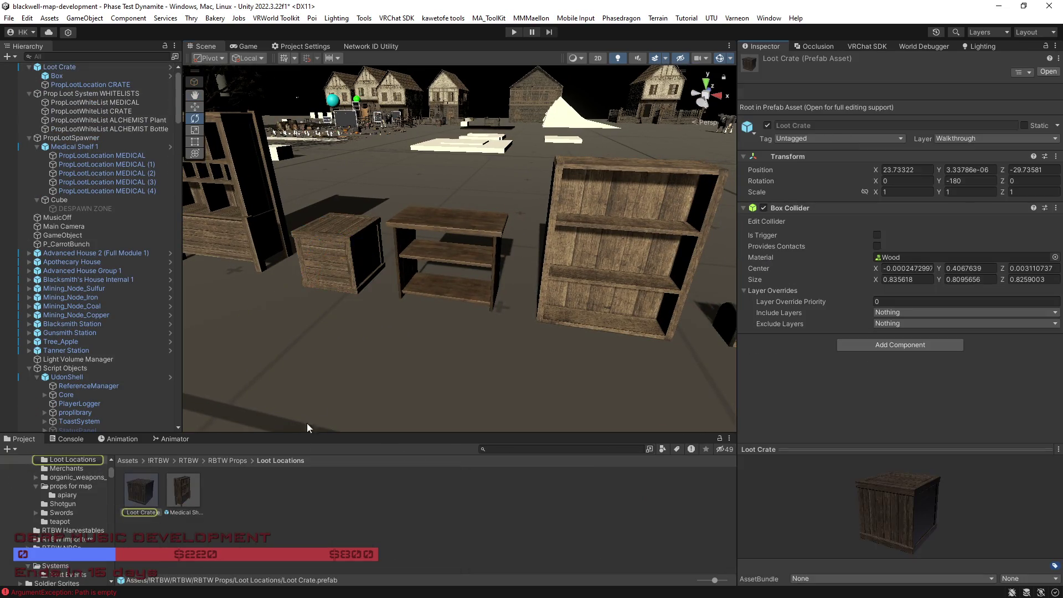
{"action": "left_click", "coordinate": [150, 515]}
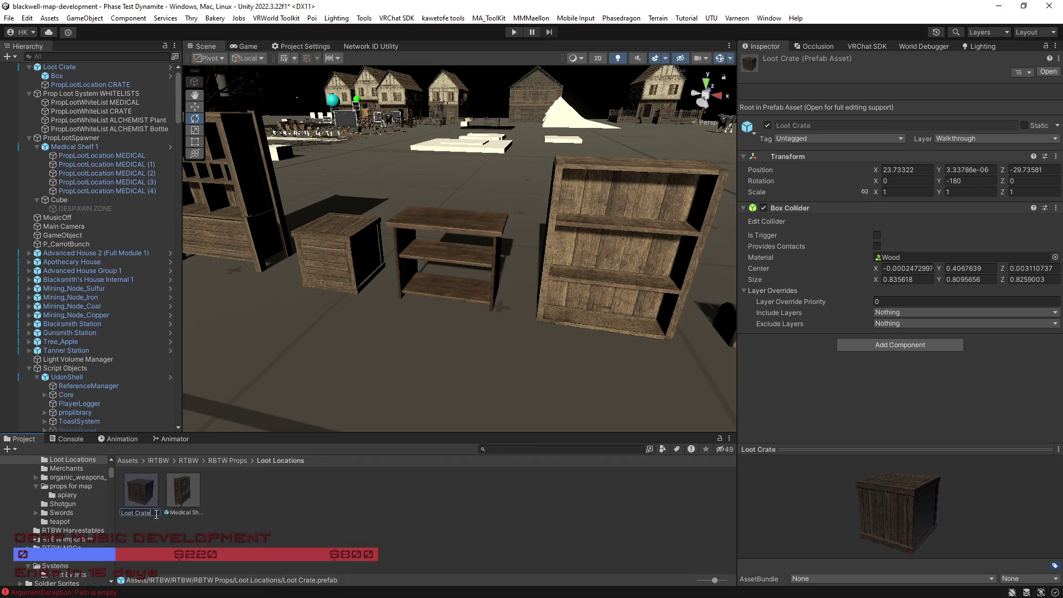
{"action": "type", "text": "1"}
{"action": "key", "text": "Return"}
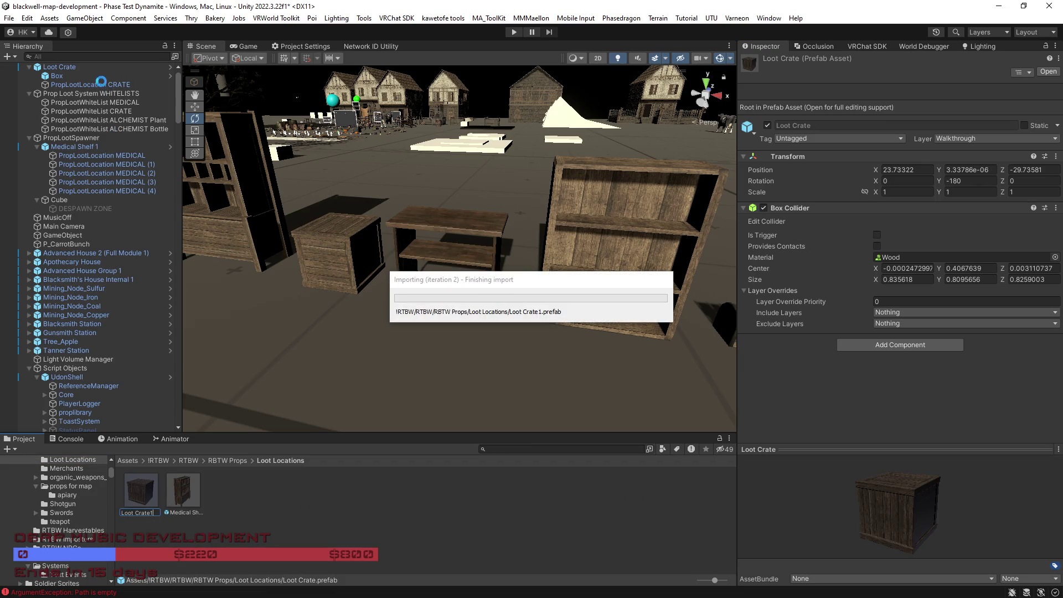
Step: Revert all overrides on the scene's Loot Crate instance and rename it Loot Crate1
{"action": "left_click", "coordinate": [85, 69]}
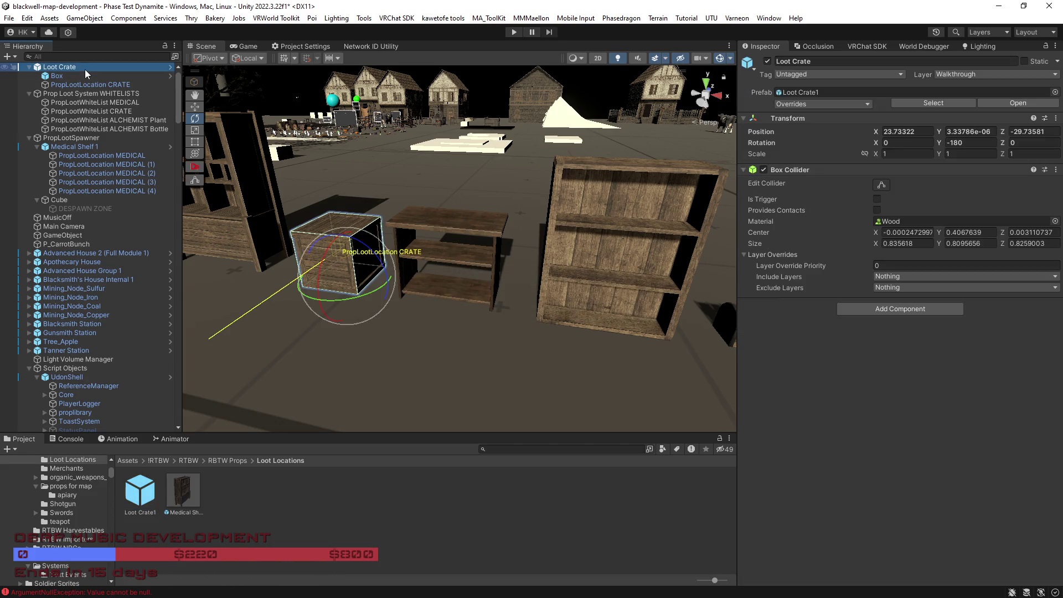
{"action": "left_click", "coordinate": [867, 104]}
{"action": "left_click", "coordinate": [849, 181]}
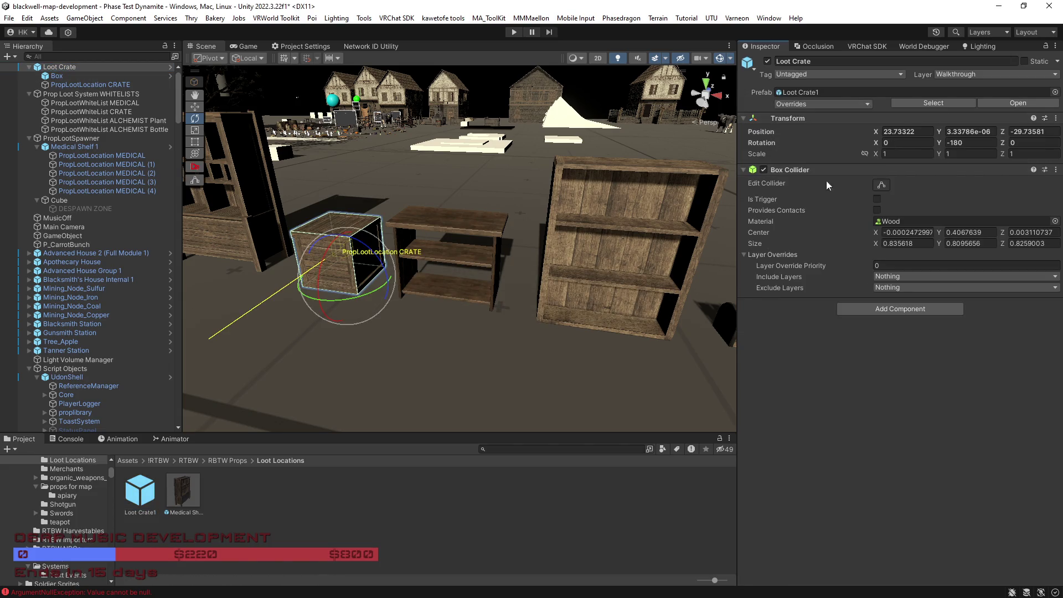
{"action": "left_click", "coordinate": [81, 68]}
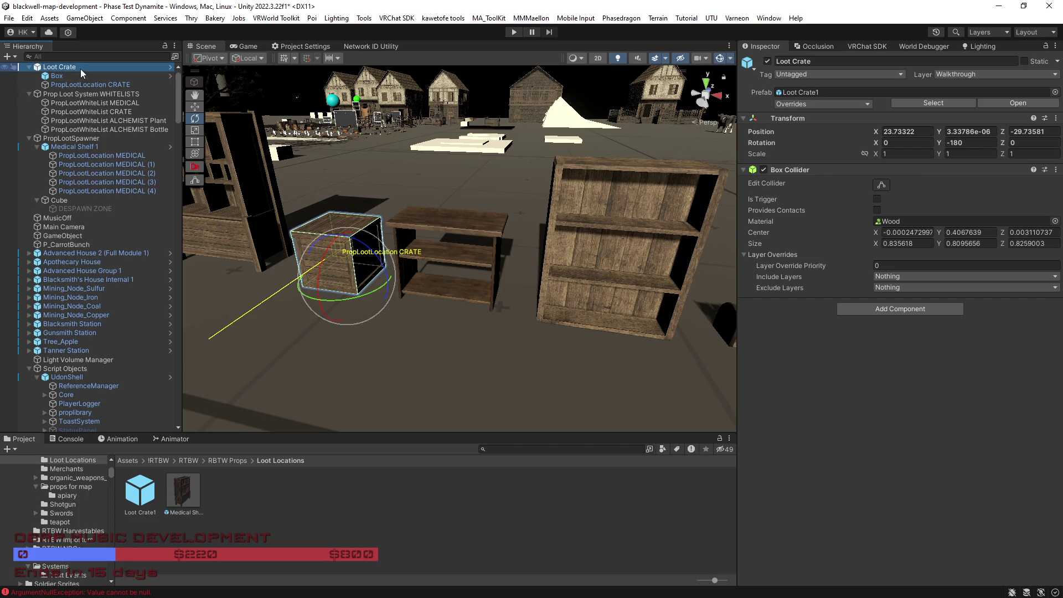
{"action": "key", "text": "End"}
{"action": "type", "text": "1"}
{"action": "key", "text": "Return"}
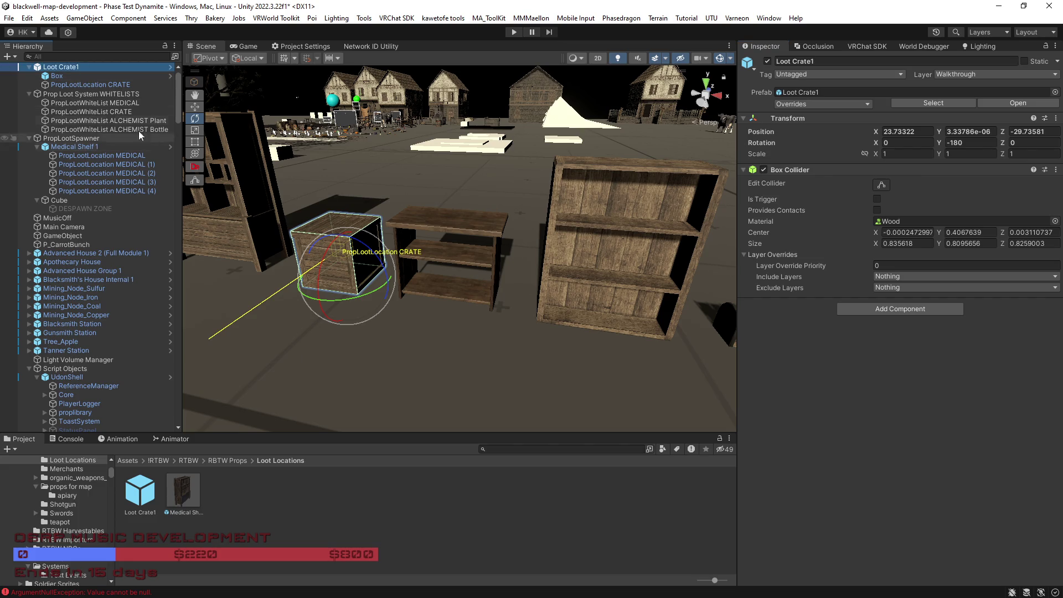
{"action": "left_click_drag", "start_coordinate": [456, 287], "coordinate": [495, 297]}
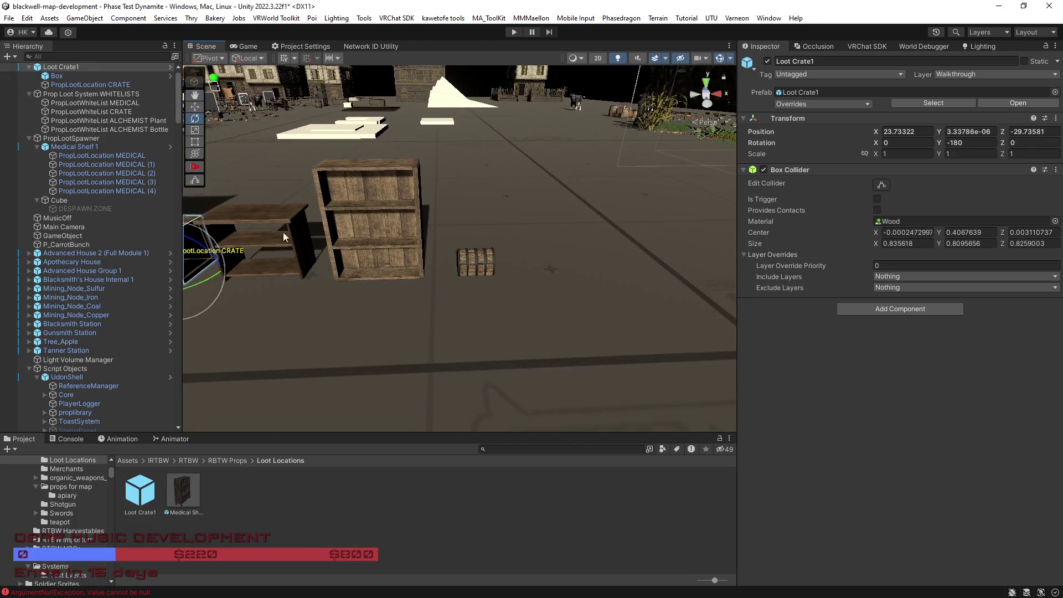
Step: Locate the chest's prefab and filter the Medieval Mega Pack assets to Prefab type only
{"action": "left_click", "coordinate": [470, 258]}
{"action": "left_click", "coordinate": [951, 106]}
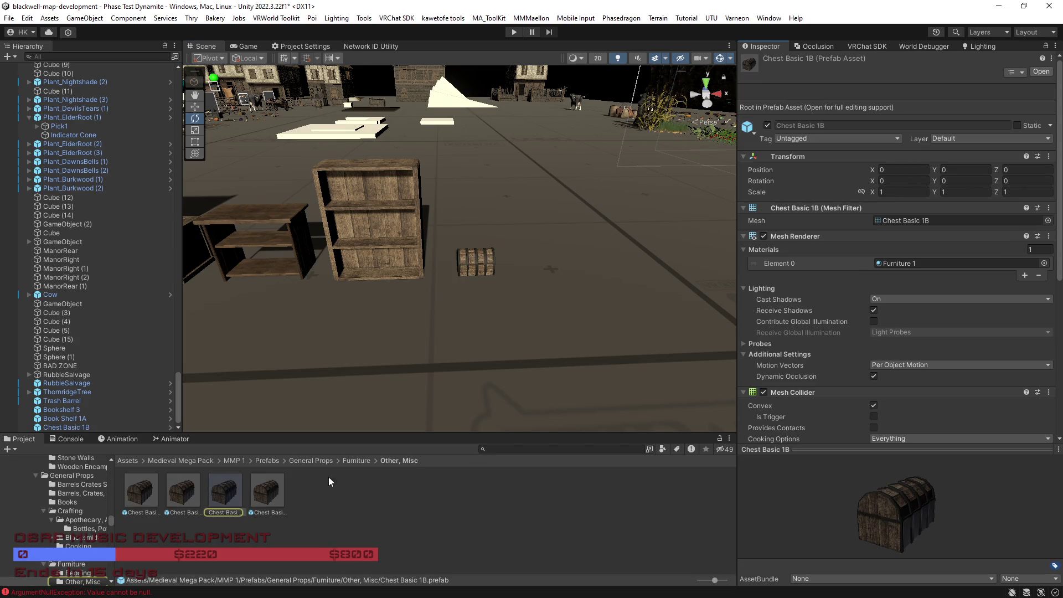
{"action": "left_click", "coordinate": [204, 460]}
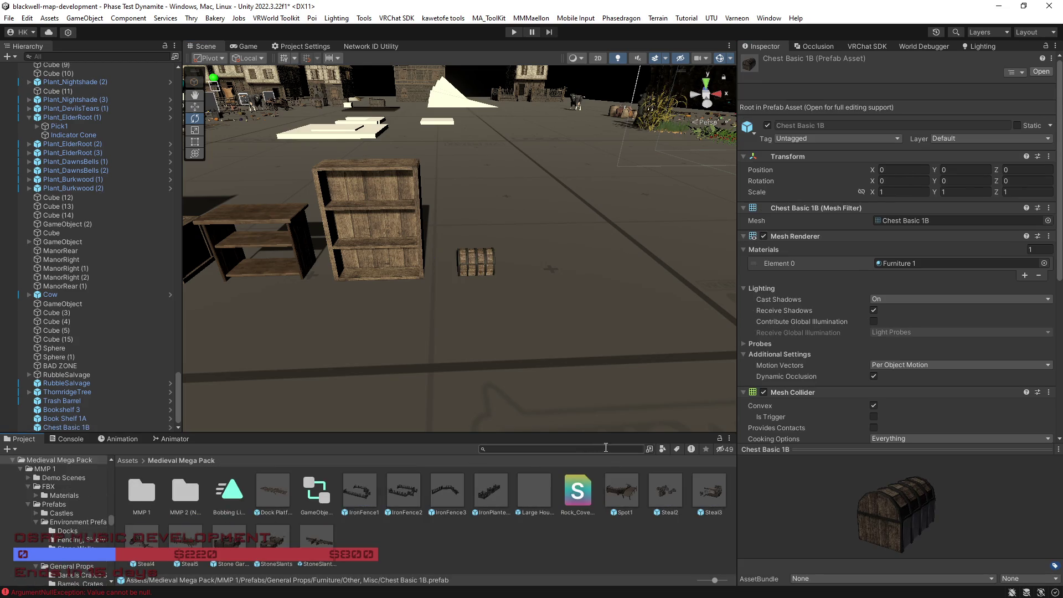
{"action": "left_click", "coordinate": [663, 449]}
{"action": "left_click", "coordinate": [678, 371]}
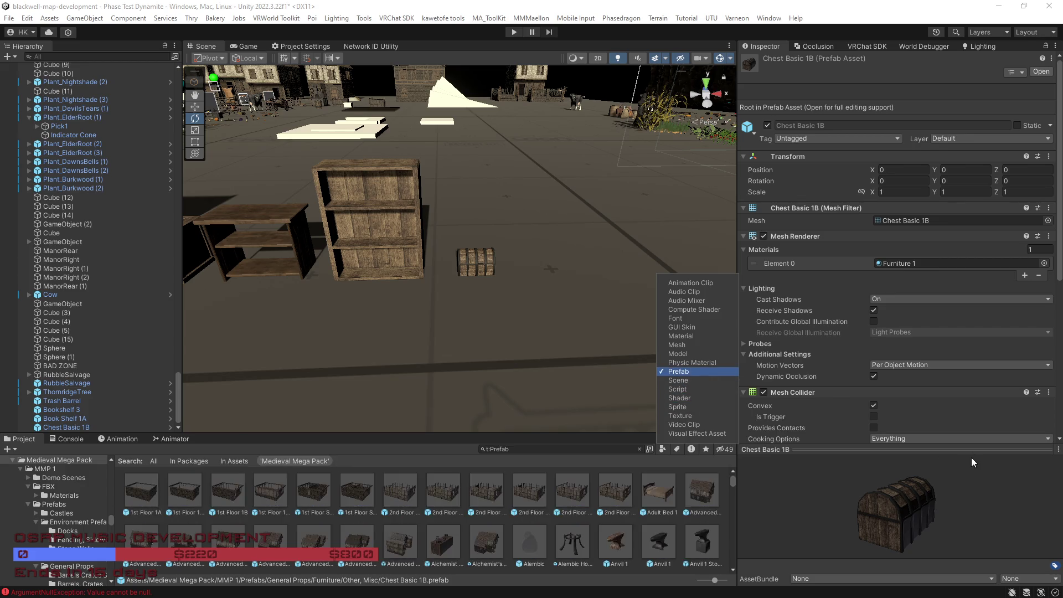
Step: Scroll the prefab grid to the Table prefabs and select Table_1A1
{"action": "scroll", "coordinate": [718, 504], "scroll_direction": "down", "scroll_amount": 5}
{"action": "left_click_drag", "start_coordinate": [732, 484], "coordinate": [733, 565]}
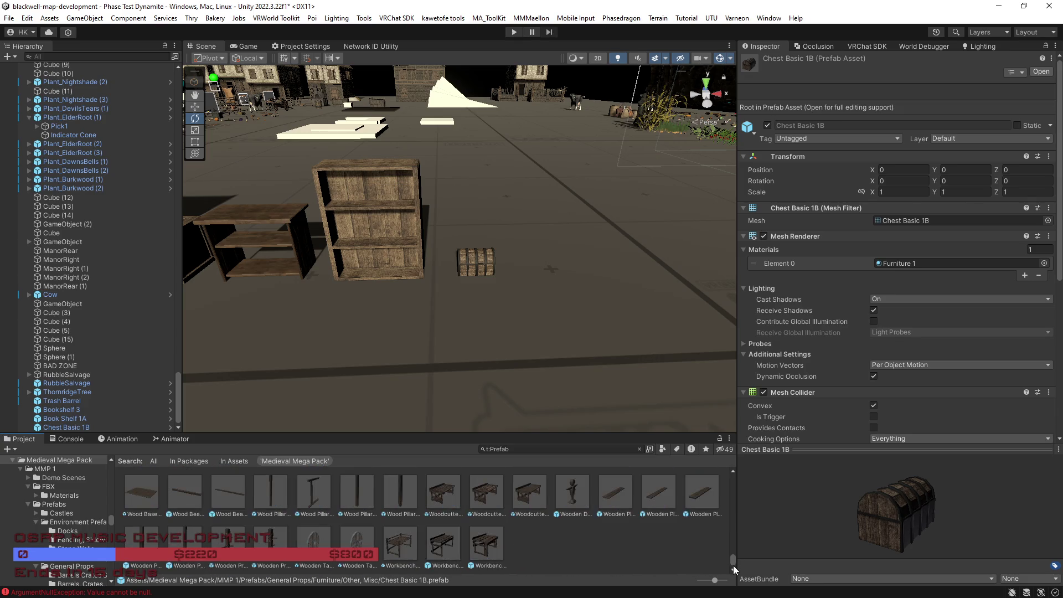
{"action": "scroll", "coordinate": [582, 559], "scroll_direction": "up", "scroll_amount": 2}
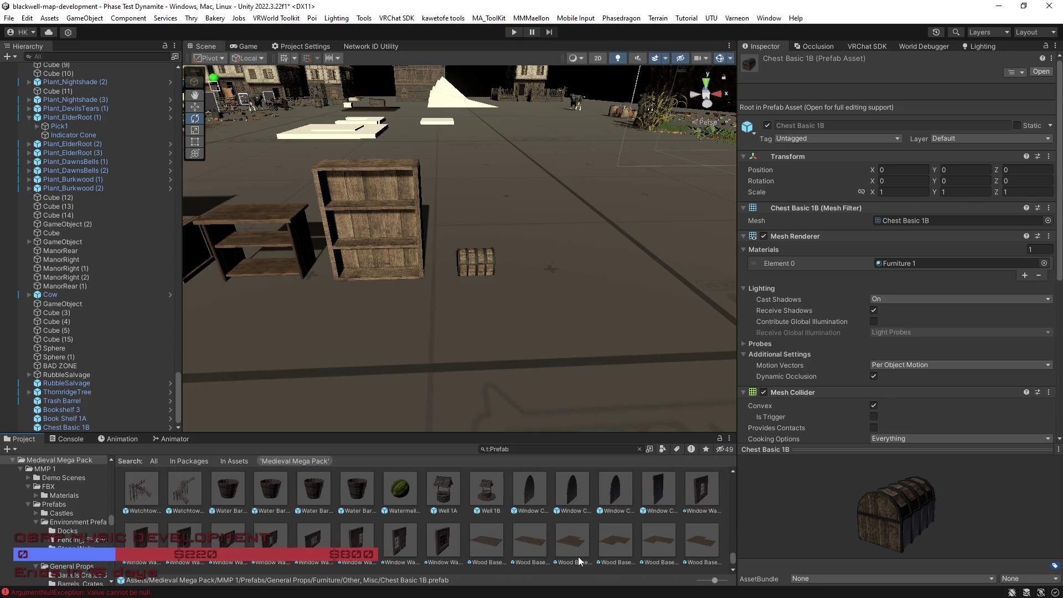
{"action": "scroll", "coordinate": [554, 545], "scroll_direction": "up", "scroll_amount": 3}
{"action": "scroll", "coordinate": [508, 530], "scroll_direction": "up", "scroll_amount": 3}
{"action": "left_click_drag", "start_coordinate": [447, 429], "coordinate": [447, 408]}
{"action": "scroll", "coordinate": [485, 508], "scroll_direction": "up", "scroll_amount": 3}
{"action": "scroll", "coordinate": [484, 508], "scroll_direction": "up", "scroll_amount": 5}
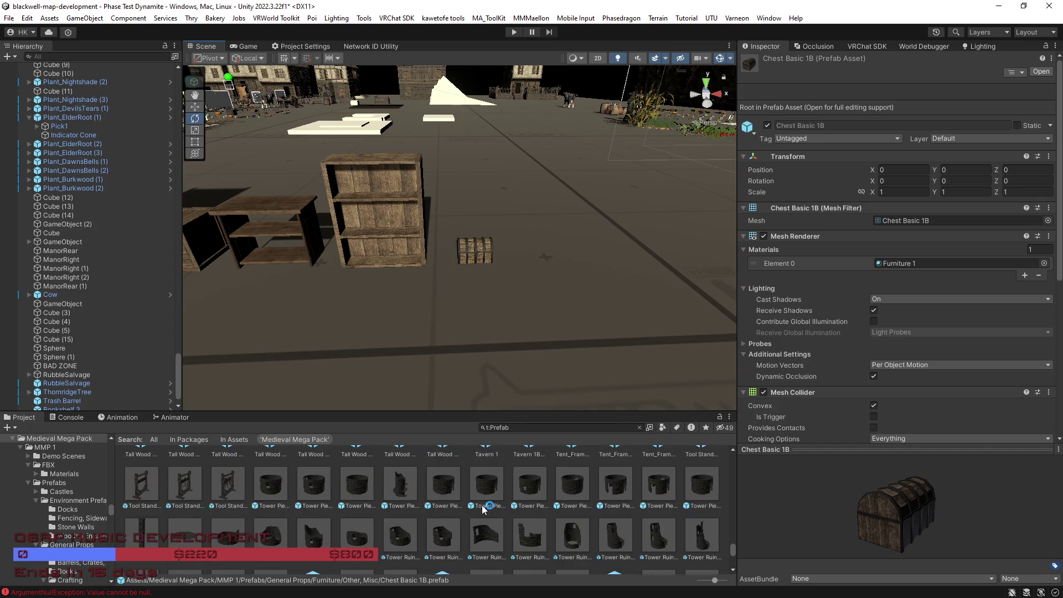
{"action": "scroll", "coordinate": [481, 508], "scroll_direction": "down", "scroll_amount": 2}
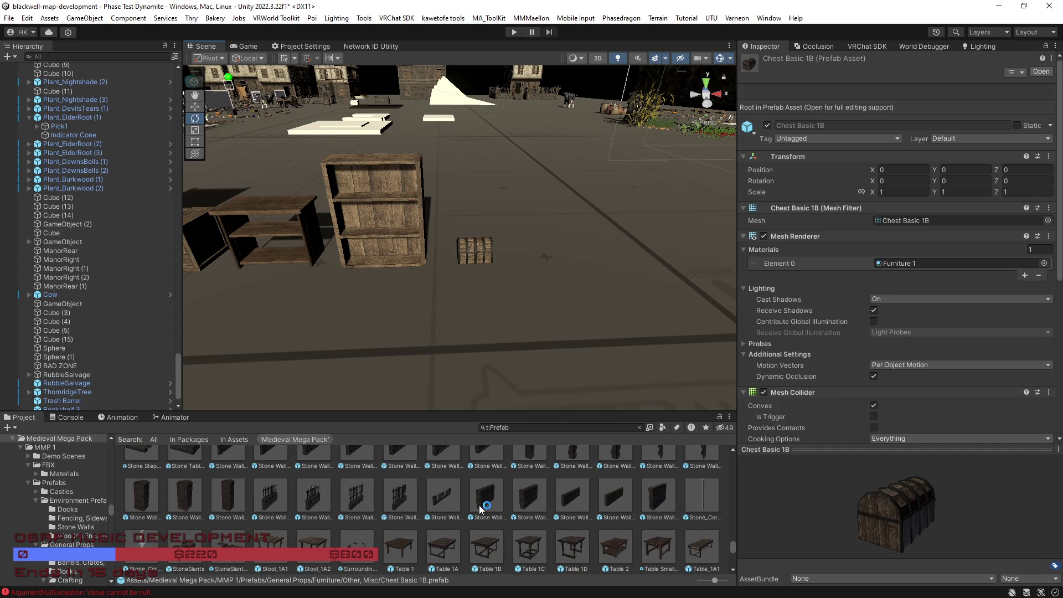
{"action": "scroll", "coordinate": [479, 506], "scroll_direction": "down", "scroll_amount": 2}
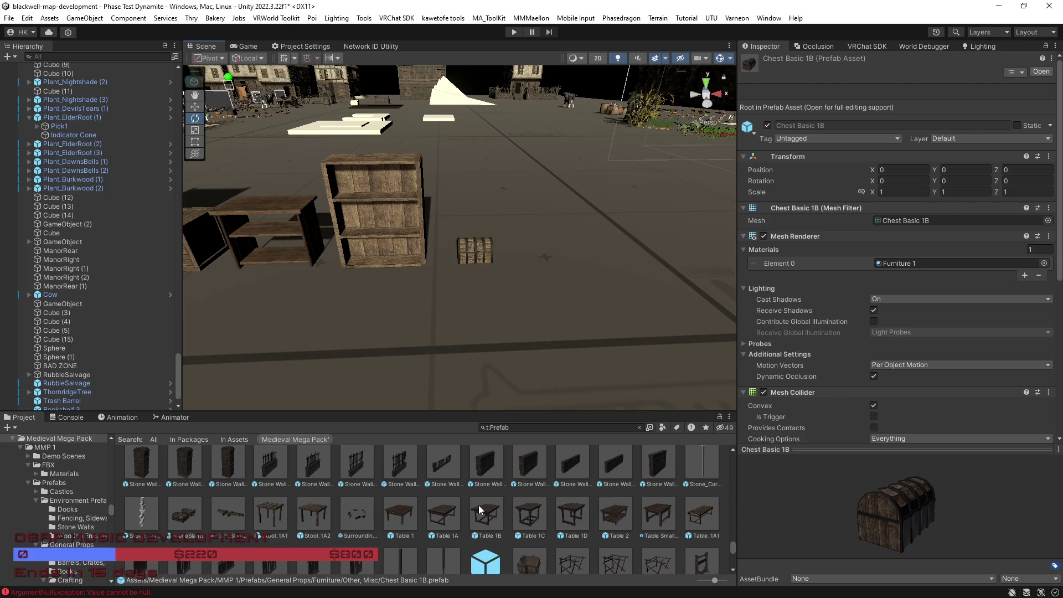
{"action": "scroll", "coordinate": [479, 509], "scroll_direction": "down", "scroll_amount": 2}
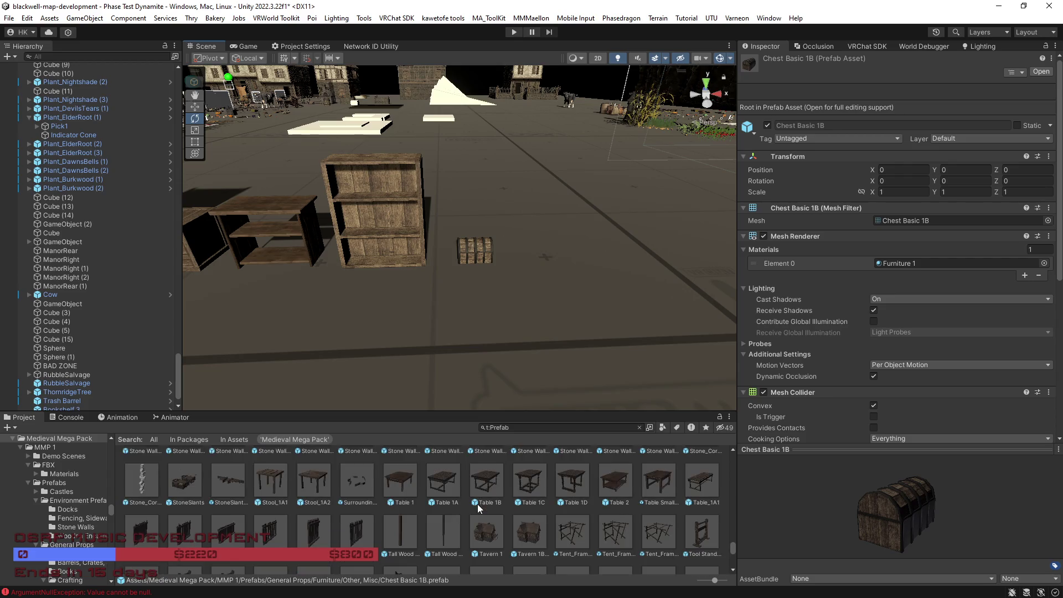
{"action": "left_click", "coordinate": [714, 486]}
Step: Place the Table_1A1 prefab in the scene beside the chest and shelves
{"action": "mouse_move", "coordinate": [920, 527]}
{"action": "left_mouse_down"}
{"action": "mouse_move", "coordinate": [945, 500]}
{"action": "mouse_move", "coordinate": [748, 486]}
{"action": "mouse_move", "coordinate": [570, 265]}
{"action": "mouse_move", "coordinate": [581, 271]}
{"action": "mouse_move", "coordinate": [579, 256]}
{"action": "left_mouse_up"}
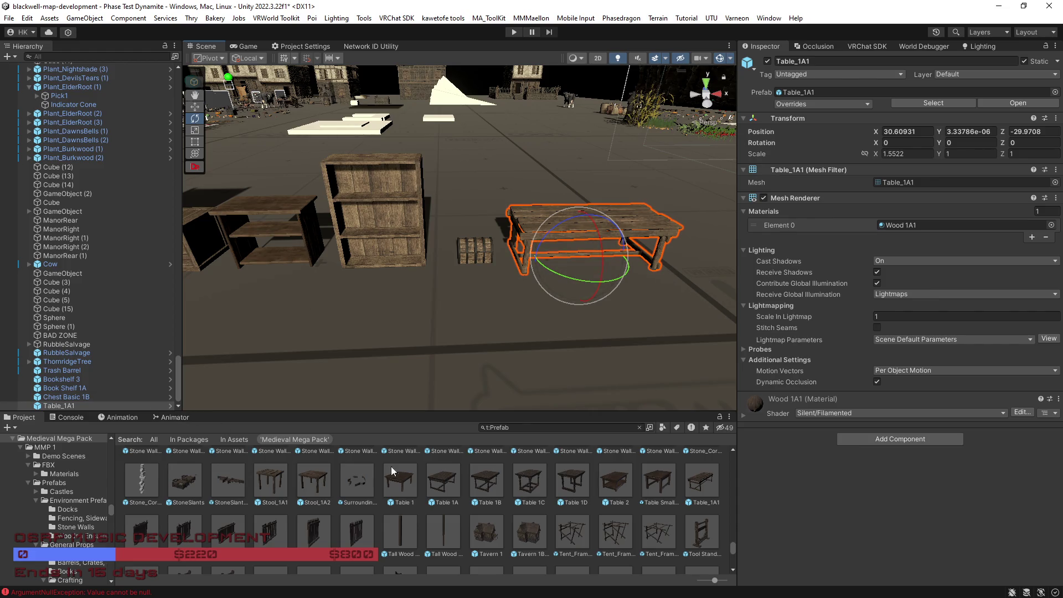
{"action": "scroll", "coordinate": [469, 530], "scroll_direction": "up", "scroll_amount": 5}
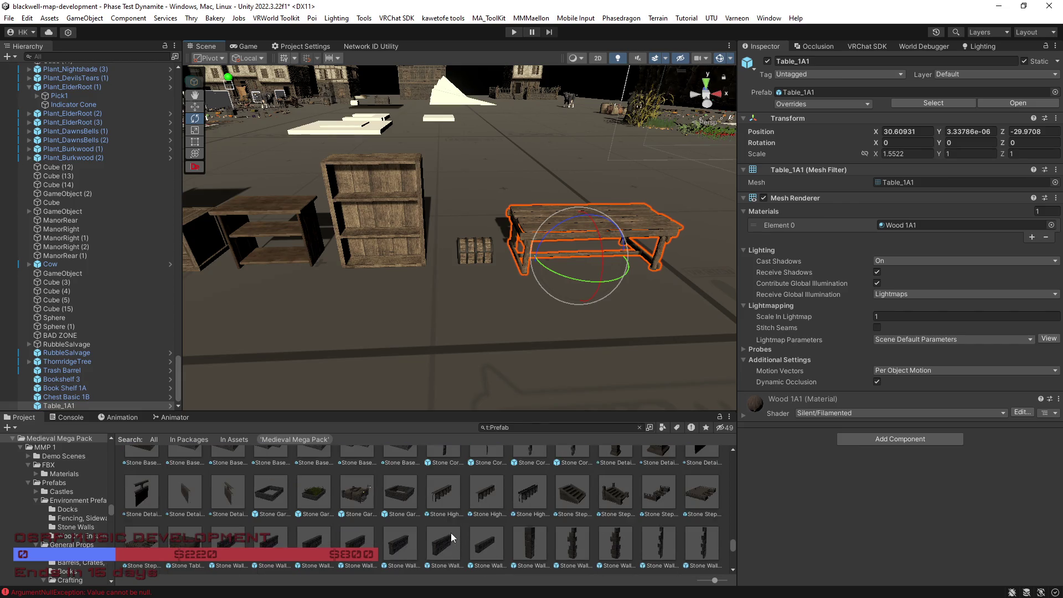
{"action": "scroll", "coordinate": [450, 532], "scroll_direction": "up", "scroll_amount": 3}
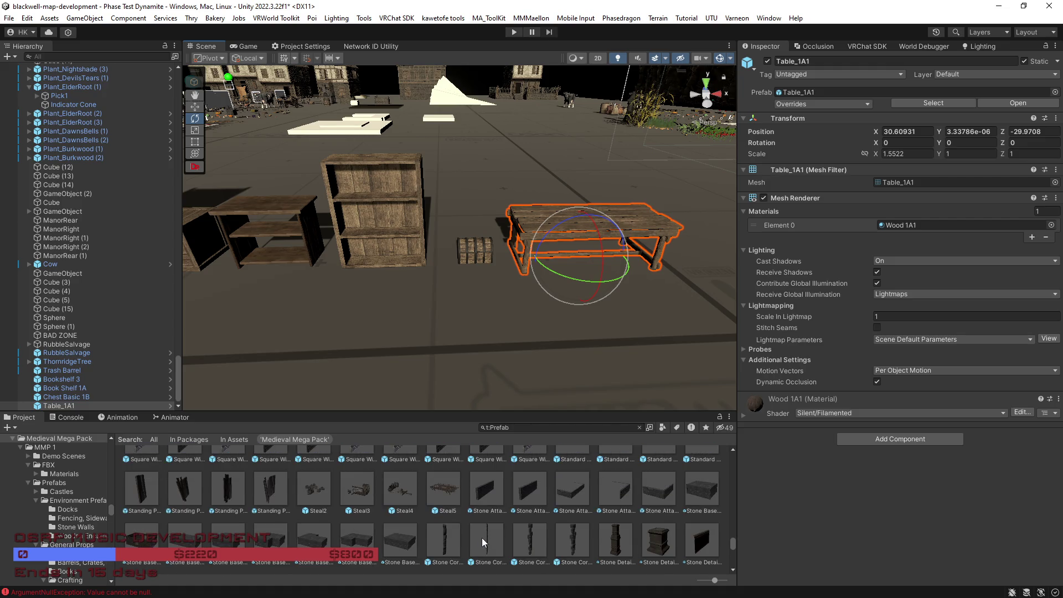
{"action": "scroll", "coordinate": [484, 537], "scroll_direction": "up", "scroll_amount": 3}
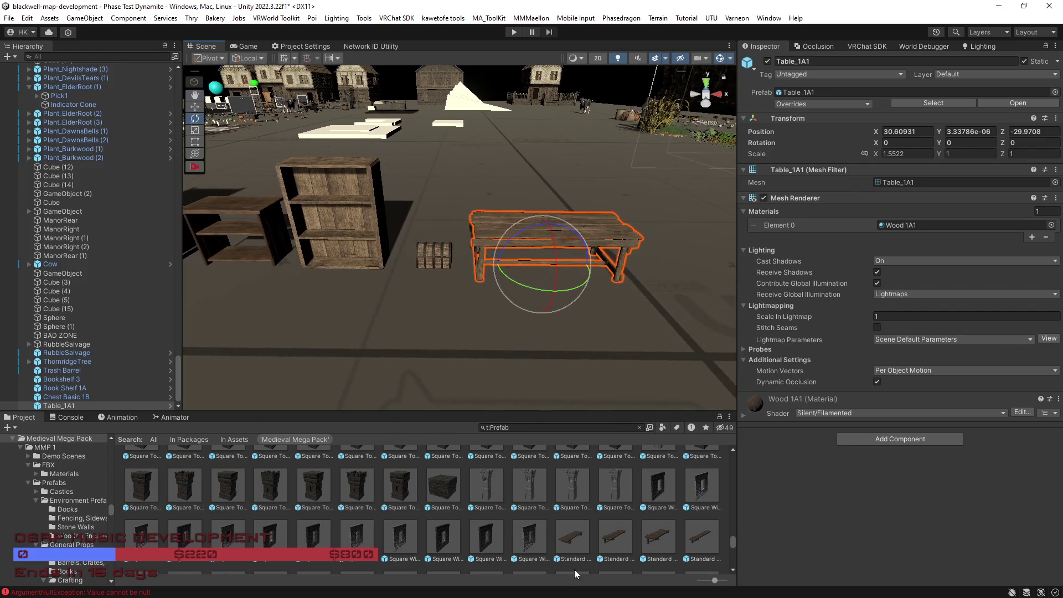
Step: Add a Standard Shelf 1A2 to the scene and move it slightly left and up
{"action": "left_click", "coordinate": [572, 537]}
{"action": "mouse_move", "coordinate": [576, 540]}
{"action": "left_mouse_down"}
{"action": "mouse_move", "coordinate": [634, 344]}
{"action": "mouse_move", "coordinate": [671, 281]}
{"action": "mouse_move", "coordinate": [673, 292]}
{"action": "mouse_move", "coordinate": [662, 289]}
{"action": "left_mouse_up"}
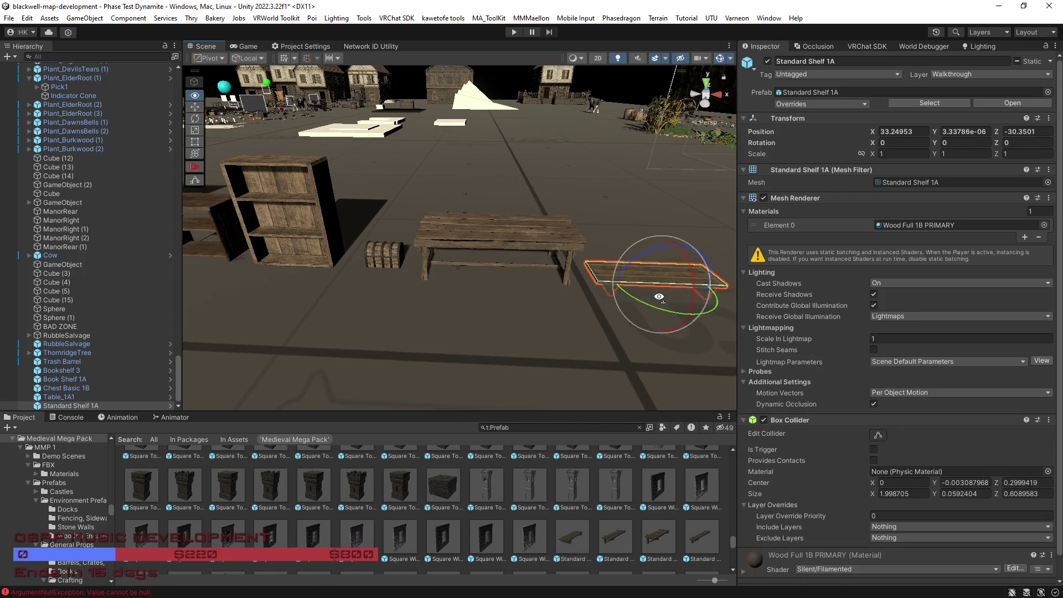
{"action": "mouse_move", "coordinate": [633, 560]}
{"action": "left_mouse_down"}
{"action": "mouse_move", "coordinate": [605, 336]}
{"action": "mouse_move", "coordinate": [647, 291]}
{"action": "mouse_move", "coordinate": [563, 282]}
{"action": "left_mouse_up"}
{"action": "left_click", "coordinate": [637, 281]}
{"action": "key", "text": "w"}
{"action": "mouse_move", "coordinate": [642, 282]}
{"action": "left_mouse_down"}
{"action": "mouse_move", "coordinate": [566, 246]}
{"action": "mouse_move", "coordinate": [506, 235]}
{"action": "mouse_move", "coordinate": [788, 299]}
{"action": "left_mouse_up"}
{"action": "key", "text": "e"}
{"action": "key", "text": "ctrl+z"}
Step: Pan over the benches and shelf and preview the Small Fancy Table 1(Full) prefab
{"action": "left_click_drag", "start_coordinate": [563, 298], "coordinate": [525, 484]}
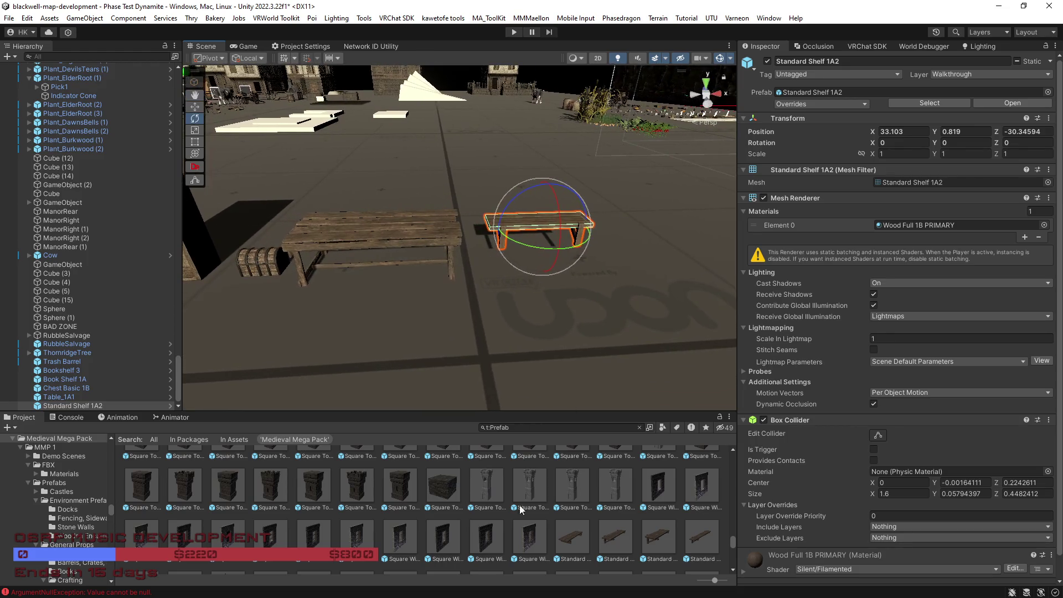
{"action": "scroll", "coordinate": [510, 523], "scroll_direction": "up", "scroll_amount": 3}
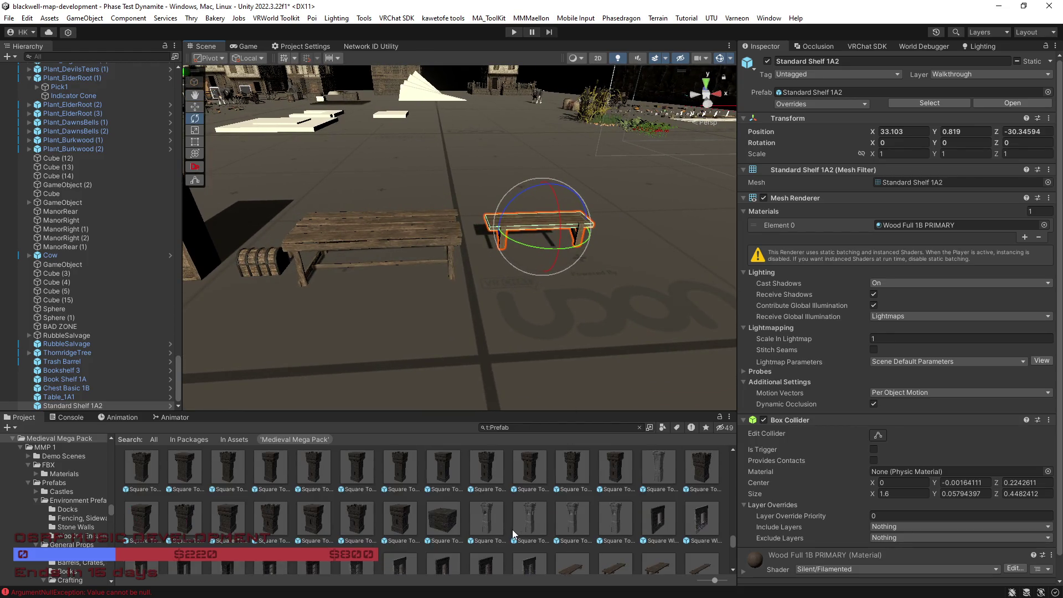
{"action": "scroll", "coordinate": [508, 527], "scroll_direction": "up", "scroll_amount": 5}
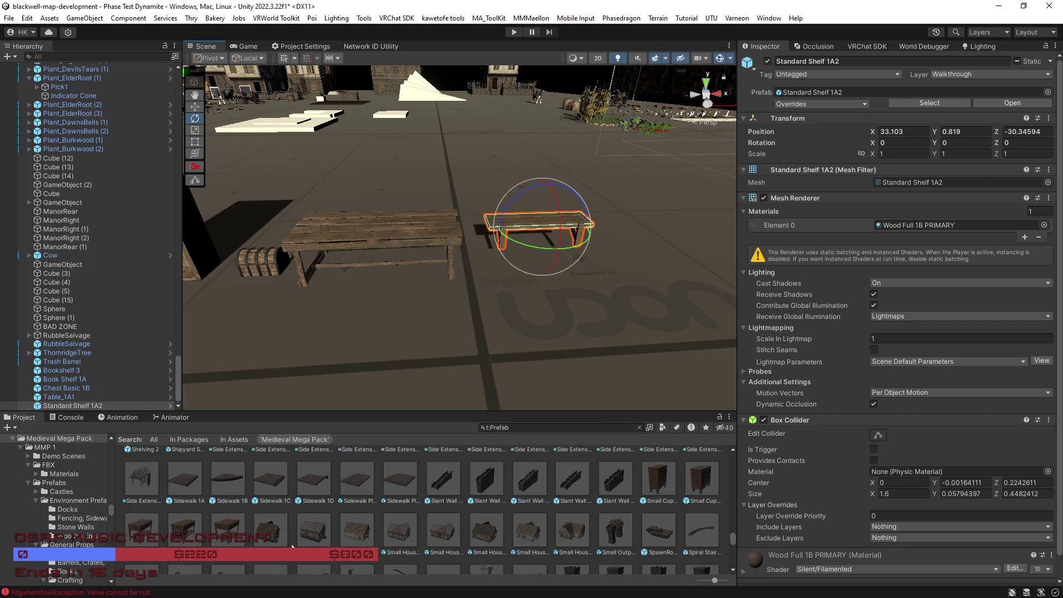
{"action": "left_click", "coordinate": [192, 534]}
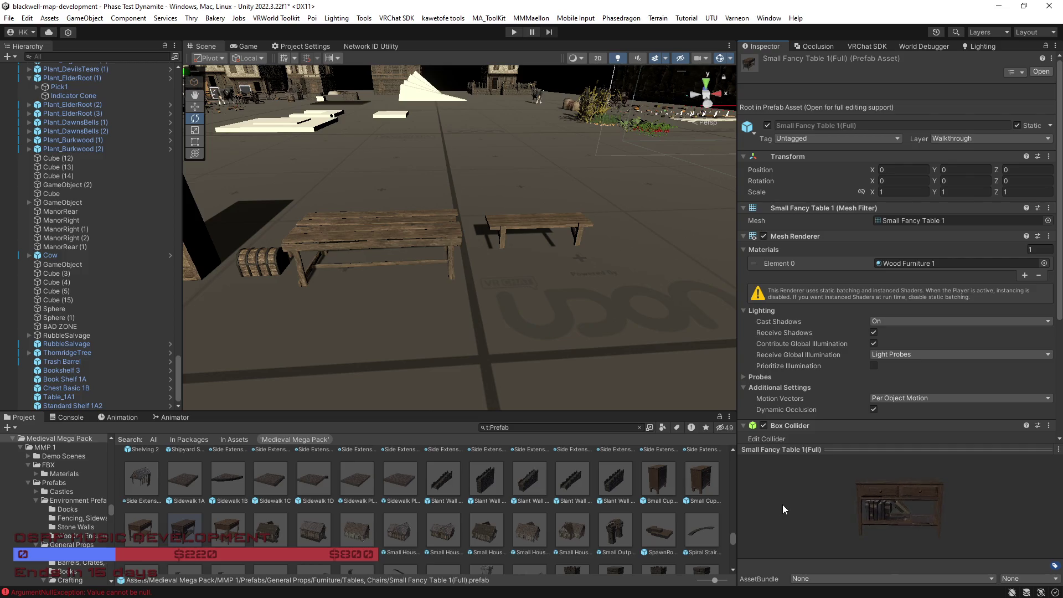
Step: Compare the Small Fancy Table 1 and Small Fancy Table 2 prefab previews
{"action": "left_click", "coordinate": [144, 536]}
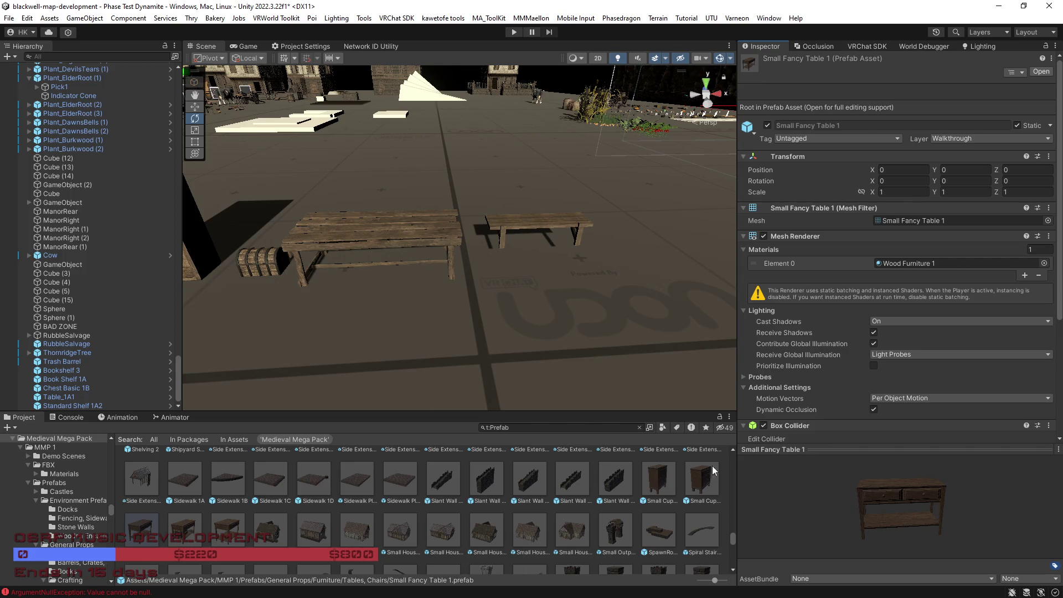
{"action": "scroll", "coordinate": [467, 360], "scroll_direction": "up", "scroll_amount": 2}
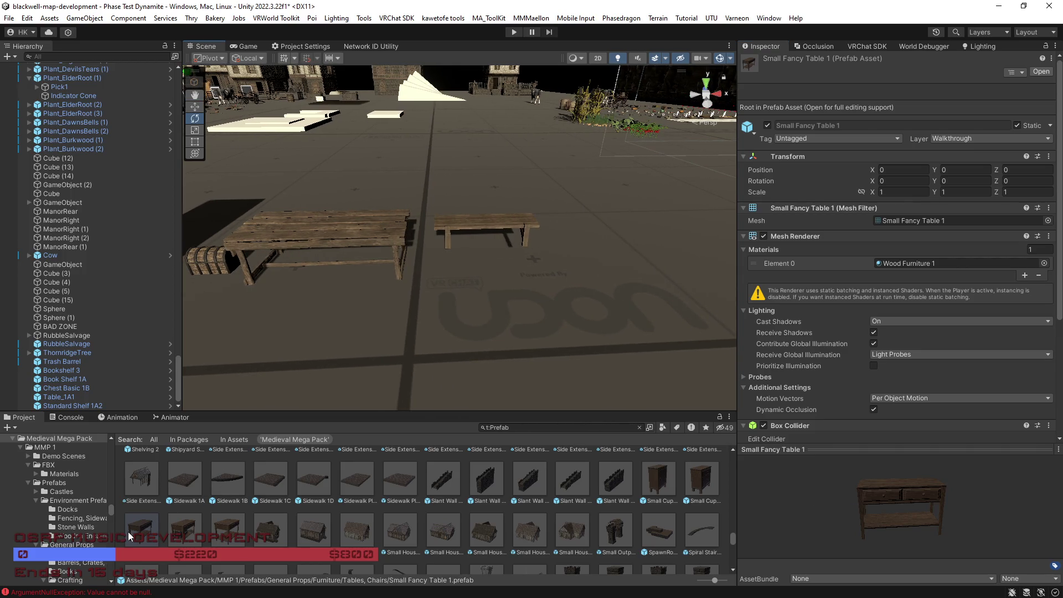
{"action": "left_click_drag", "start_coordinate": [755, 534], "coordinate": [743, 503]}
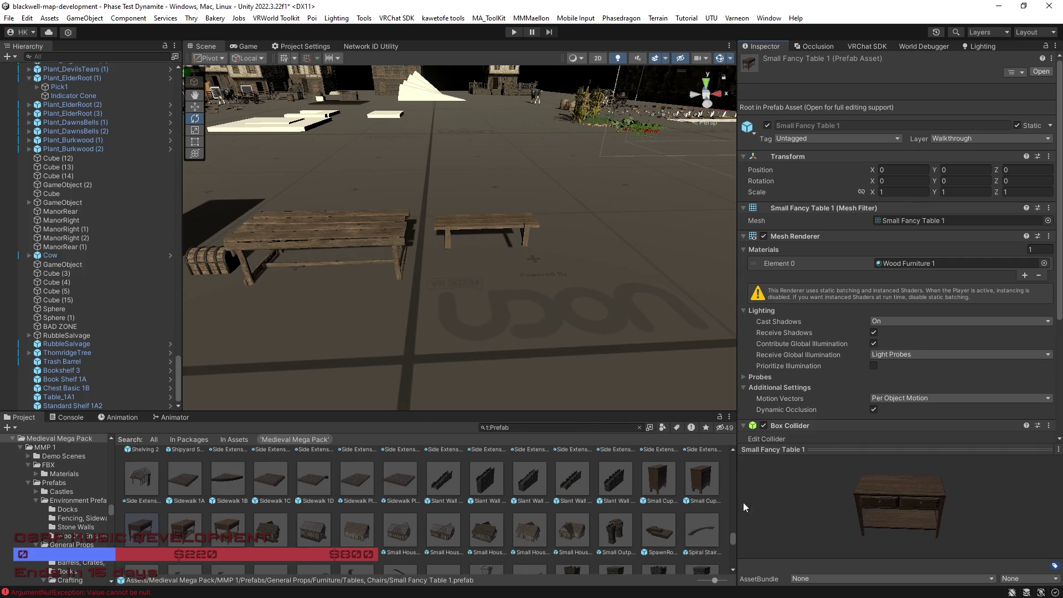
{"action": "left_click_drag", "start_coordinate": [819, 517], "coordinate": [721, 510]}
{"action": "left_click", "coordinate": [237, 531]}
{"action": "left_click_drag", "start_coordinate": [836, 523], "coordinate": [491, 515]}
{"action": "left_click", "coordinate": [144, 534]}
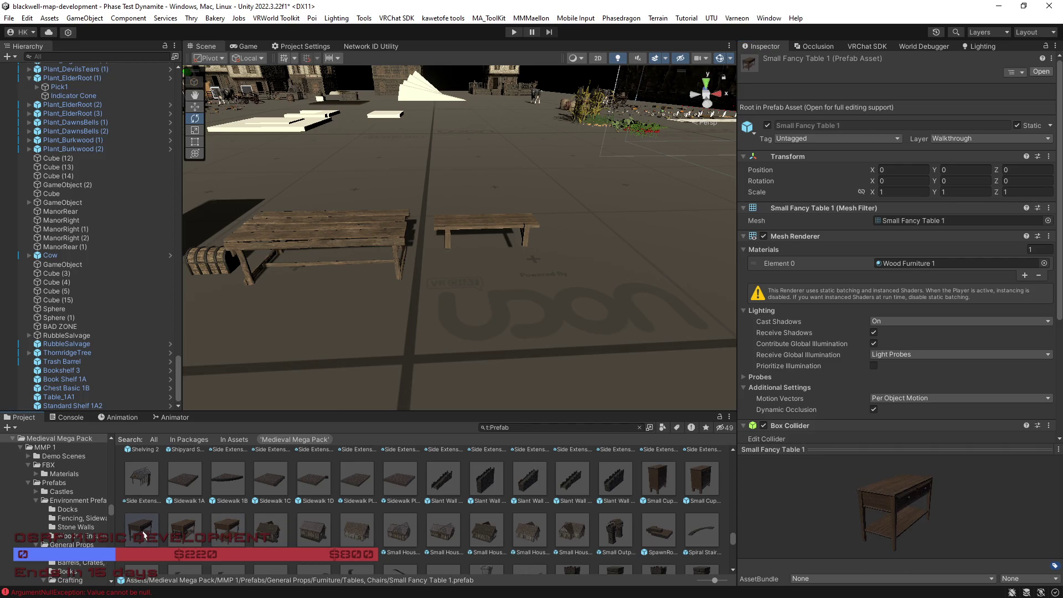
{"action": "left_click_drag", "start_coordinate": [842, 518], "coordinate": [606, 447]}
Step: Place a Small Cupboard in the scene, undoing its half-turn, and turn off scene lighting
{"action": "left_click", "coordinate": [652, 487]}
{"action": "left_click_drag", "start_coordinate": [839, 514], "coordinate": [626, 333]}
{"action": "mouse_move", "coordinate": [636, 456]}
{"action": "left_mouse_down"}
{"action": "mouse_move", "coordinate": [548, 313]}
{"action": "mouse_move", "coordinate": [549, 266]}
{"action": "mouse_move", "coordinate": [636, 316]}
{"action": "mouse_move", "coordinate": [809, 343]}
{"action": "left_mouse_up"}
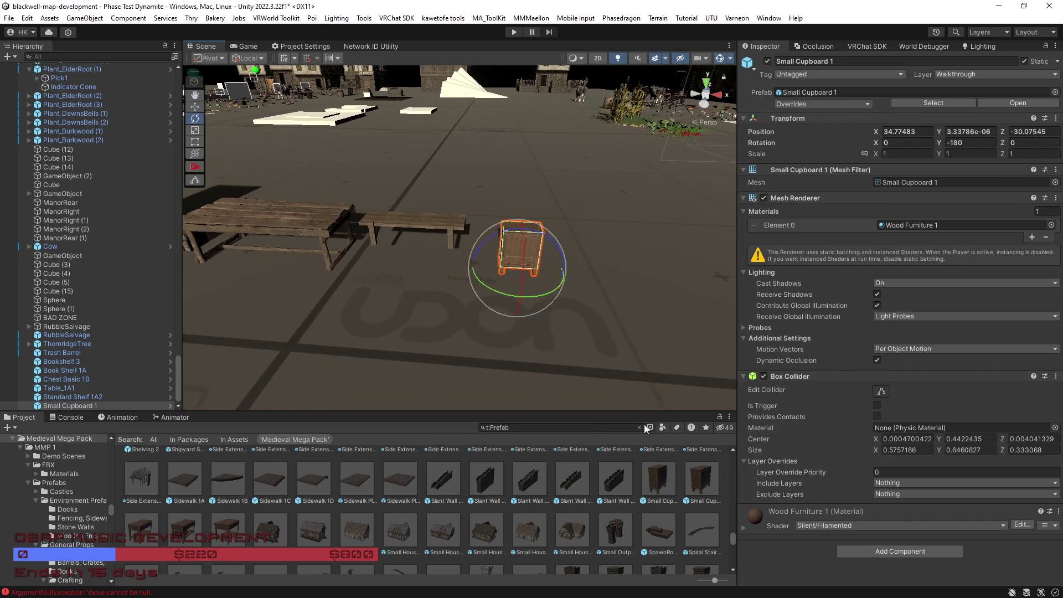
{"action": "key", "text": "ctrl+z"}
{"action": "mouse_move", "coordinate": [577, 366]}
{"action": "left_mouse_down"}
{"action": "mouse_move", "coordinate": [503, 327]}
{"action": "mouse_move", "coordinate": [323, 314]}
{"action": "mouse_move", "coordinate": [413, 320]}
{"action": "mouse_move", "coordinate": [587, 144]}
{"action": "mouse_move", "coordinate": [606, 110]}
{"action": "left_mouse_up"}
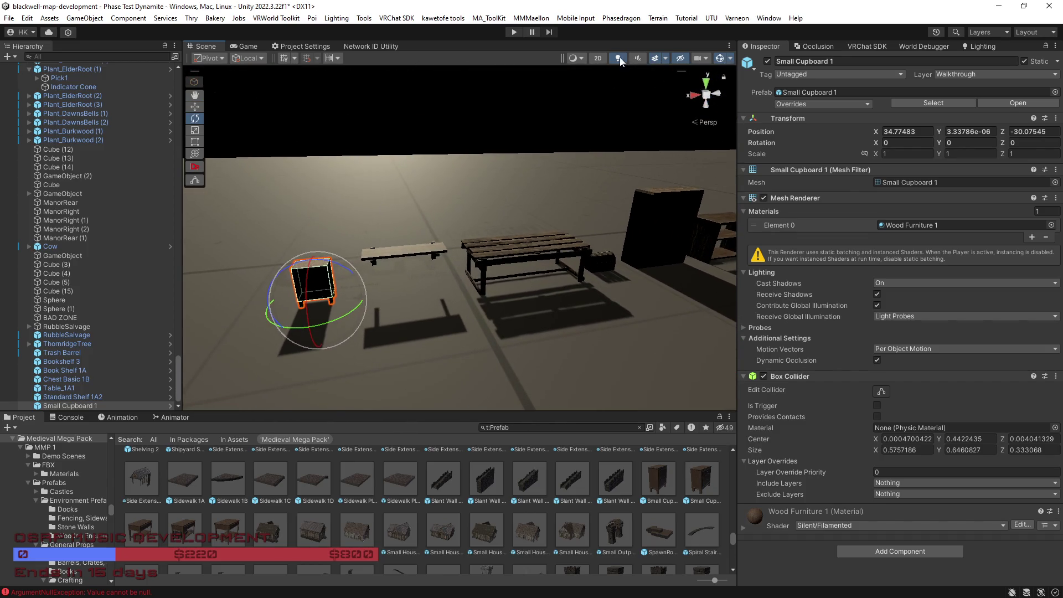
{"action": "left_click", "coordinate": [620, 58]}
{"action": "mouse_move", "coordinate": [554, 332]}
{"action": "left_mouse_down"}
{"action": "mouse_move", "coordinate": [541, 360]}
{"action": "mouse_move", "coordinate": [559, 354]}
{"action": "left_mouse_up"}
Step: Add a second Small Cupboard and a Small Fancy Table 2, then select Medical Shelf 1
{"action": "left_click_drag", "start_coordinate": [698, 478], "coordinate": [427, 301]}
{"action": "mouse_move", "coordinate": [145, 530]}
{"action": "left_mouse_down"}
{"action": "mouse_move", "coordinate": [352, 337]}
{"action": "mouse_move", "coordinate": [388, 285]}
{"action": "mouse_move", "coordinate": [395, 309]}
{"action": "left_mouse_up"}
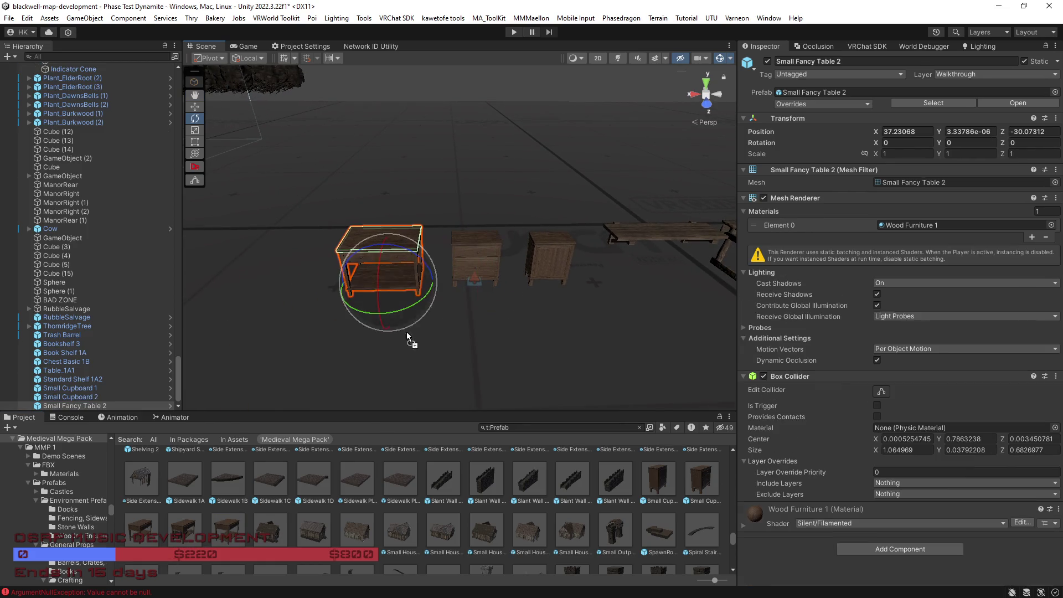
{"action": "scroll", "coordinate": [444, 526], "scroll_direction": "up", "scroll_amount": 3}
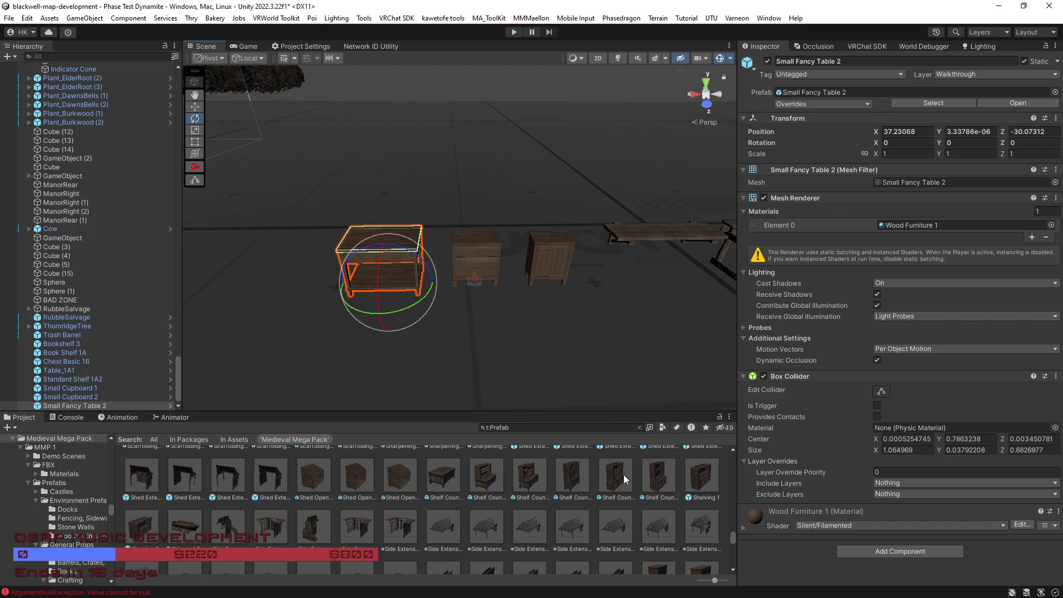
{"action": "mouse_move", "coordinate": [573, 343]}
{"action": "left_mouse_down"}
{"action": "mouse_move", "coordinate": [574, 304]}
{"action": "mouse_move", "coordinate": [593, 309]}
{"action": "mouse_move", "coordinate": [582, 311]}
{"action": "mouse_move", "coordinate": [530, 244]}
{"action": "left_mouse_up"}
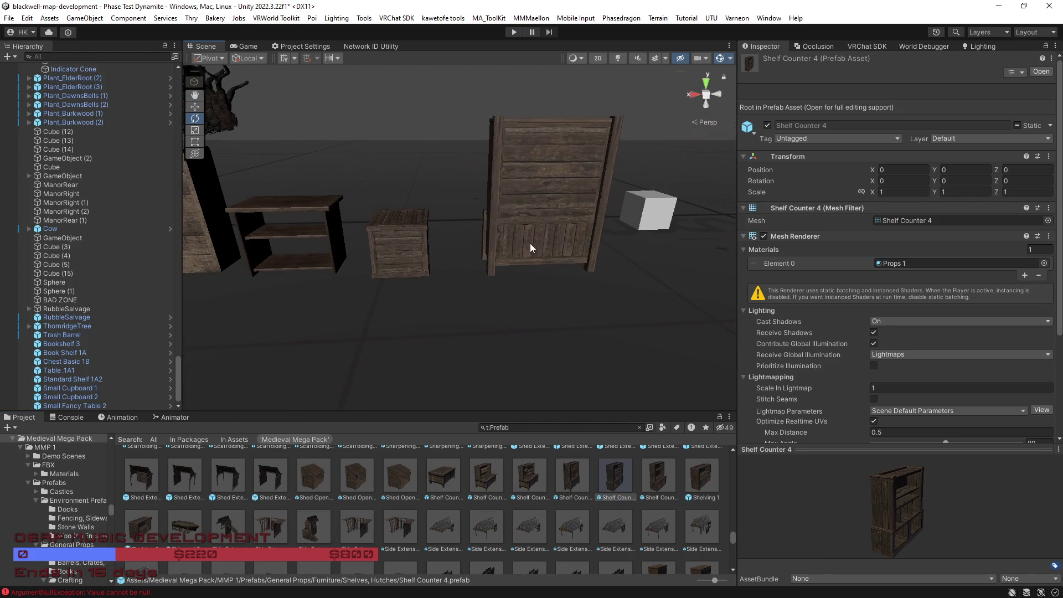
{"action": "left_click", "coordinate": [531, 244]}
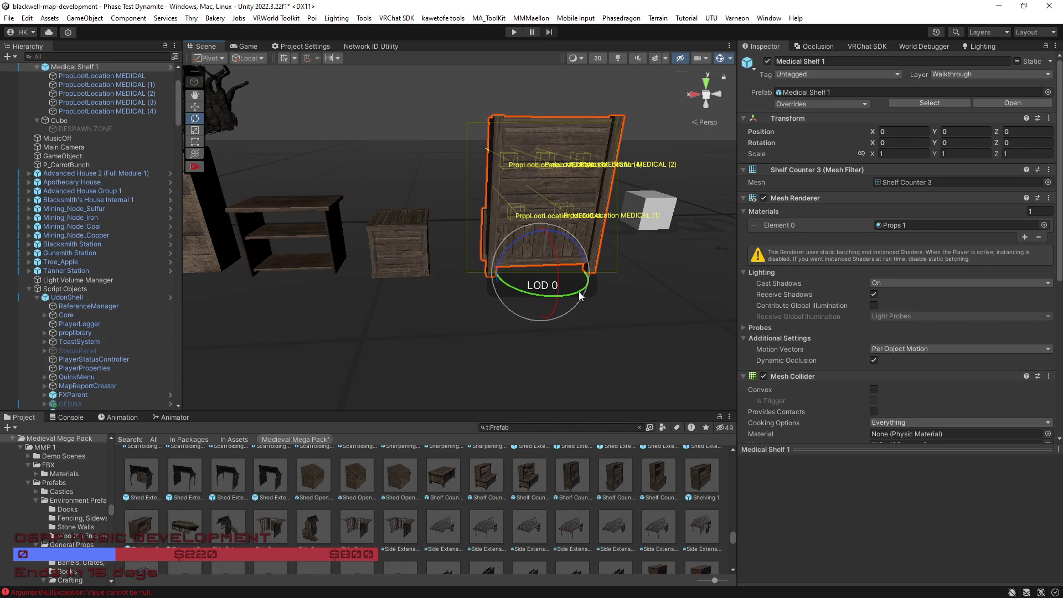
Step: Set the PropLootSpawner's Y rotation to 0
{"action": "scroll", "coordinate": [103, 173], "scroll_direction": "up", "scroll_amount": 3}
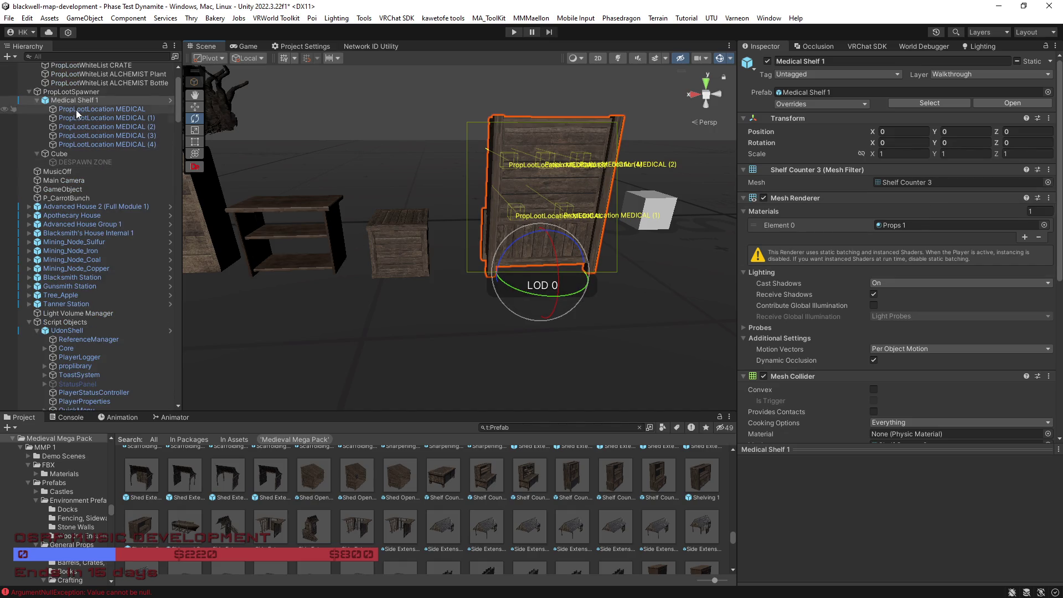
{"action": "left_click", "coordinate": [70, 93]}
{"action": "left_click", "coordinate": [966, 114]}
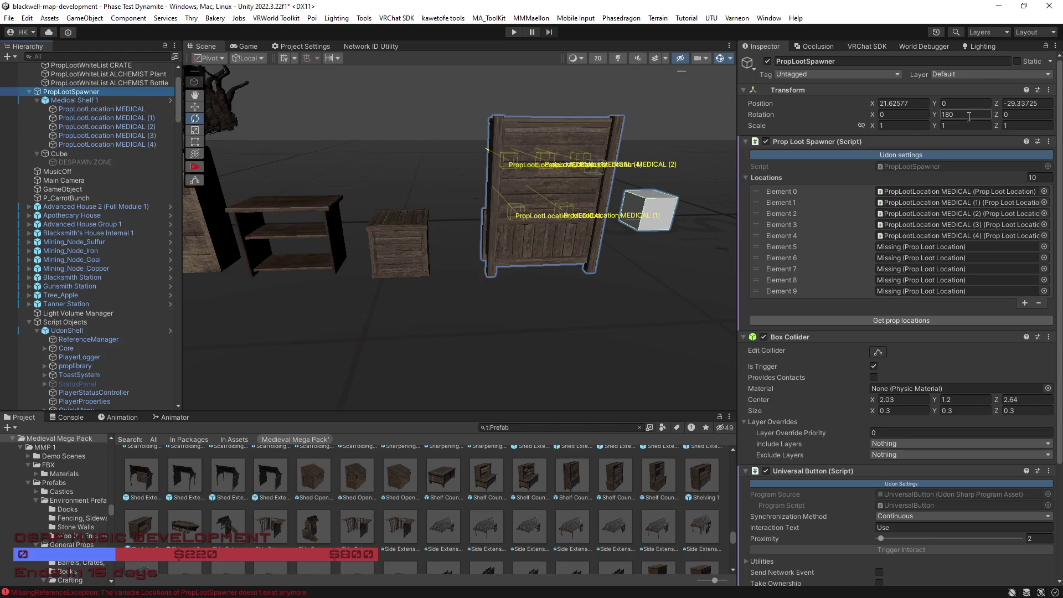
{"action": "key", "text": "BackSpace"}
{"action": "key", "text": "Return"}
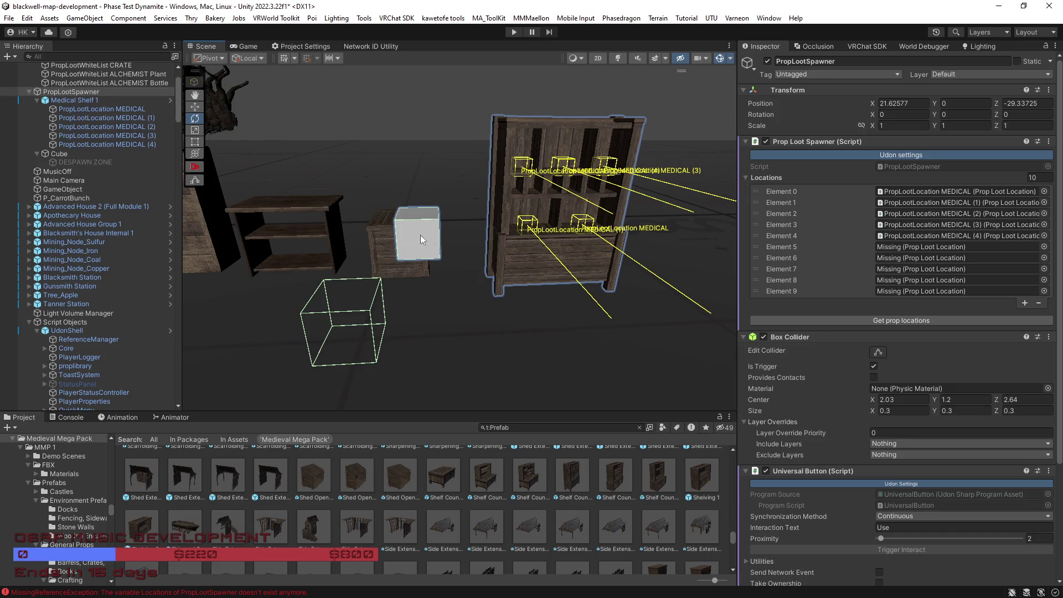
Step: Slide Medical Shelf 1 along the floor with the move gizmo
{"action": "key", "text": "w"}
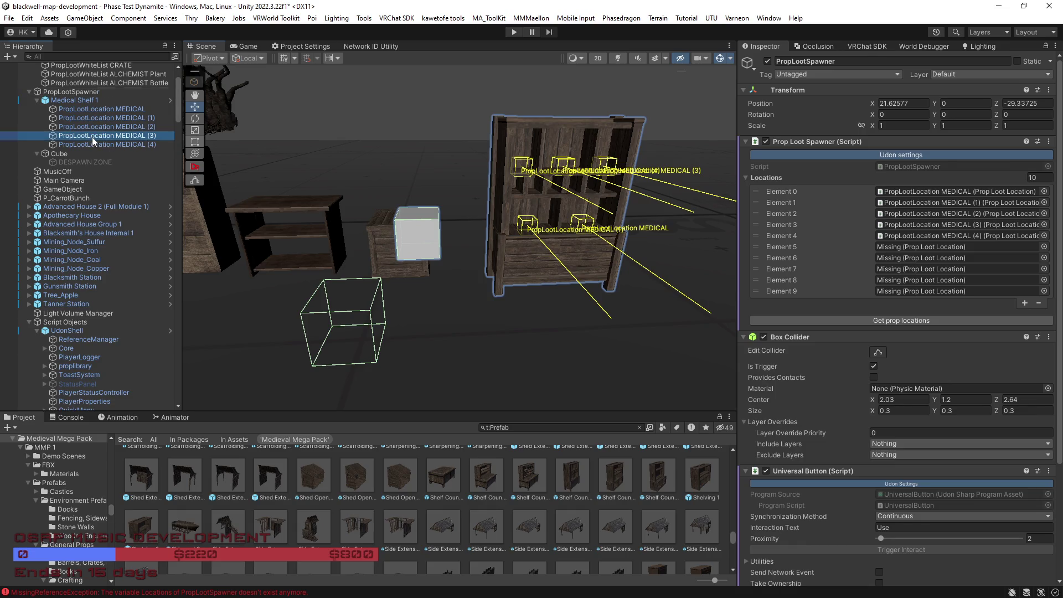
{"action": "left_click", "coordinate": [92, 136]}
{"action": "left_click_drag", "start_coordinate": [472, 262], "coordinate": [509, 268]}
{"action": "left_click", "coordinate": [510, 268]}
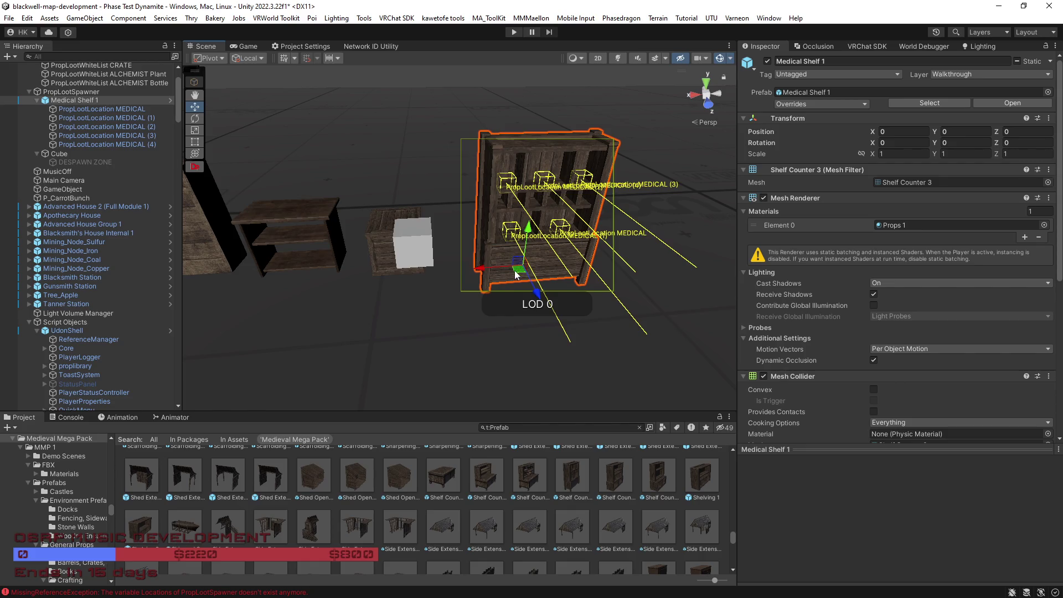
{"action": "left_click_drag", "start_coordinate": [513, 271], "coordinate": [512, 250]}
Step: Cut the PropLootSpawner's Locations list from 10 to 5 entries, dropping the missing ones
{"action": "left_click", "coordinate": [71, 92]}
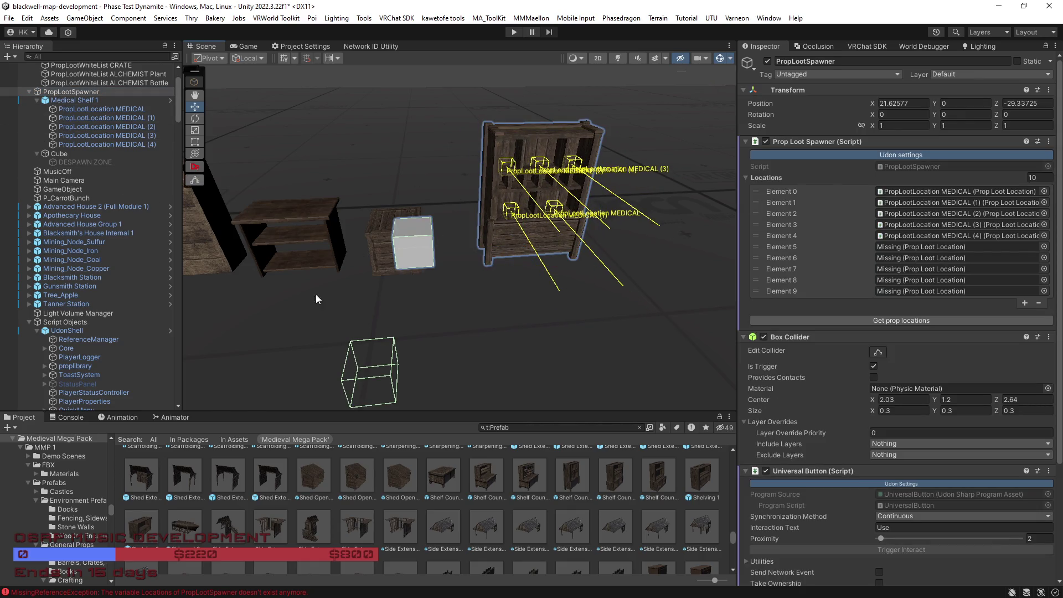
{"action": "double_click", "coordinate": [92, 103]}
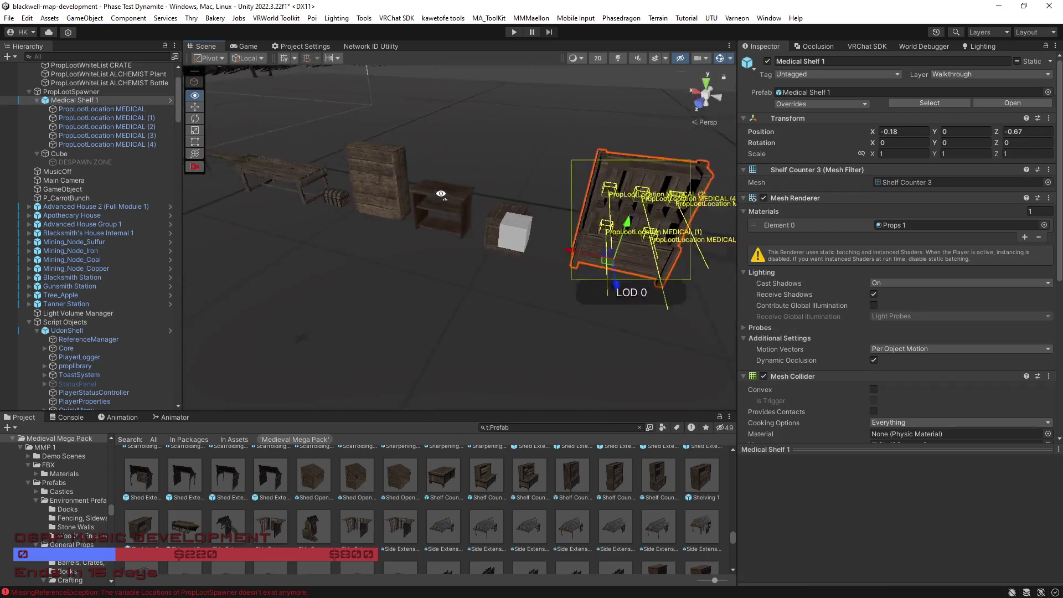
{"action": "left_click", "coordinate": [535, 275]}
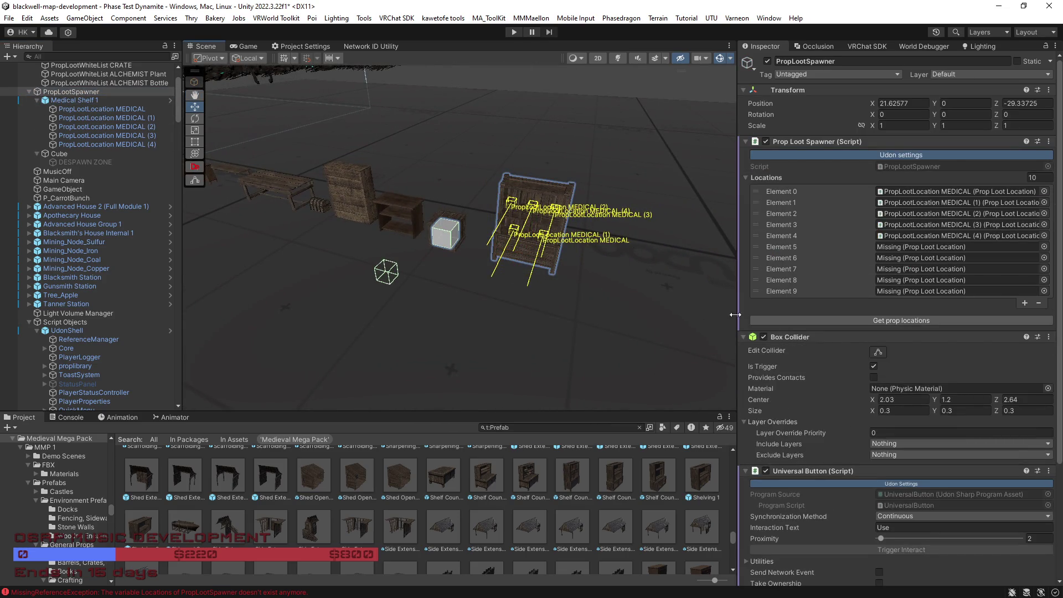
{"action": "left_click", "coordinate": [843, 247]}
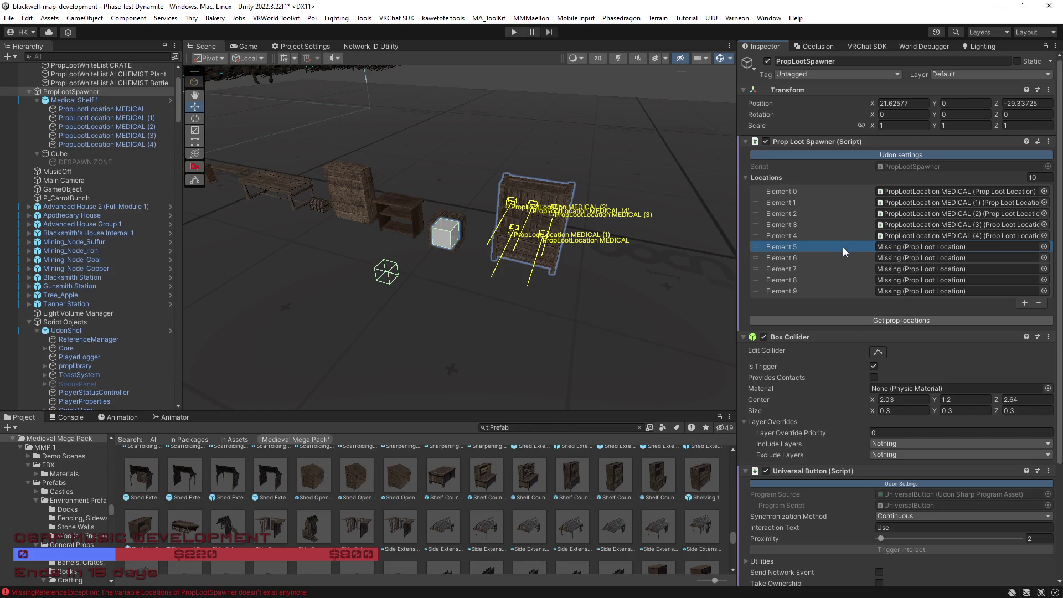
{"action": "left_click", "coordinate": [1038, 303]}
Step: Move the small white cube to the other side of the shelf
{"action": "mouse_move", "coordinate": [714, 299]}
{"action": "left_mouse_down"}
{"action": "mouse_move", "coordinate": [654, 291]}
{"action": "mouse_move", "coordinate": [541, 315]}
{"action": "mouse_move", "coordinate": [583, 327]}
{"action": "mouse_move", "coordinate": [585, 306]}
{"action": "left_mouse_up"}
{"action": "left_click", "coordinate": [472, 225]}
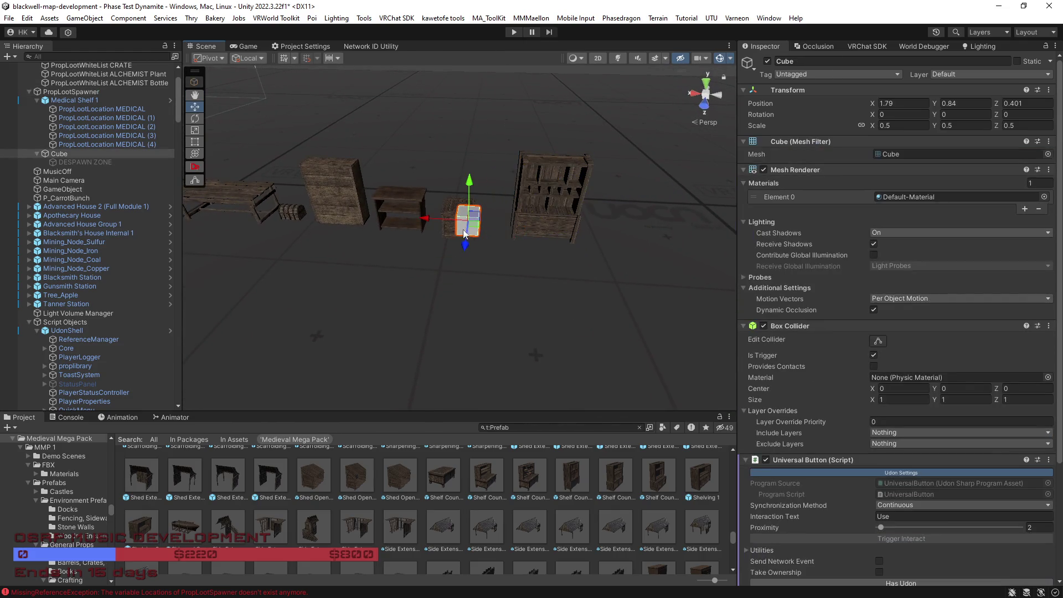
{"action": "mouse_move", "coordinate": [429, 227]}
{"action": "left_mouse_down"}
{"action": "mouse_move", "coordinate": [571, 274]}
{"action": "mouse_move", "coordinate": [548, 271]}
{"action": "left_mouse_up"}
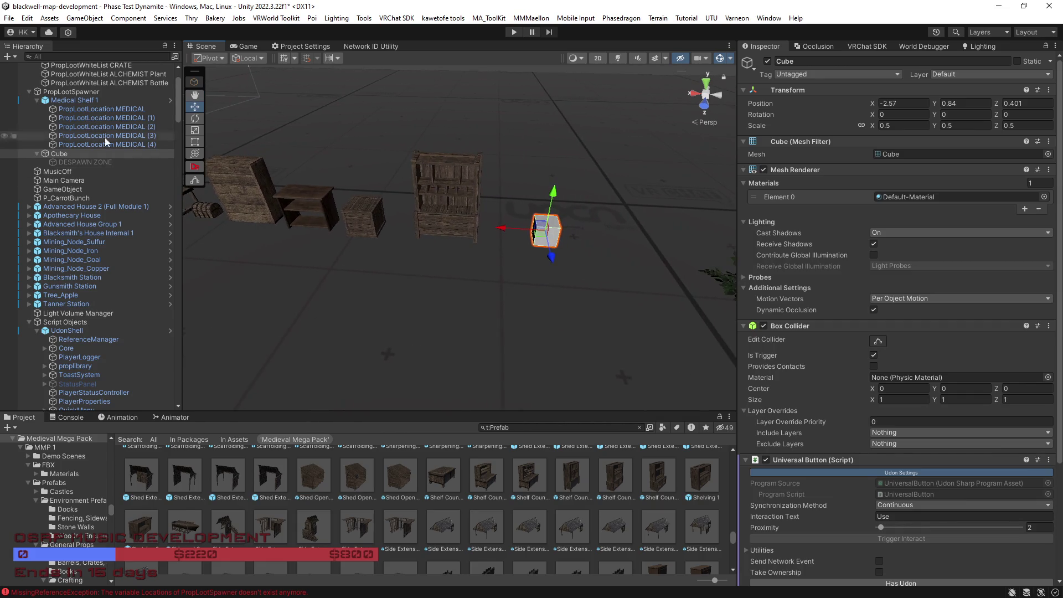
Step: Remove the Box Collider component from the PropLootSpawner
{"action": "left_click", "coordinate": [71, 92]}
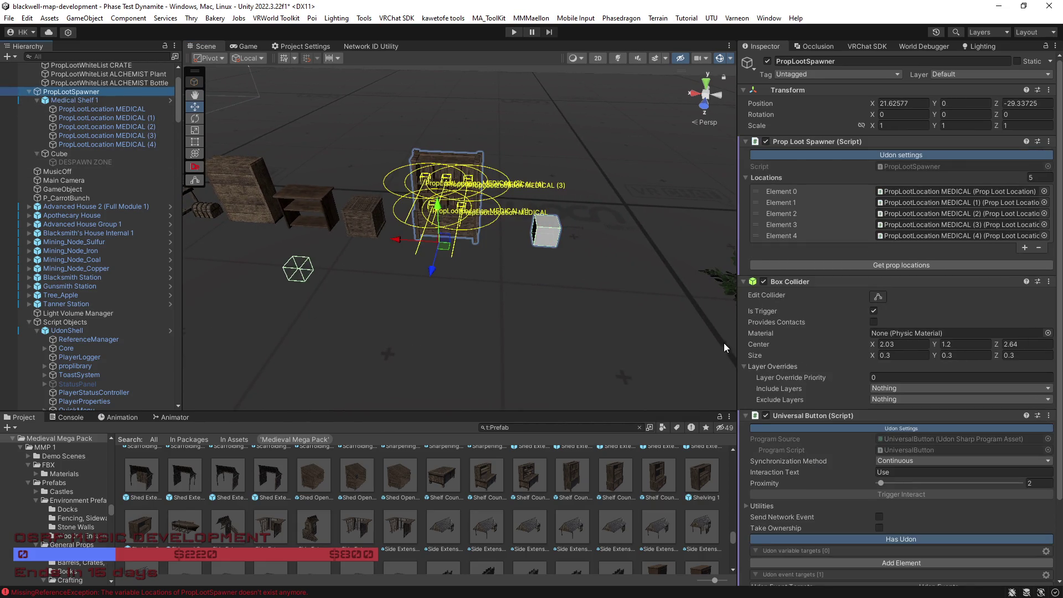
{"action": "right_click", "coordinate": [792, 281]}
{"action": "left_click", "coordinate": [860, 301]}
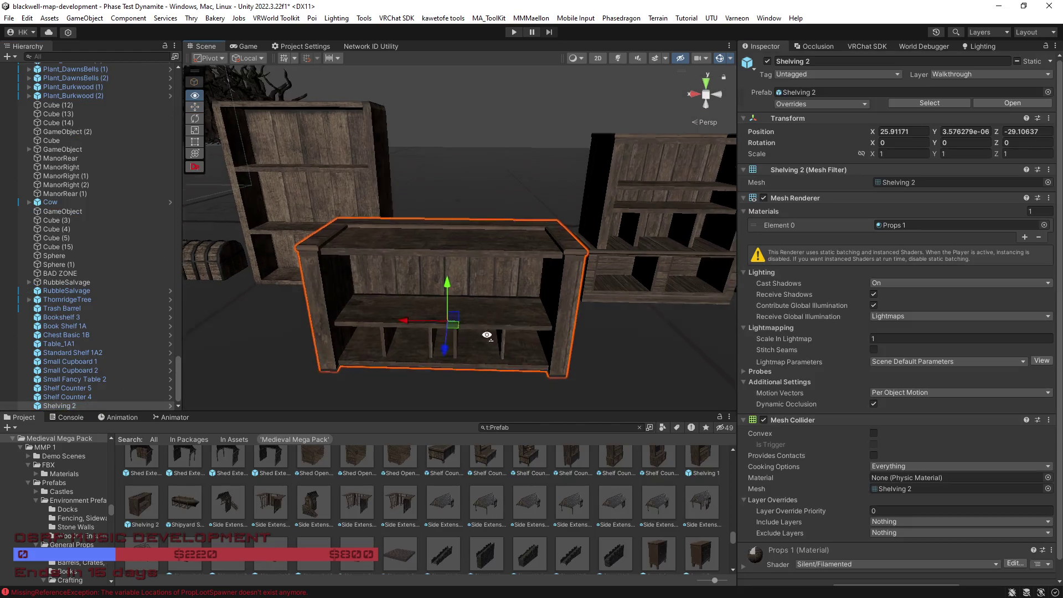
Step: Nudge Shelving 2 along the floor, then preview the Scaffolding 1D prefab
{"action": "mouse_move", "coordinate": [449, 243]}
{"action": "left_mouse_down"}
{"action": "mouse_move", "coordinate": [487, 190]}
{"action": "mouse_move", "coordinate": [473, 189]}
{"action": "left_mouse_up"}
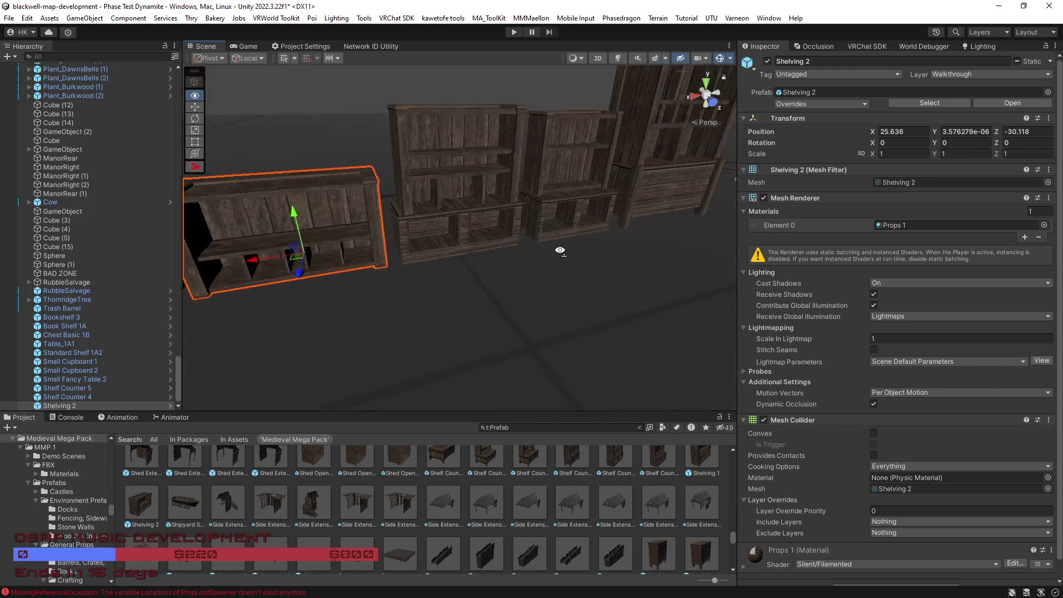
{"action": "scroll", "coordinate": [434, 509], "scroll_direction": "down", "scroll_amount": 2}
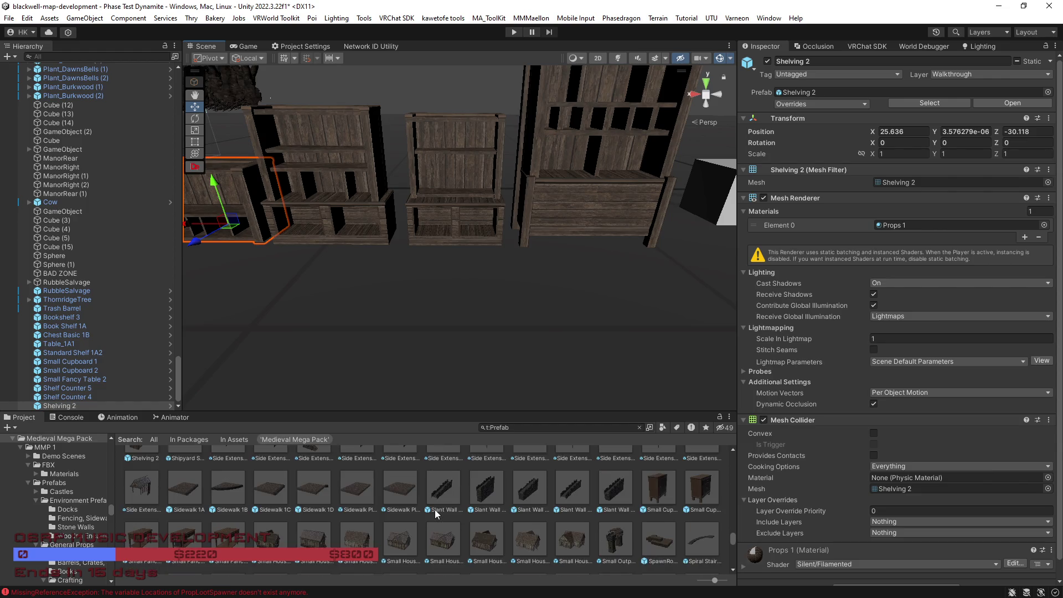
{"action": "scroll", "coordinate": [434, 510], "scroll_direction": "up", "scroll_amount": 3}
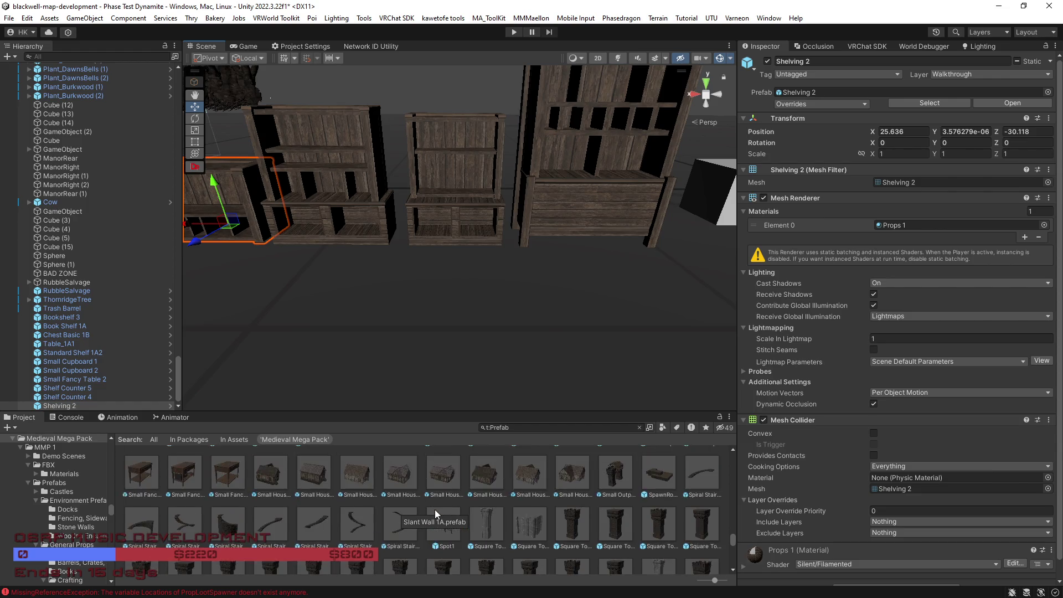
{"action": "scroll", "coordinate": [434, 509], "scroll_direction": "up", "scroll_amount": 3}
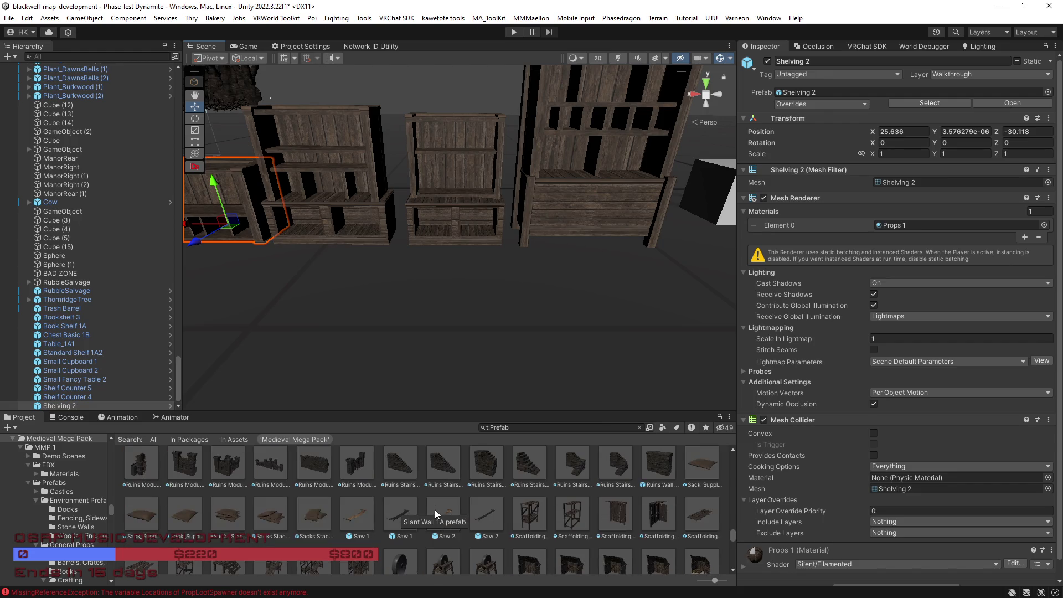
{"action": "scroll", "coordinate": [466, 527], "scroll_direction": "down", "scroll_amount": 1}
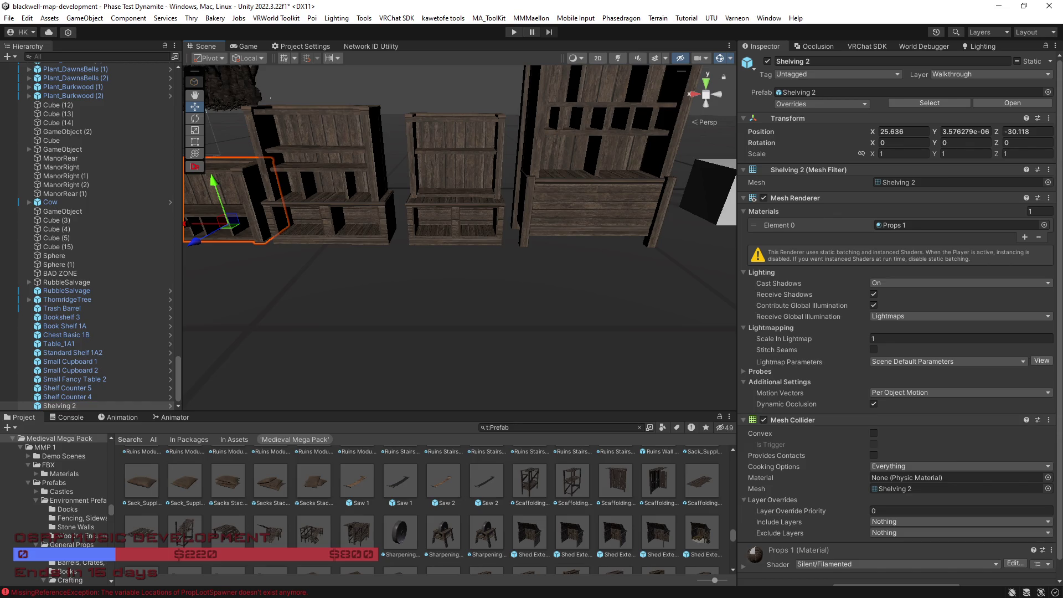
{"action": "scroll", "coordinate": [609, 532], "scroll_direction": "down", "scroll_amount": 1}
{"action": "scroll", "coordinate": [609, 532], "scroll_direction": "up", "scroll_amount": 1}
{"action": "left_click", "coordinate": [661, 487]}
{"action": "left_click_drag", "start_coordinate": [837, 506], "coordinate": [905, 521]}
Step: Inspect the Overhang Pillar Corner 1C and 2C prefabs and the Old_Lantern_Wall_1A1 lantern
{"action": "scroll", "coordinate": [616, 514], "scroll_direction": "down", "scroll_amount": 1}
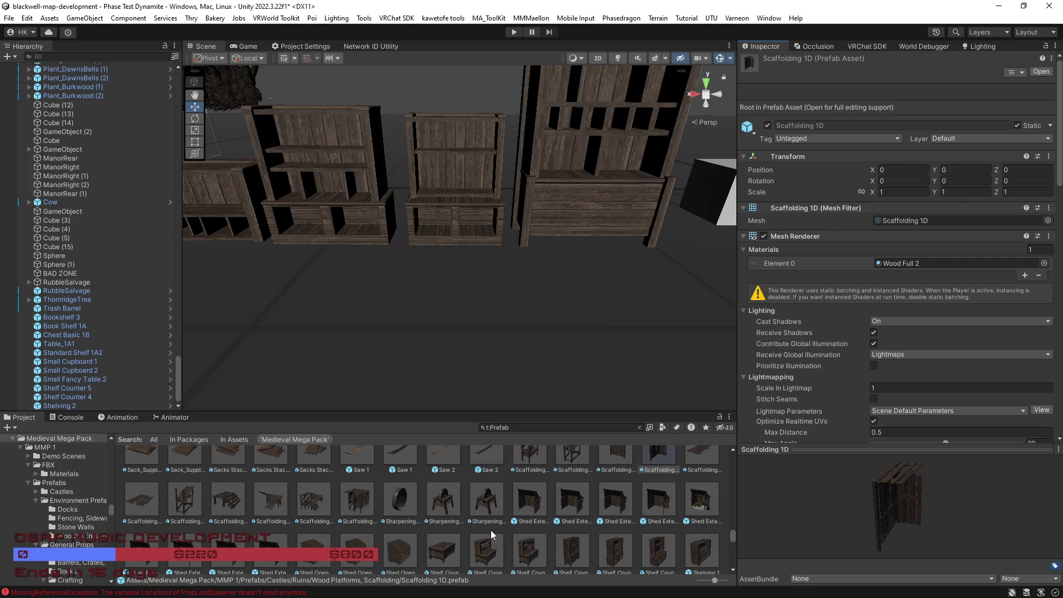
{"action": "scroll", "coordinate": [534, 531], "scroll_direction": "up", "scroll_amount": 4}
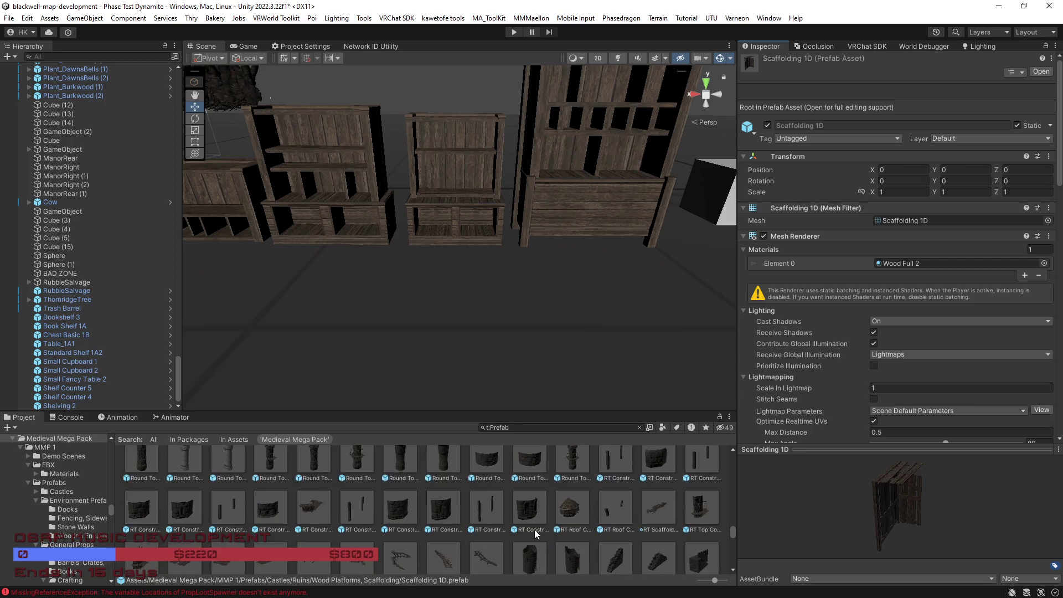
{"action": "scroll", "coordinate": [534, 529], "scroll_direction": "up", "scroll_amount": 5}
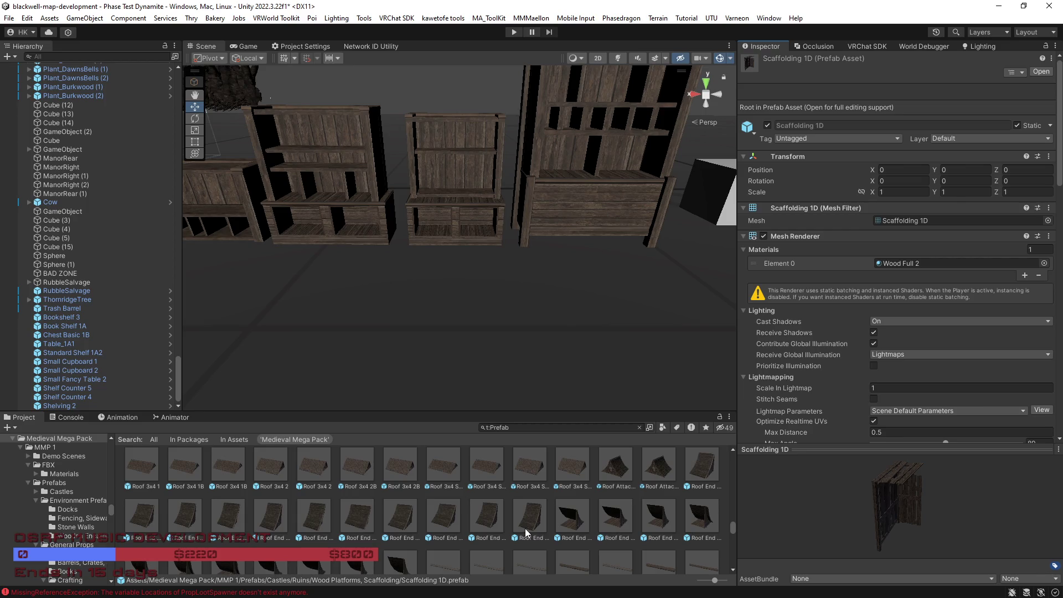
{"action": "scroll", "coordinate": [517, 523], "scroll_direction": "up", "scroll_amount": 3}
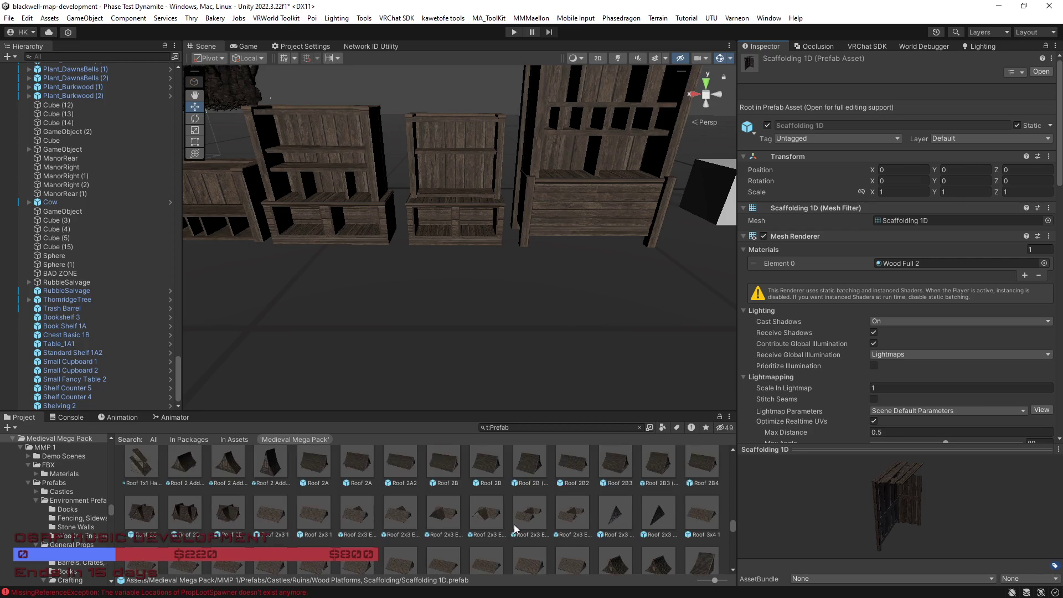
{"action": "scroll", "coordinate": [514, 529], "scroll_direction": "up", "scroll_amount": 2}
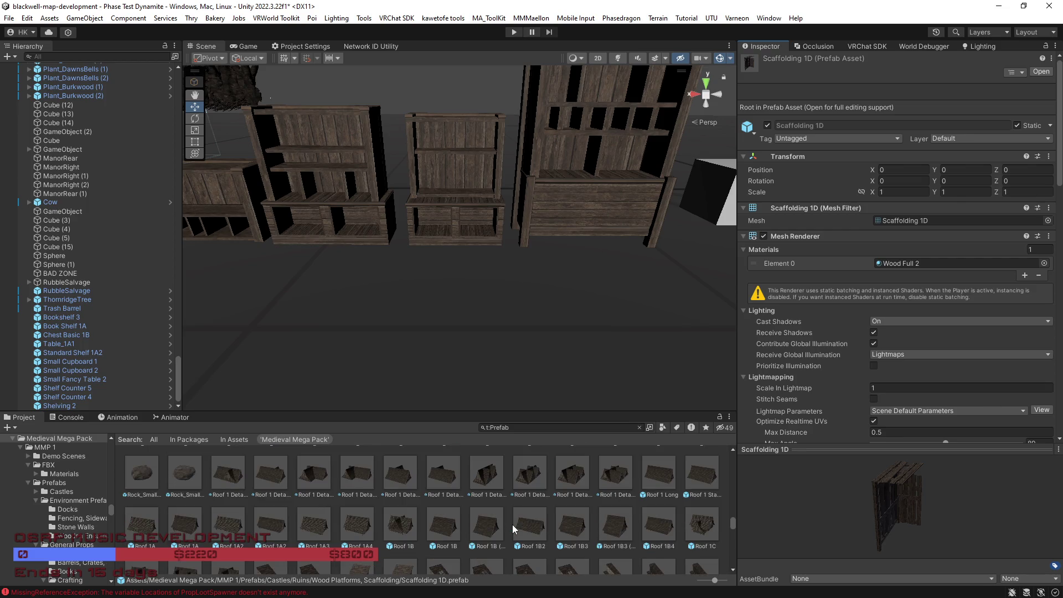
{"action": "scroll", "coordinate": [512, 523], "scroll_direction": "up", "scroll_amount": 1}
{"action": "scroll", "coordinate": [514, 528], "scroll_direction": "up", "scroll_amount": 1}
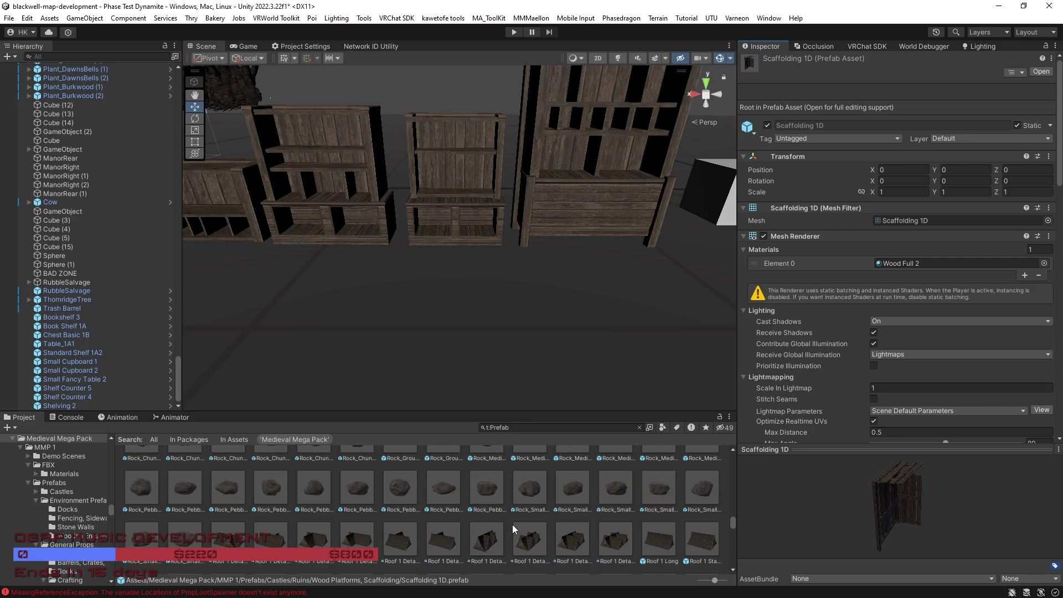
{"action": "scroll", "coordinate": [513, 524], "scroll_direction": "up", "scroll_amount": 2}
{"action": "scroll", "coordinate": [505, 528], "scroll_direction": "up", "scroll_amount": 3}
{"action": "scroll", "coordinate": [501, 527], "scroll_direction": "up", "scroll_amount": 3}
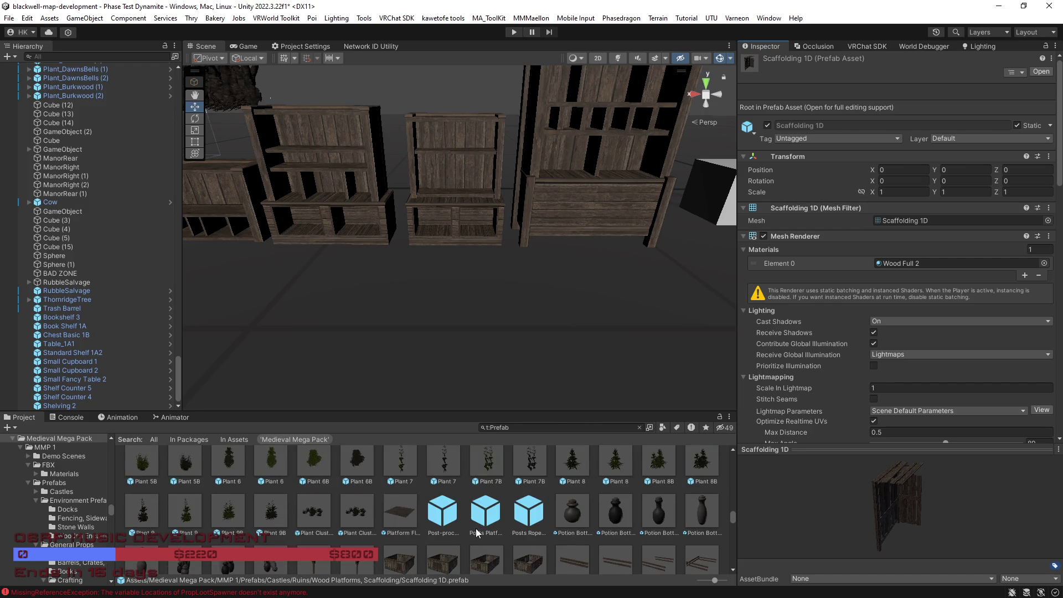
{"action": "scroll", "coordinate": [478, 534], "scroll_direction": "up", "scroll_amount": 3}
{"action": "scroll", "coordinate": [477, 533], "scroll_direction": "up", "scroll_amount": 3}
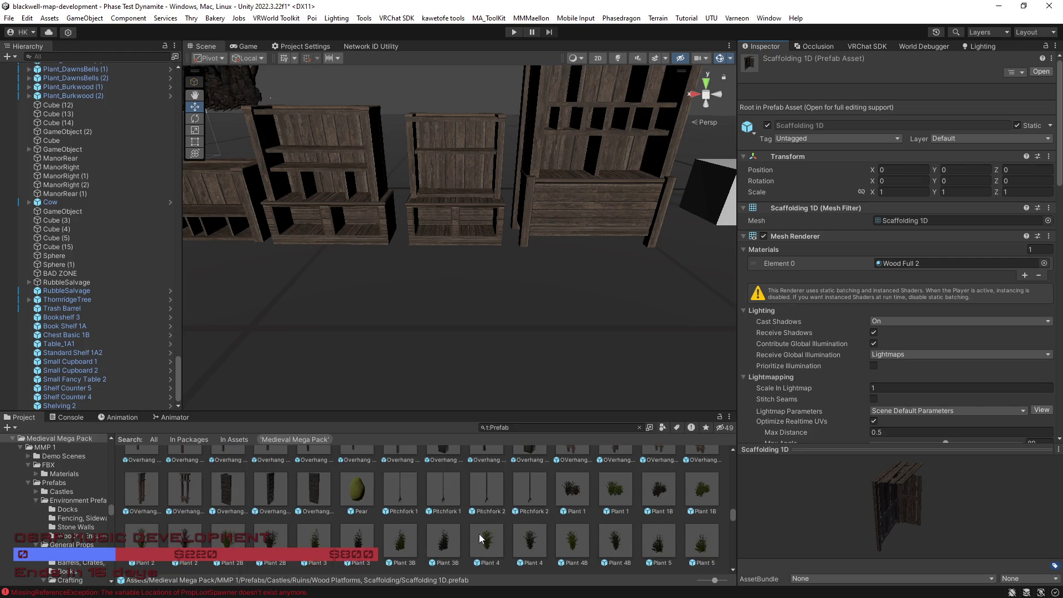
{"action": "scroll", "coordinate": [477, 534], "scroll_direction": "up", "scroll_amount": 1}
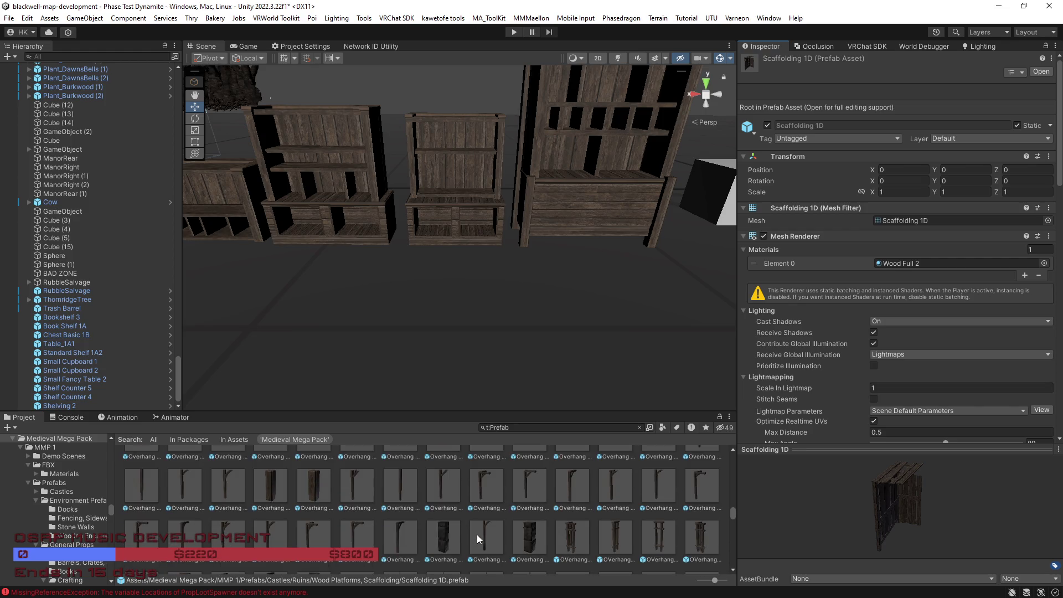
{"action": "scroll", "coordinate": [476, 534], "scroll_direction": "up", "scroll_amount": 1}
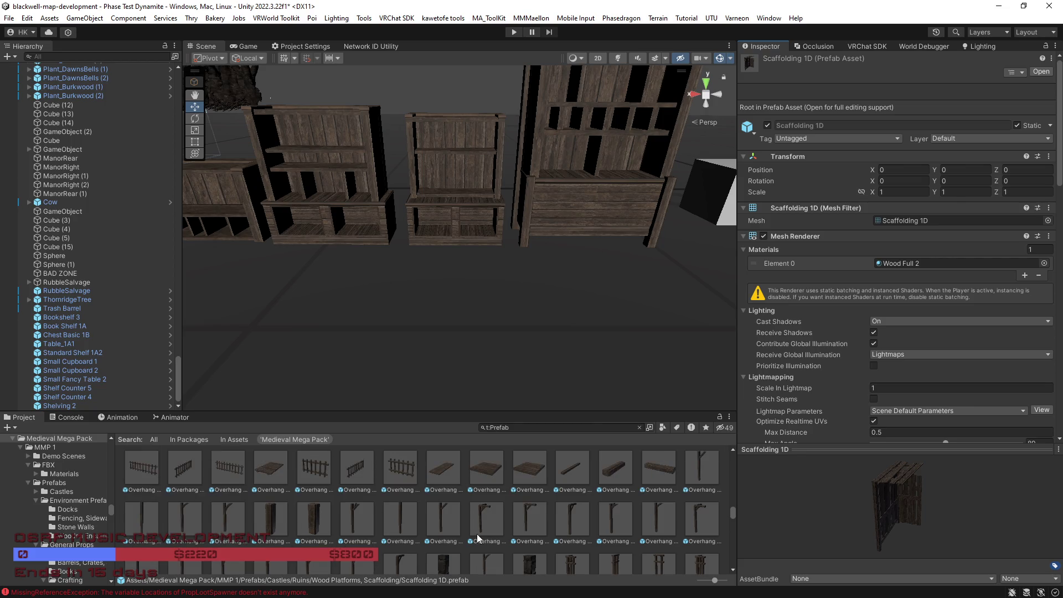
{"action": "left_click", "coordinate": [497, 514]}
{"action": "mouse_move", "coordinate": [820, 536]}
{"action": "left_mouse_down"}
{"action": "mouse_move", "coordinate": [955, 535]}
{"action": "mouse_move", "coordinate": [965, 519]}
{"action": "mouse_move", "coordinate": [838, 529]}
{"action": "mouse_move", "coordinate": [801, 506]}
{"action": "mouse_move", "coordinate": [887, 517]}
{"action": "mouse_move", "coordinate": [760, 506]}
{"action": "left_mouse_up"}
{"action": "left_click", "coordinate": [689, 517]}
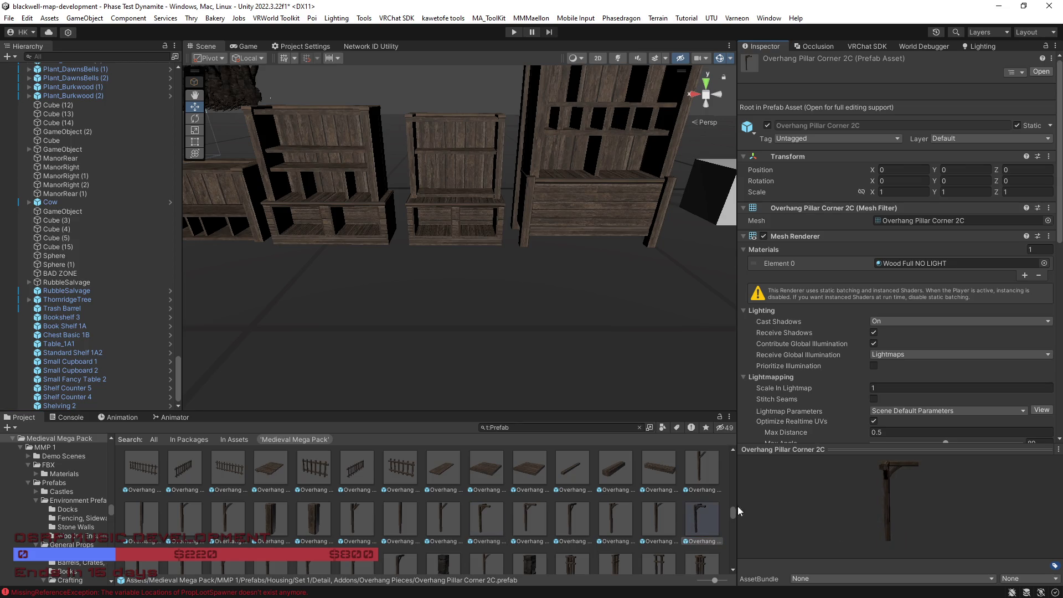
{"action": "scroll", "coordinate": [523, 527], "scroll_direction": "down", "scroll_amount": 10}
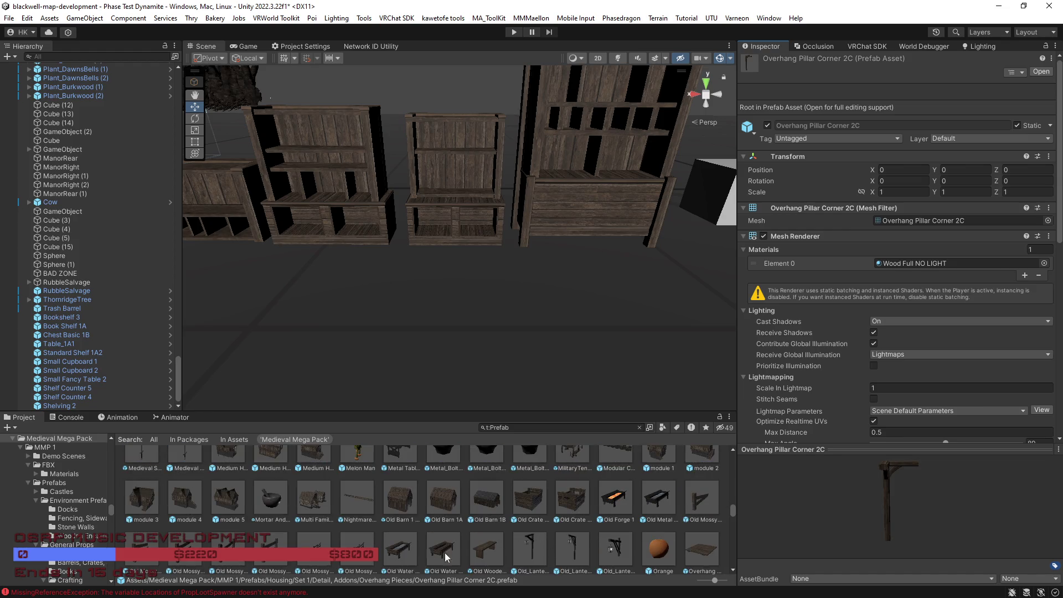
{"action": "left_click", "coordinate": [613, 547]}
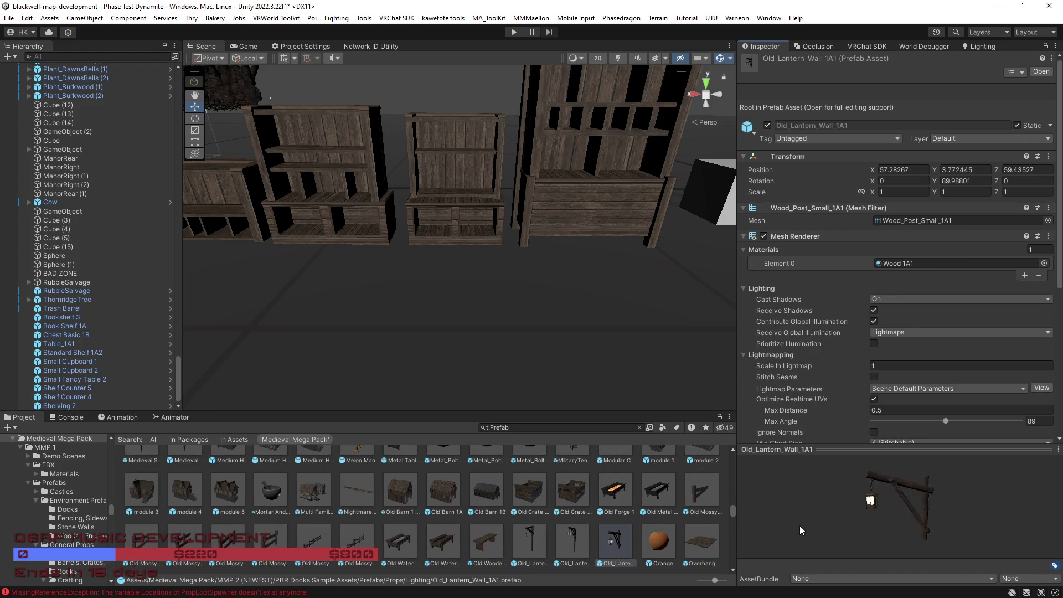
{"action": "left_click_drag", "start_coordinate": [838, 531], "coordinate": [860, 532]}
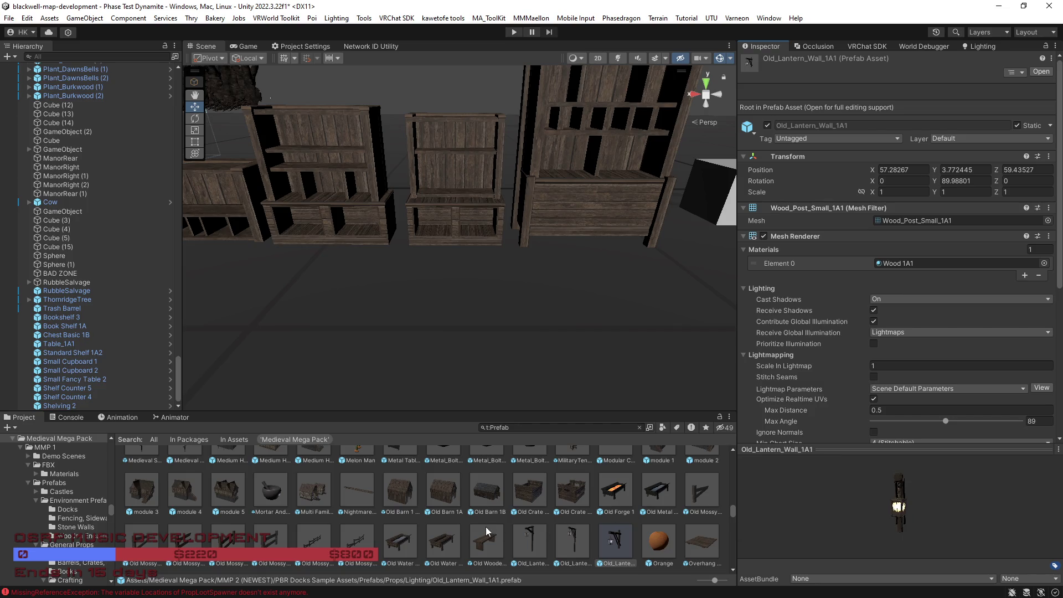
Step: Browse up the prefab grid to Hutch 1(Full) and show it in the Inspector
{"action": "scroll", "coordinate": [440, 532], "scroll_direction": "down", "scroll_amount": 1}
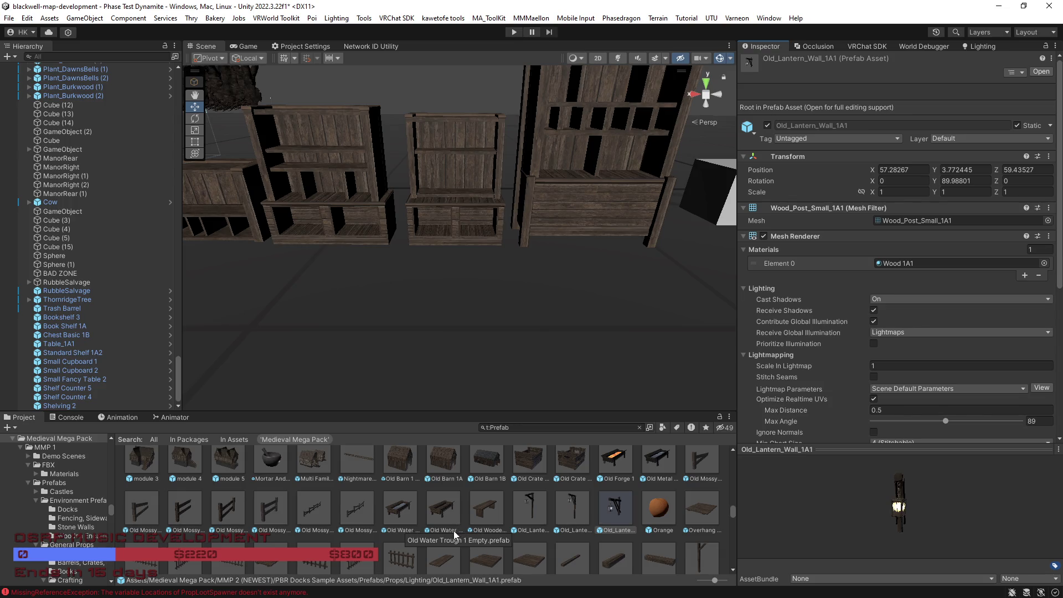
{"action": "scroll", "coordinate": [361, 533], "scroll_direction": "up", "scroll_amount": 1}
{"action": "scroll", "coordinate": [361, 533], "scroll_direction": "up", "scroll_amount": 3}
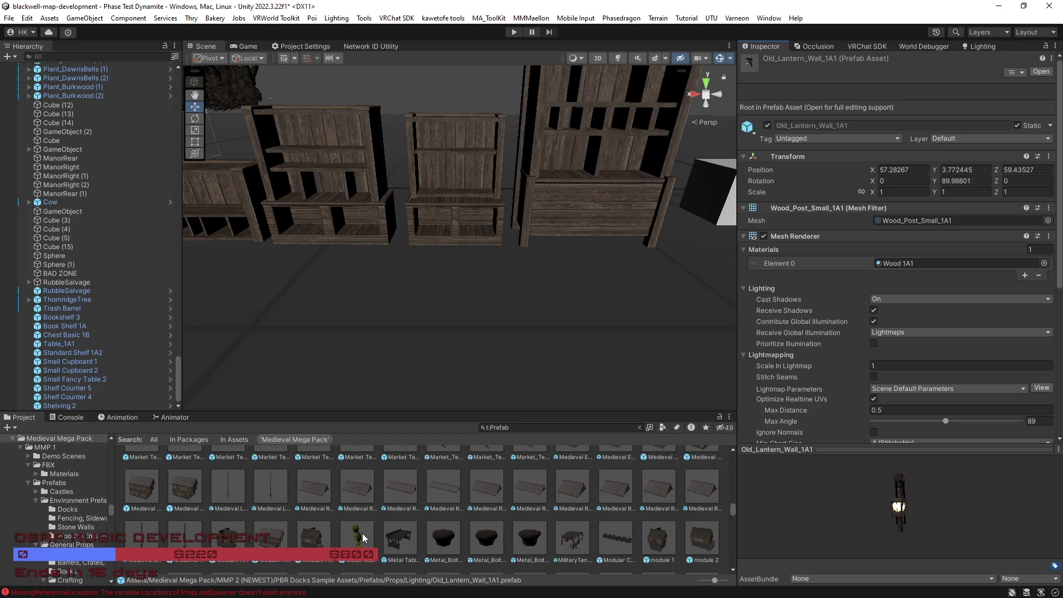
{"action": "scroll", "coordinate": [410, 537], "scroll_direction": "up", "scroll_amount": 3}
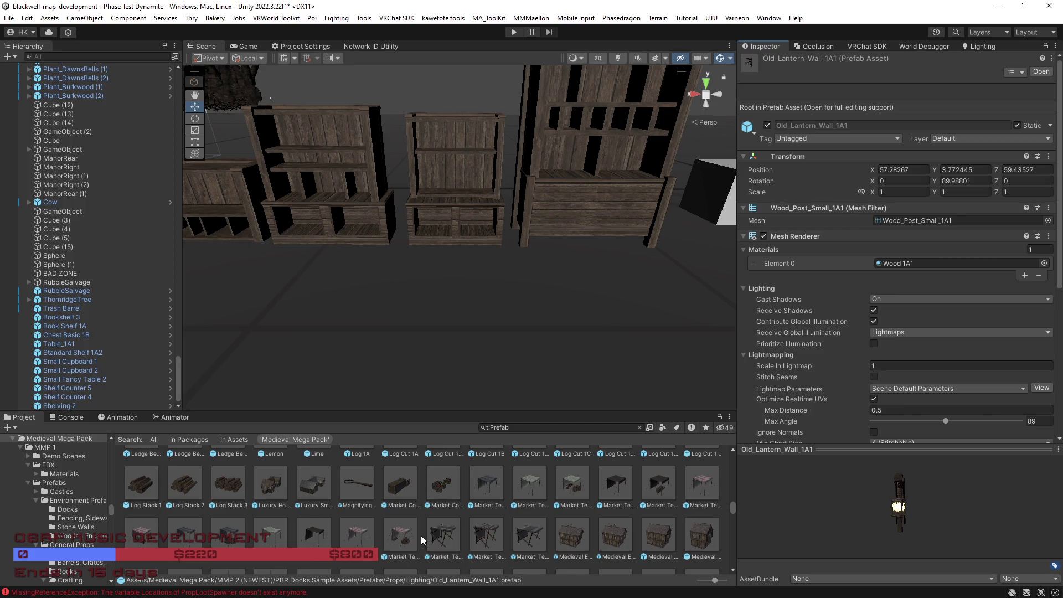
{"action": "scroll", "coordinate": [421, 540], "scroll_direction": "up", "scroll_amount": 1}
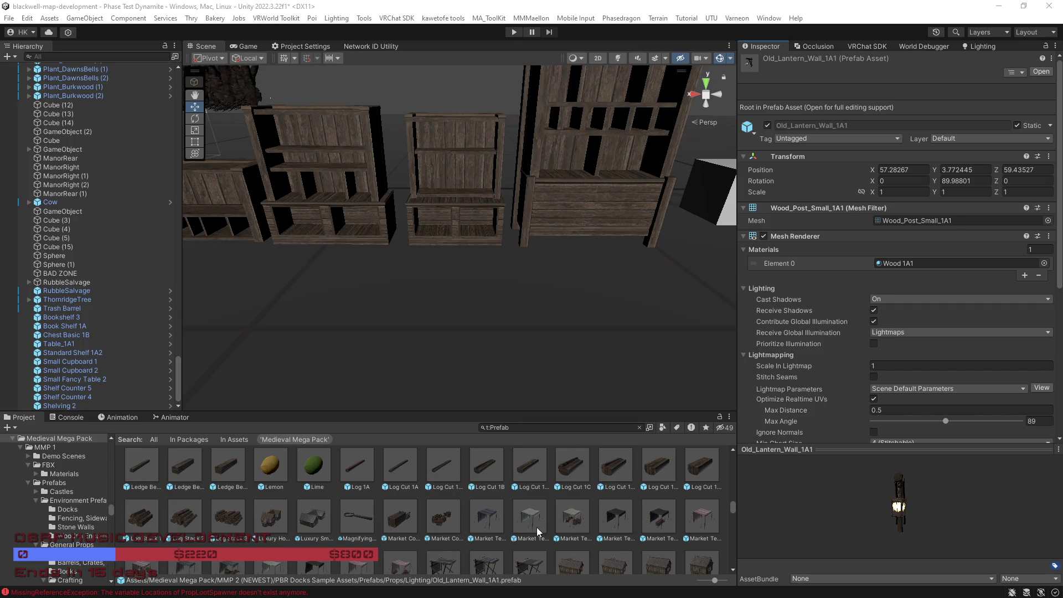
{"action": "scroll", "coordinate": [536, 527], "scroll_direction": "up", "scroll_amount": 1}
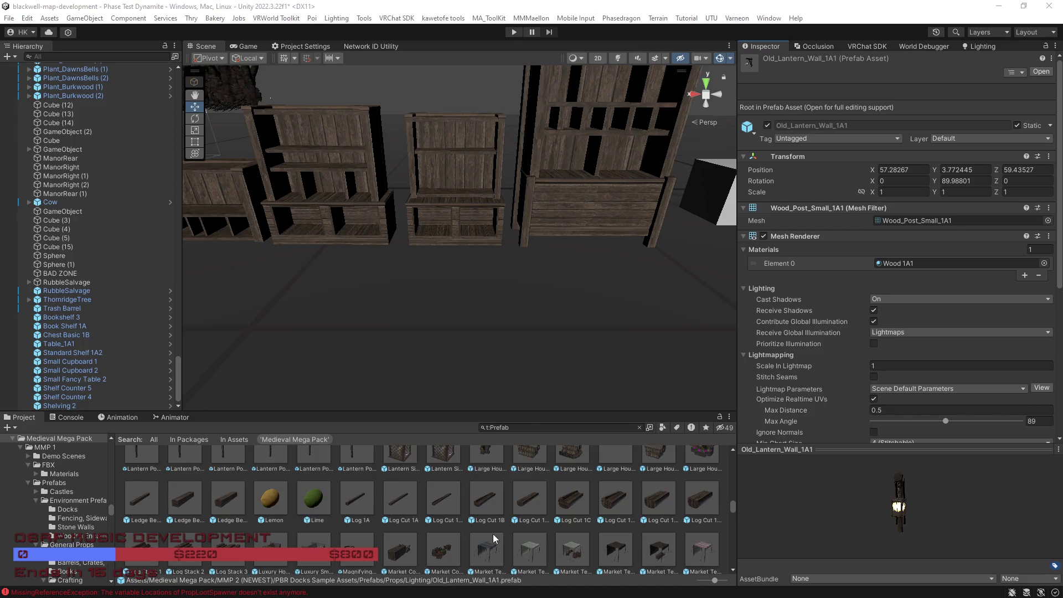
{"action": "scroll", "coordinate": [492, 536], "scroll_direction": "up", "scroll_amount": 3}
{"action": "scroll", "coordinate": [492, 536], "scroll_direction": "up", "scroll_amount": 2}
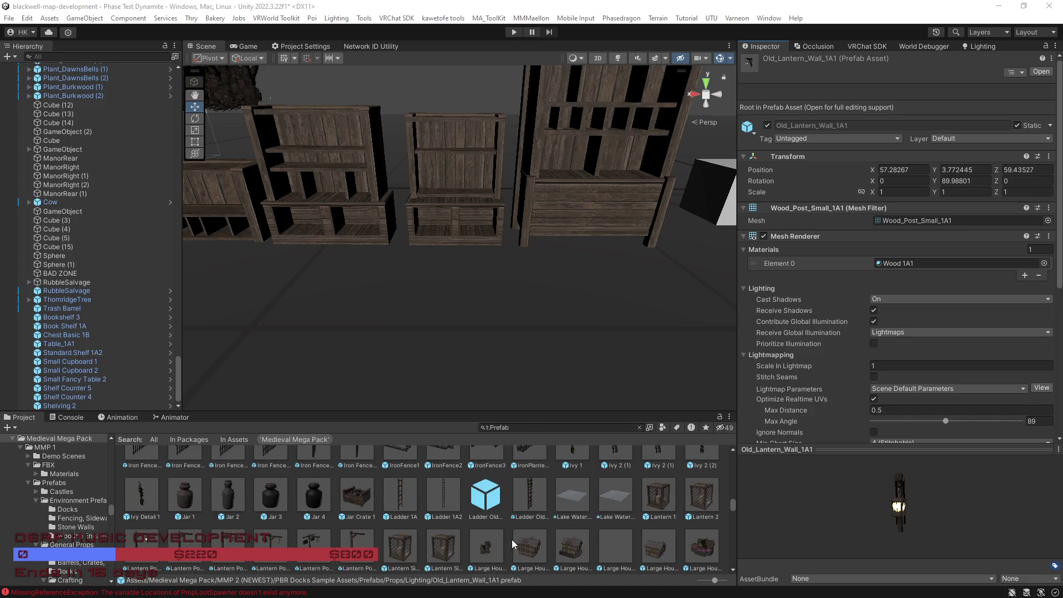
{"action": "scroll", "coordinate": [511, 540], "scroll_direction": "up", "scroll_amount": 1}
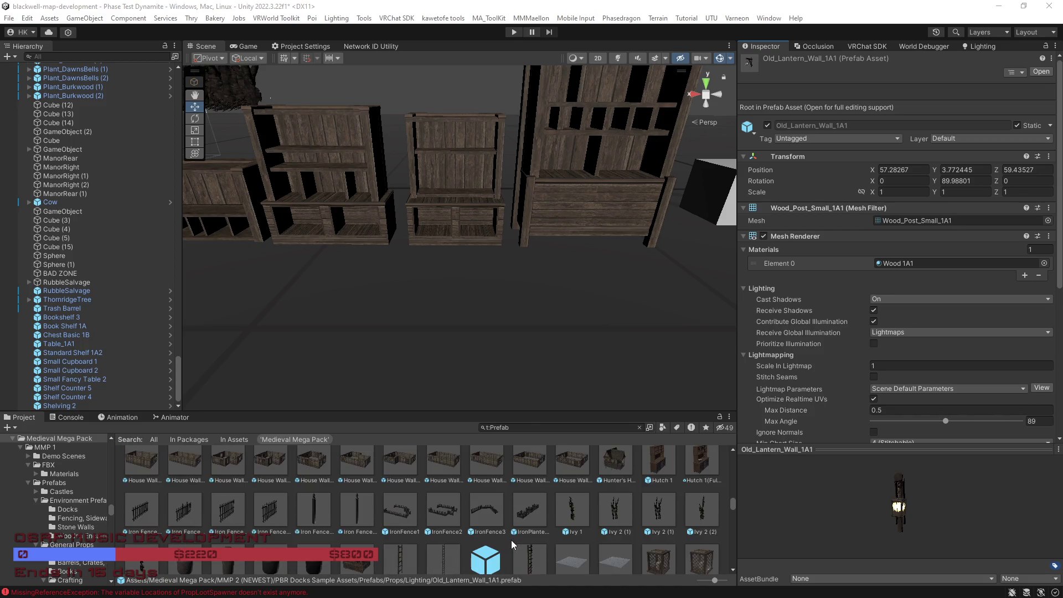
{"action": "scroll", "coordinate": [511, 544], "scroll_direction": "up", "scroll_amount": 1}
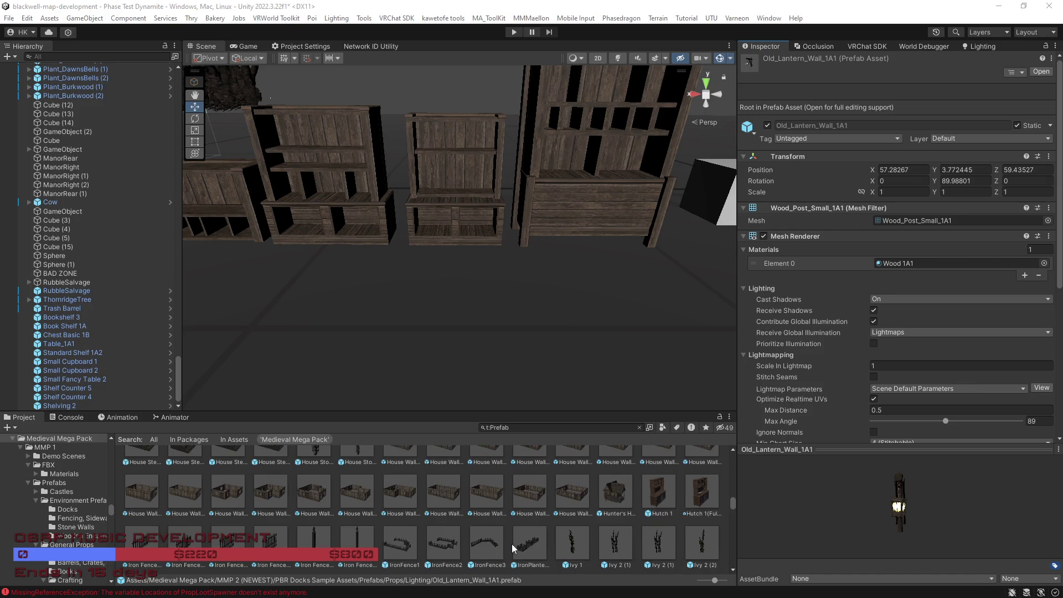
{"action": "scroll", "coordinate": [511, 544], "scroll_direction": "up", "scroll_amount": 1}
{"action": "left_click", "coordinate": [702, 525]}
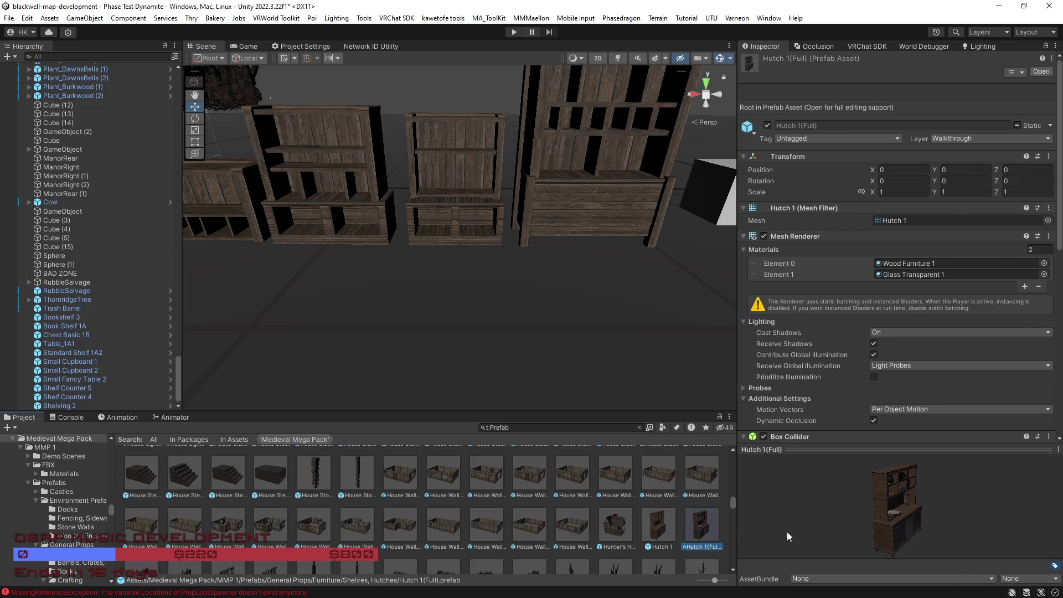
Step: Shift the chest, table and small shelf together to the left along the row
{"action": "mouse_move", "coordinate": [806, 532]}
{"action": "left_mouse_down"}
{"action": "mouse_move", "coordinate": [891, 528]}
{"action": "mouse_move", "coordinate": [848, 519]}
{"action": "mouse_move", "coordinate": [865, 526]}
{"action": "mouse_move", "coordinate": [858, 521]}
{"action": "left_mouse_up"}
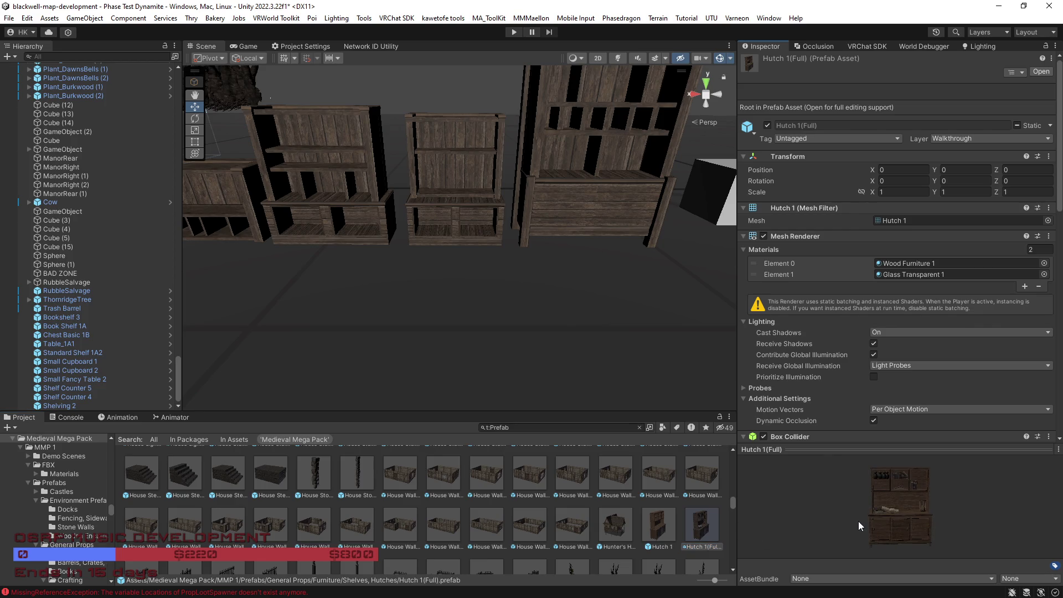
{"action": "mouse_move", "coordinate": [590, 315]}
{"action": "left_mouse_down"}
{"action": "mouse_move", "coordinate": [555, 315]}
{"action": "mouse_move", "coordinate": [574, 313]}
{"action": "left_mouse_up"}
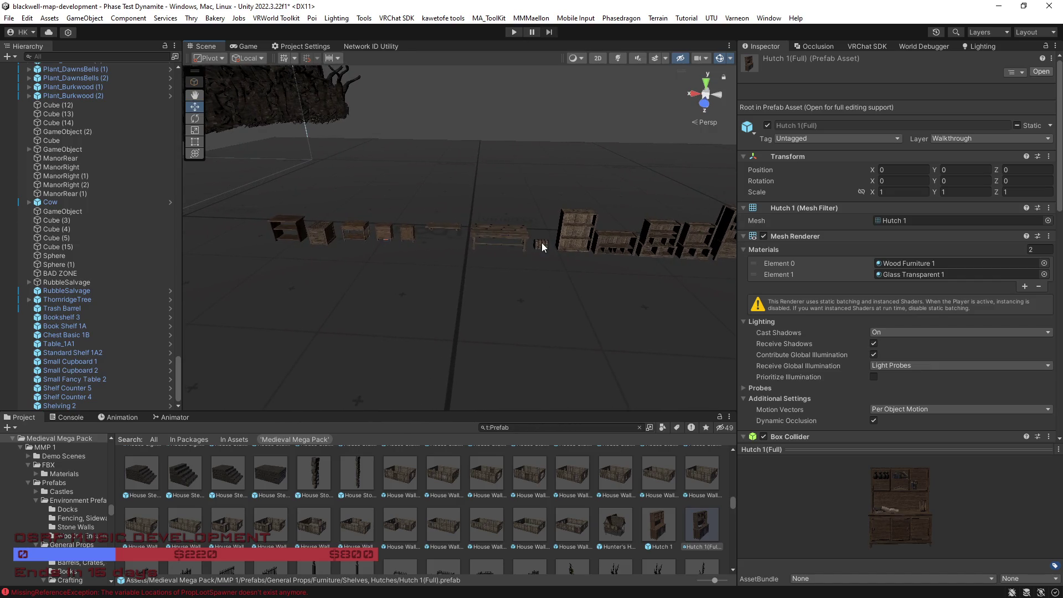
{"action": "left_click", "coordinate": [537, 241]}
{"action": "left_click", "coordinate": [499, 233], "text": "shift"}
{"action": "left_click", "coordinate": [446, 227], "text": "shift"}
{"action": "mouse_move", "coordinate": [460, 238]}
{"action": "left_mouse_down"}
{"action": "mouse_move", "coordinate": [440, 227]}
{"action": "mouse_move", "coordinate": [130, 228]}
{"action": "mouse_move", "coordinate": [139, 232]}
{"action": "left_mouse_up"}
{"action": "mouse_move", "coordinate": [388, 310]}
{"action": "left_mouse_down"}
{"action": "mouse_move", "coordinate": [491, 337]}
{"action": "mouse_move", "coordinate": [422, 344]}
{"action": "mouse_move", "coordinate": [442, 354]}
{"action": "left_mouse_up"}
Step: Place a Hutch 1(Full) in the scene beside the shelves and frame it
{"action": "left_click", "coordinate": [663, 527]}
{"action": "mouse_move", "coordinate": [659, 525]}
{"action": "left_mouse_down"}
{"action": "mouse_move", "coordinate": [531, 387]}
{"action": "mouse_move", "coordinate": [532, 285]}
{"action": "left_mouse_up"}
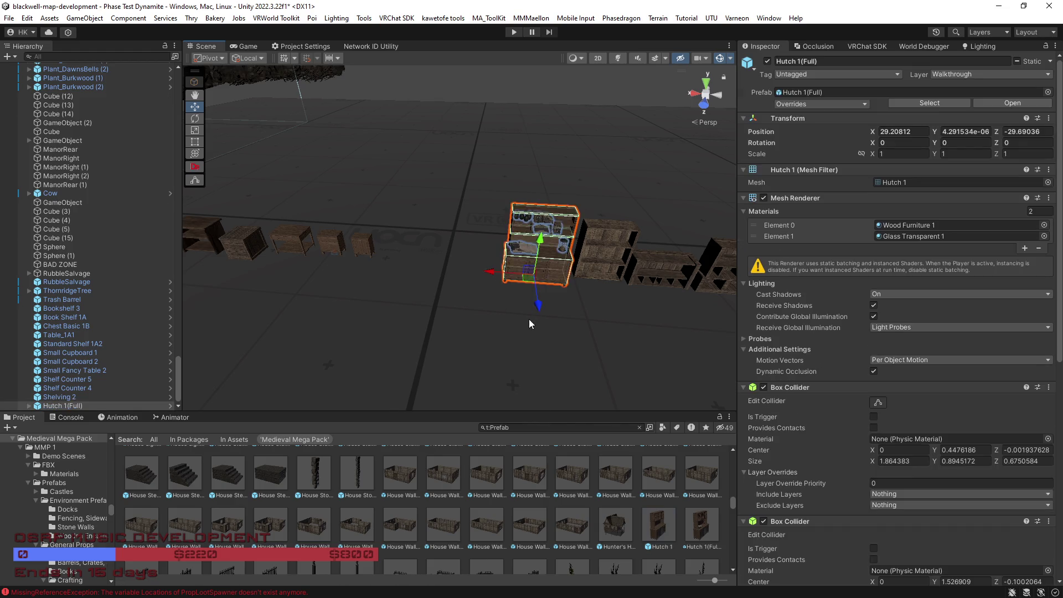
{"action": "key", "text": "f"}
{"action": "scroll", "coordinate": [479, 523], "scroll_direction": "down", "scroll_amount": 1}
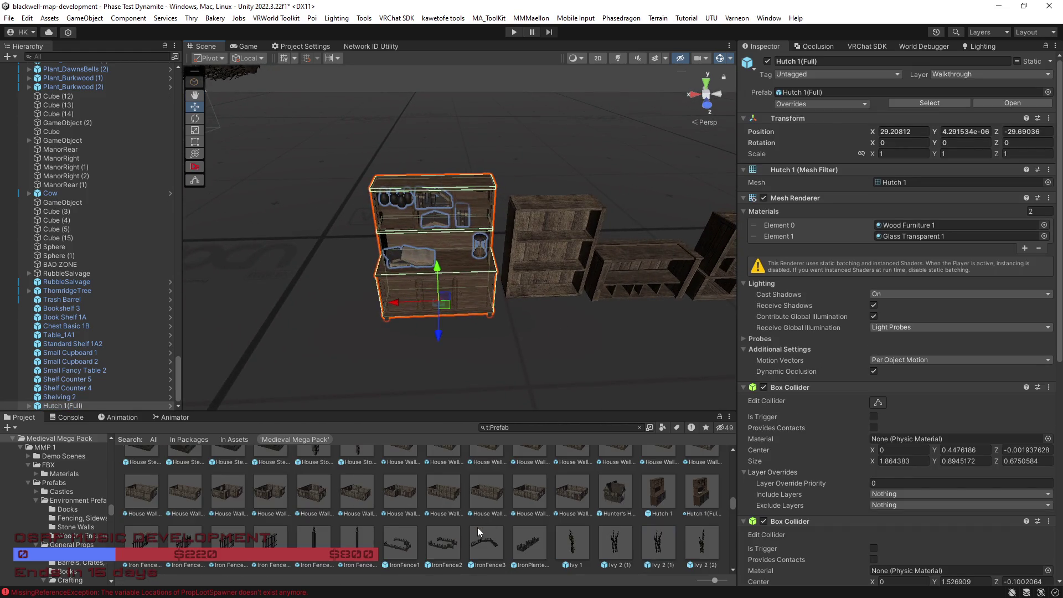
Step: Preview the Ivy 2 (1) prefab, then browse up the prefab grid
{"action": "left_click", "coordinate": [615, 545]}
{"action": "scroll", "coordinate": [565, 518], "scroll_direction": "up", "scroll_amount": 5}
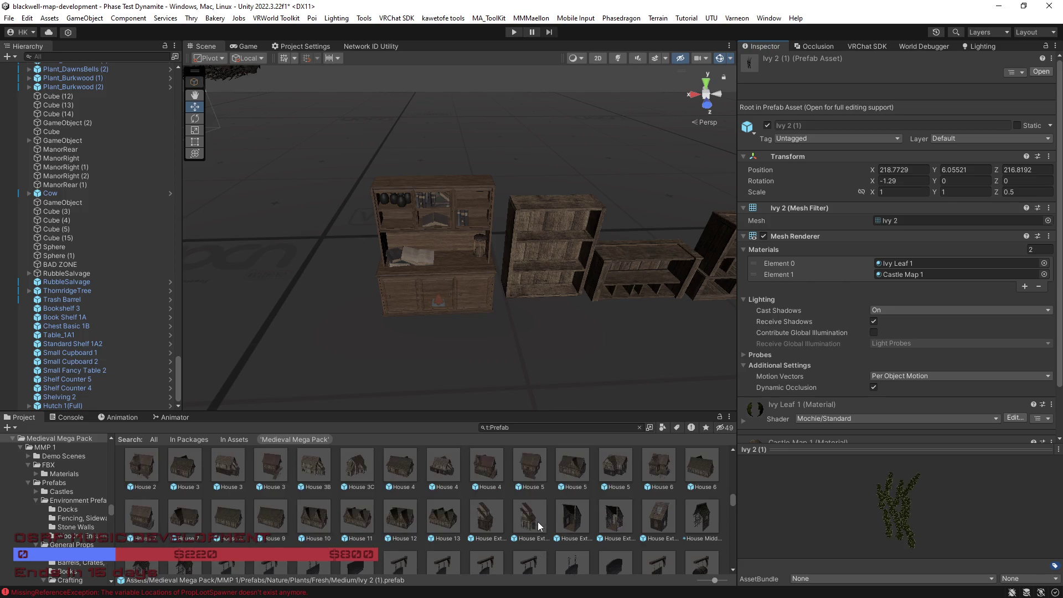
{"action": "scroll", "coordinate": [540, 526], "scroll_direction": "up", "scroll_amount": 2}
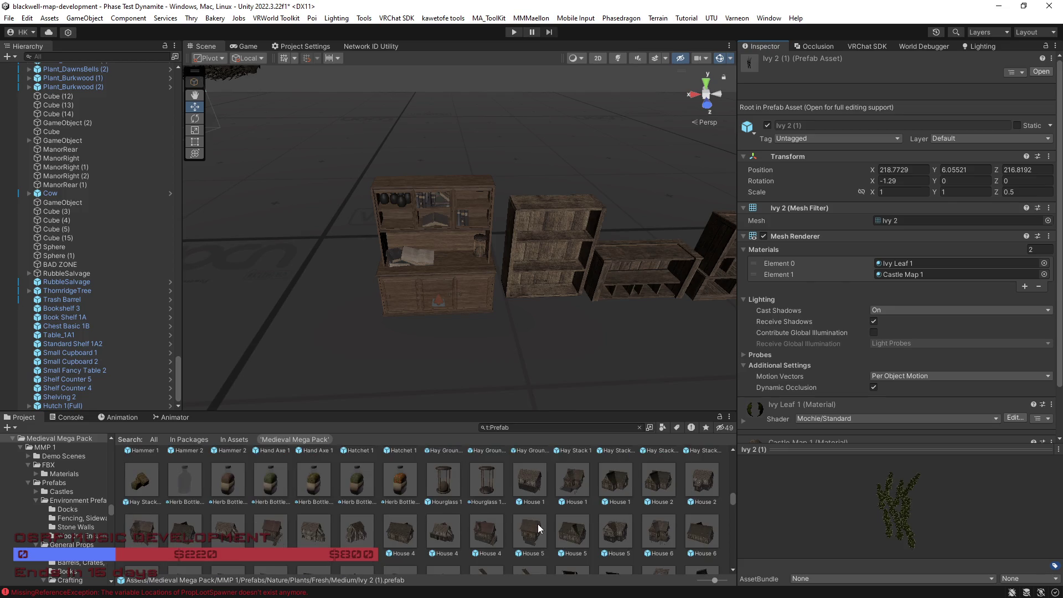
{"action": "scroll", "coordinate": [540, 528], "scroll_direction": "up", "scroll_amount": 1}
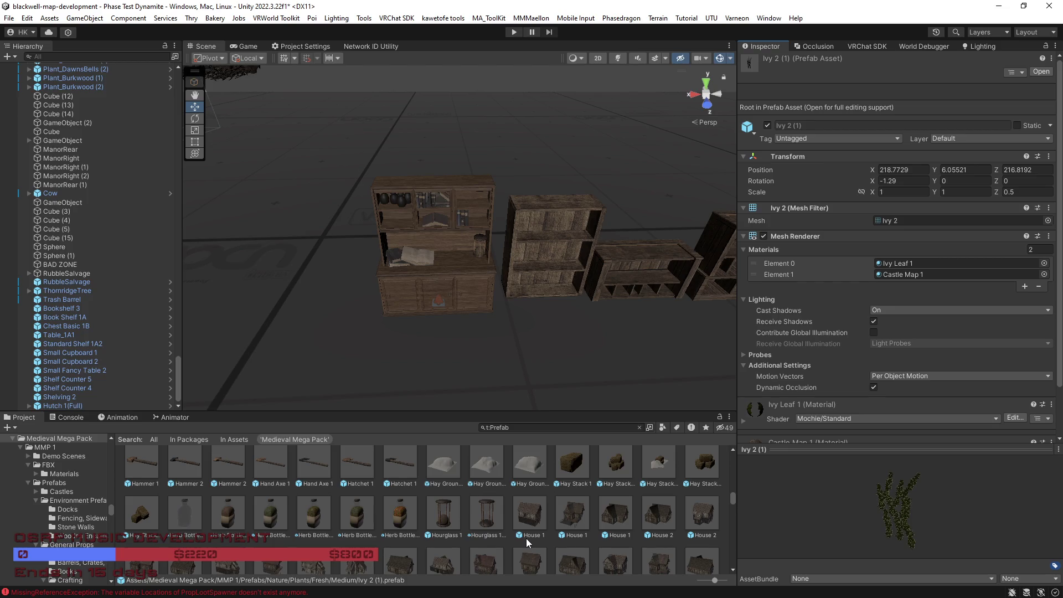
{"action": "scroll", "coordinate": [526, 539], "scroll_direction": "down", "scroll_amount": 1}
{"action": "scroll", "coordinate": [526, 538], "scroll_direction": "up", "scroll_amount": 4}
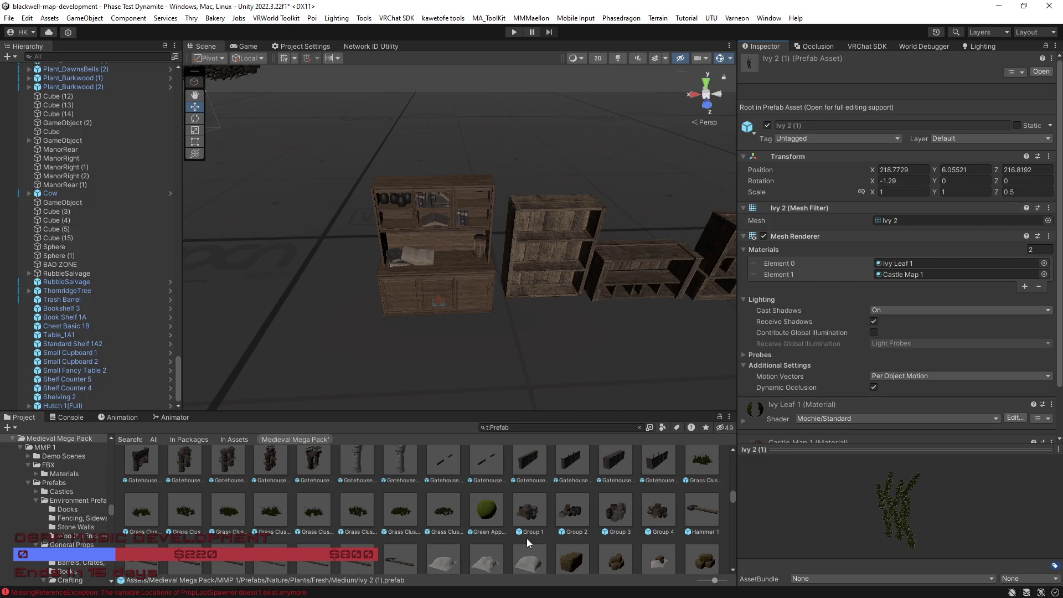
{"action": "scroll", "coordinate": [526, 538], "scroll_direction": "up", "scroll_amount": 3}
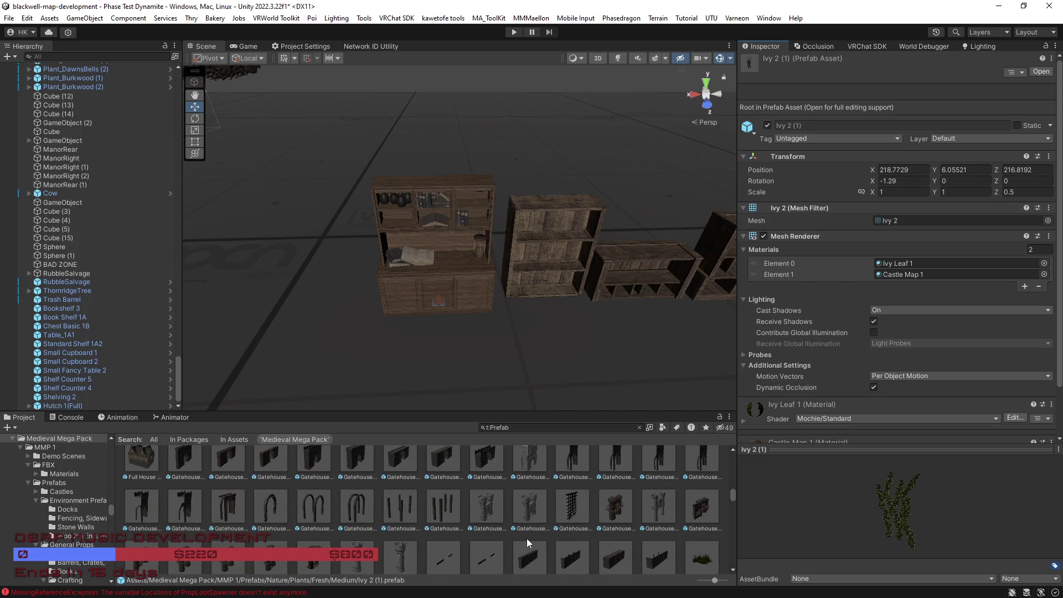
{"action": "scroll", "coordinate": [526, 538], "scroll_direction": "up", "scroll_amount": 5}
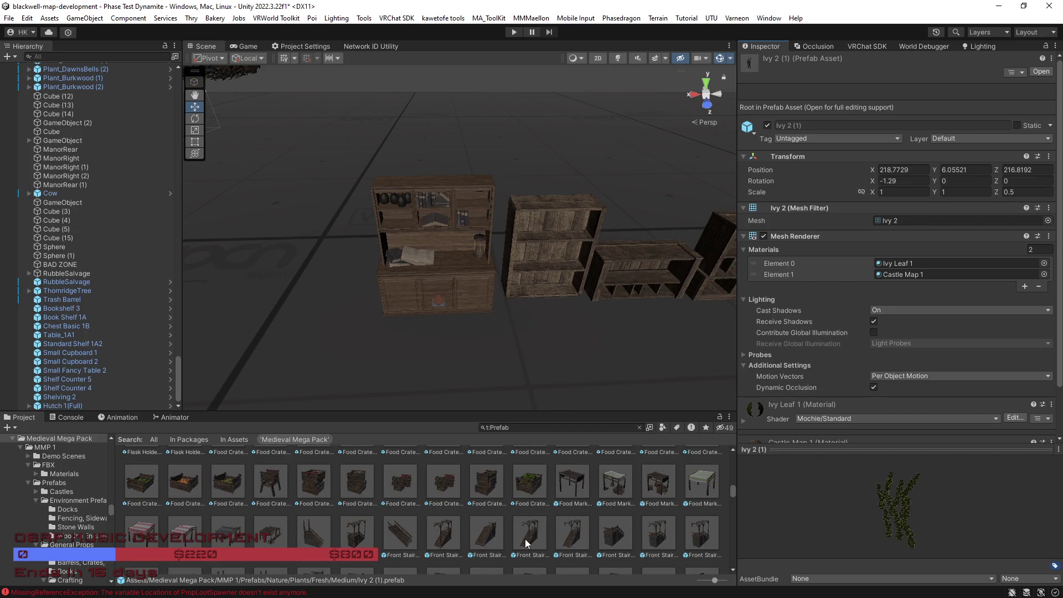
{"action": "scroll", "coordinate": [525, 540], "scroll_direction": "up", "scroll_amount": 2}
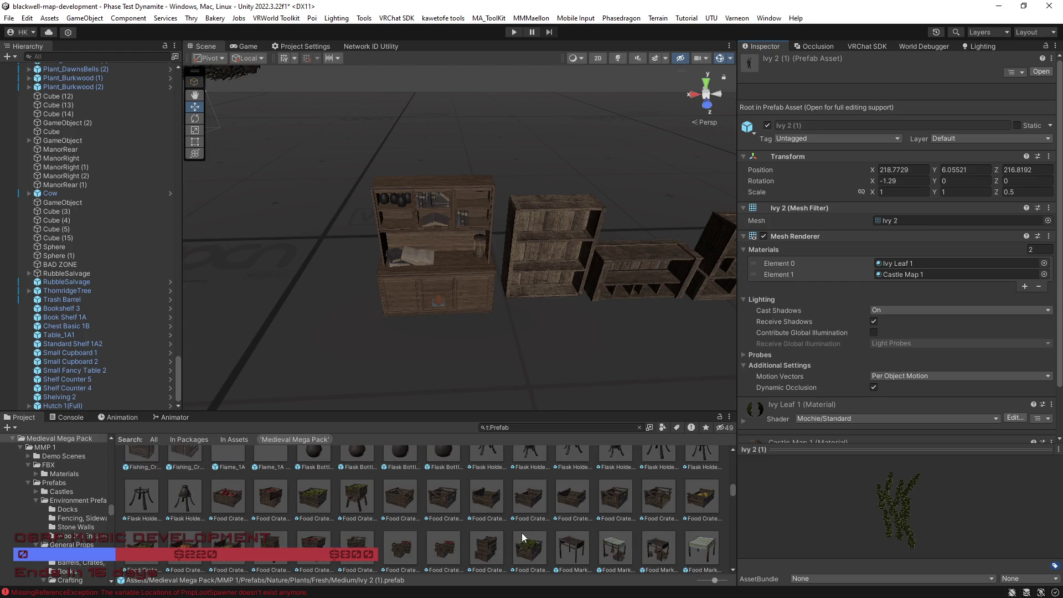
{"action": "scroll", "coordinate": [522, 535], "scroll_direction": "up", "scroll_amount": 1}
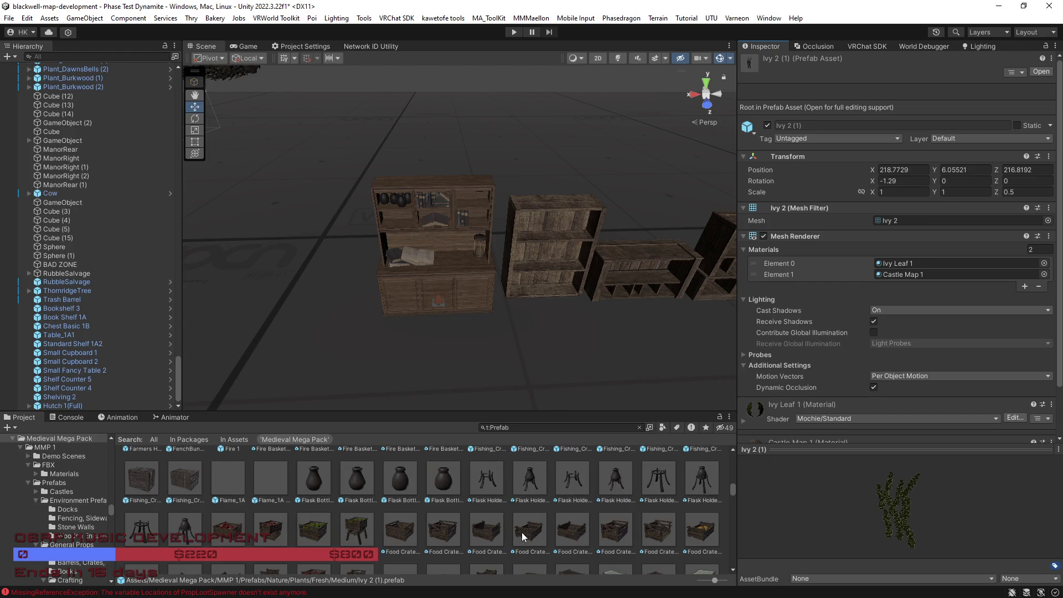
{"action": "scroll", "coordinate": [521, 532], "scroll_direction": "up", "scroll_amount": 2}
Step: Inspect Fishing_Crate_Small_Broken_1A3 and 1A2 from another angle, then the Dresser 2 prefab
{"action": "left_click", "coordinate": [194, 508]}
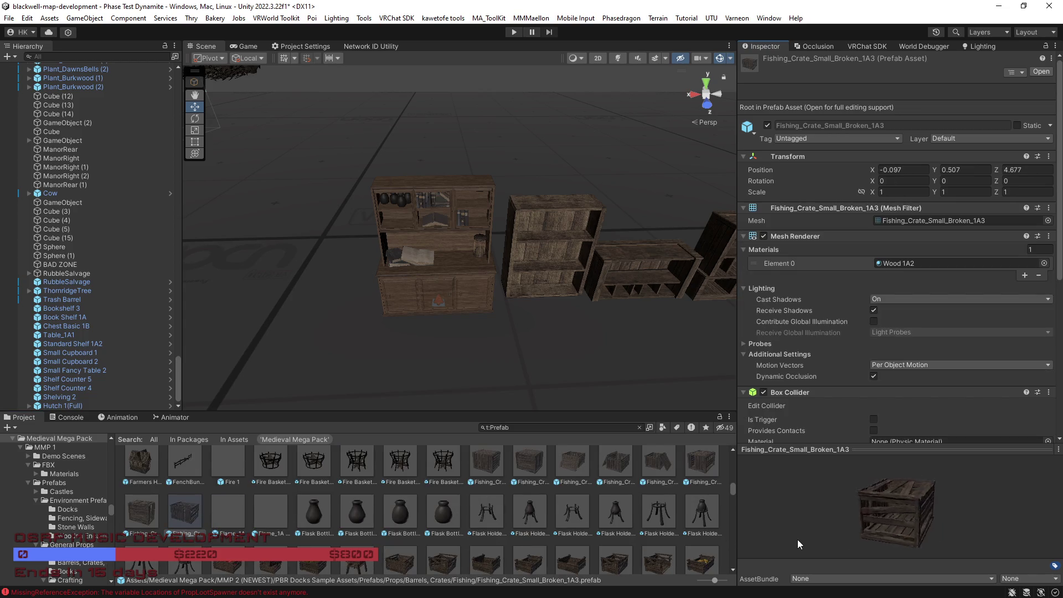
{"action": "key", "text": "Left"}
{"action": "mouse_move", "coordinate": [857, 522]}
{"action": "left_mouse_down"}
{"action": "mouse_move", "coordinate": [791, 503]}
{"action": "mouse_move", "coordinate": [957, 523]}
{"action": "mouse_move", "coordinate": [964, 536]}
{"action": "mouse_move", "coordinate": [918, 535]}
{"action": "left_mouse_up"}
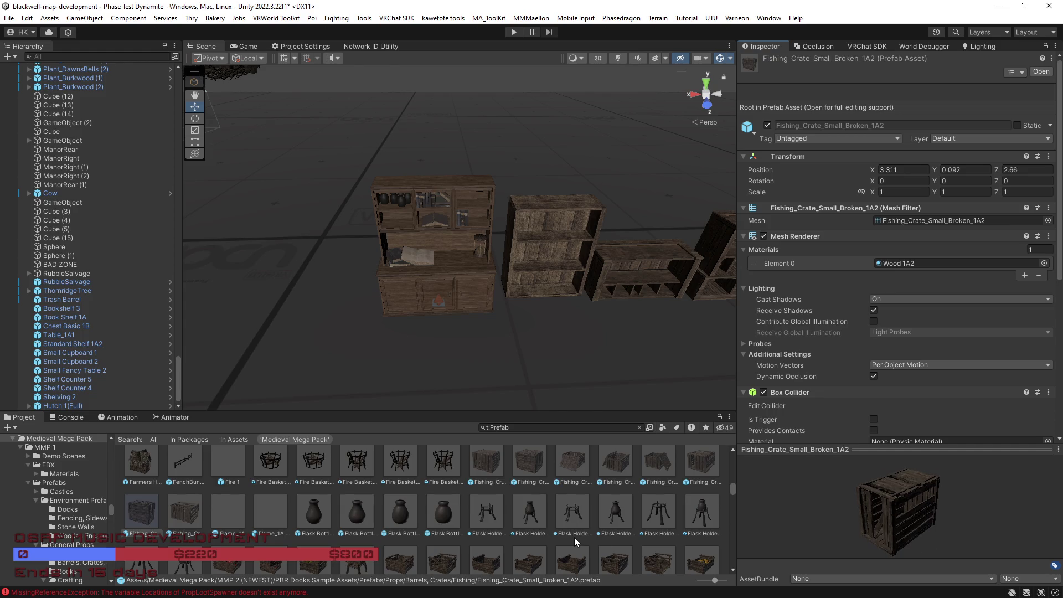
{"action": "scroll", "coordinate": [573, 537], "scroll_direction": "up", "scroll_amount": 3}
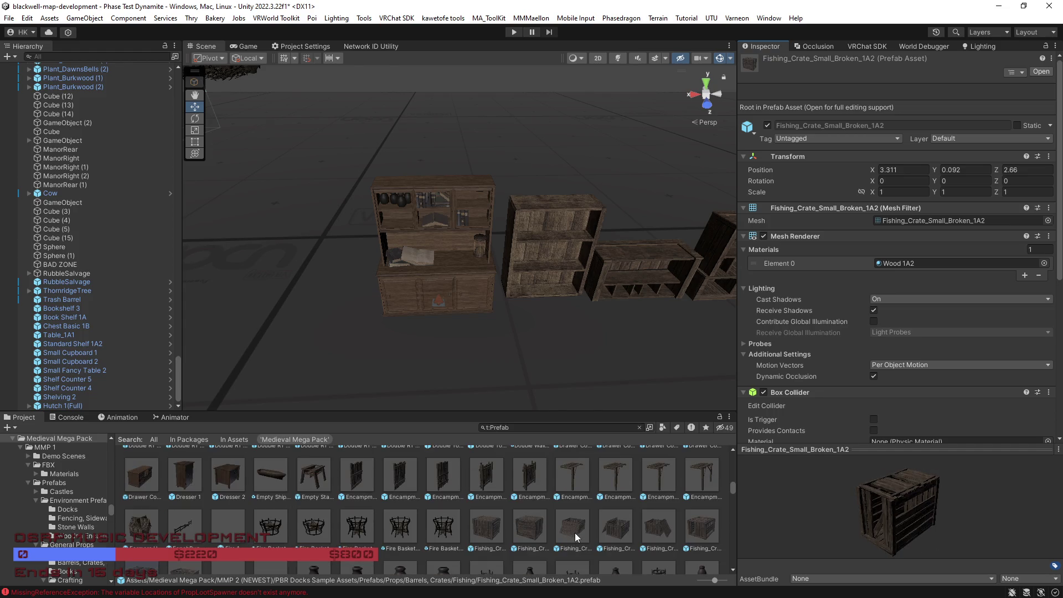
{"action": "scroll", "coordinate": [421, 533], "scroll_direction": "up", "scroll_amount": 2}
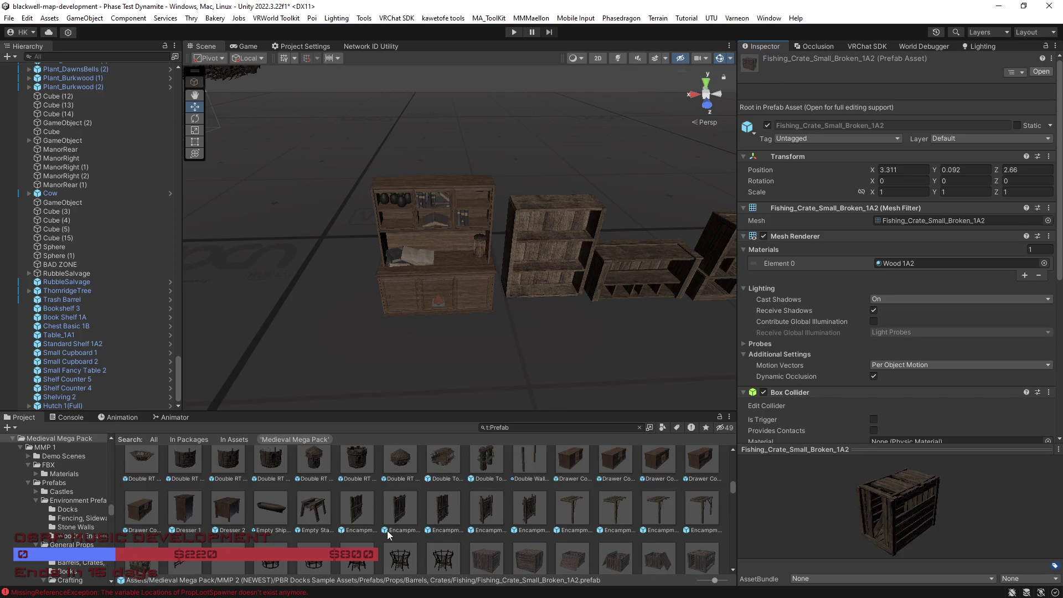
{"action": "left_click", "coordinate": [227, 508]}
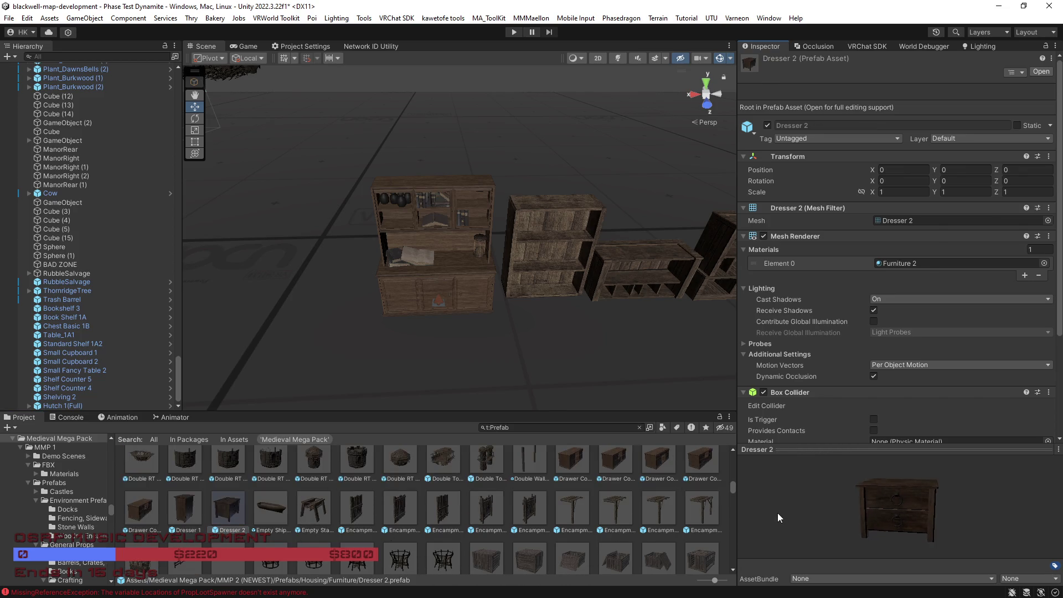
Step: Compare the Drawer Counter 1A, 1B, 1C and their (Full) variants
{"action": "left_click", "coordinate": [653, 468]}
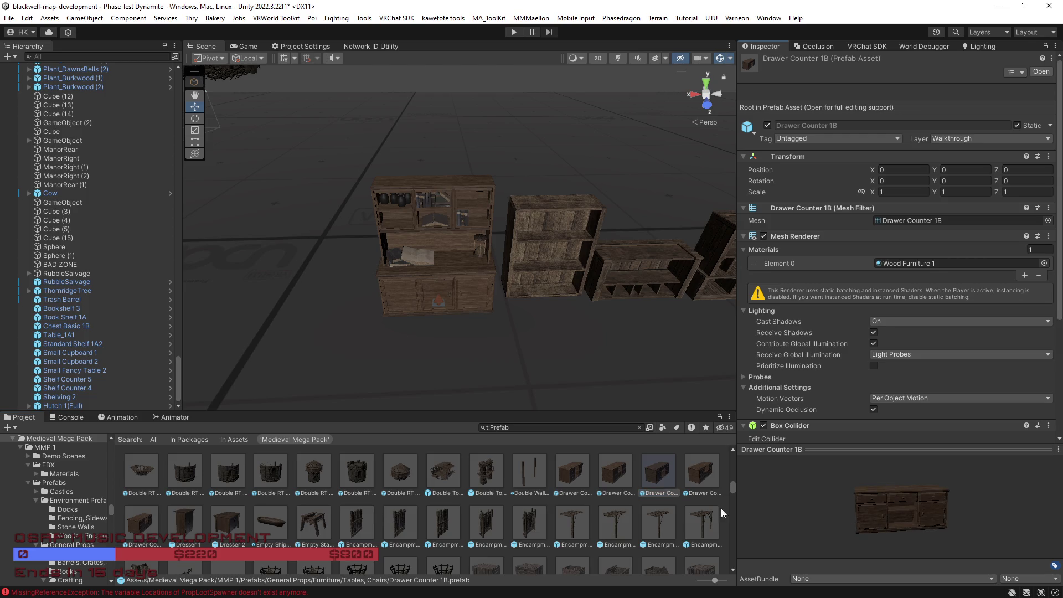
{"action": "left_click", "coordinate": [580, 476]}
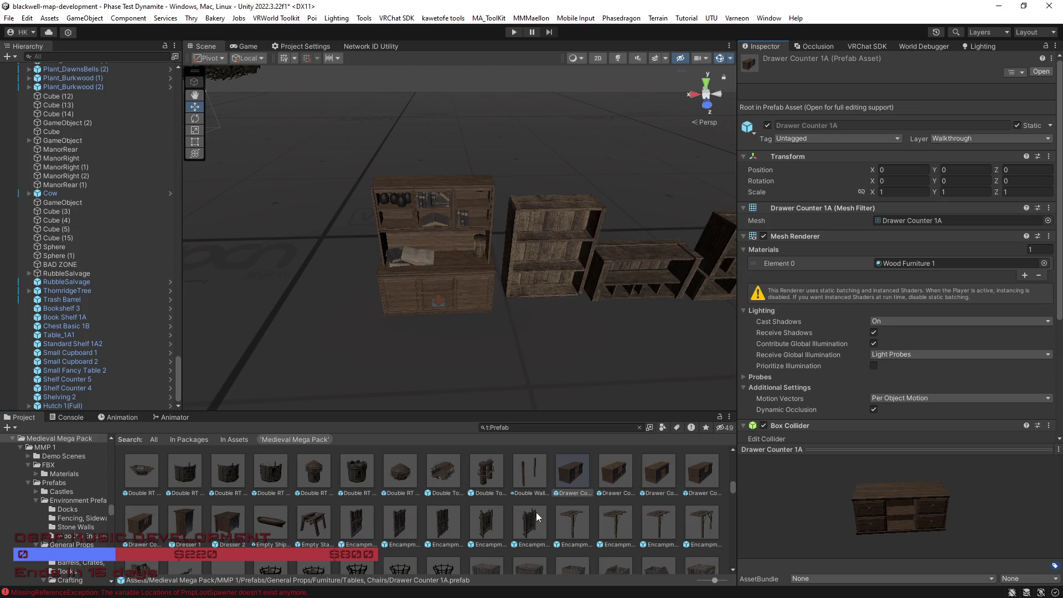
{"action": "scroll", "coordinate": [520, 522], "scroll_direction": "up", "scroll_amount": 2}
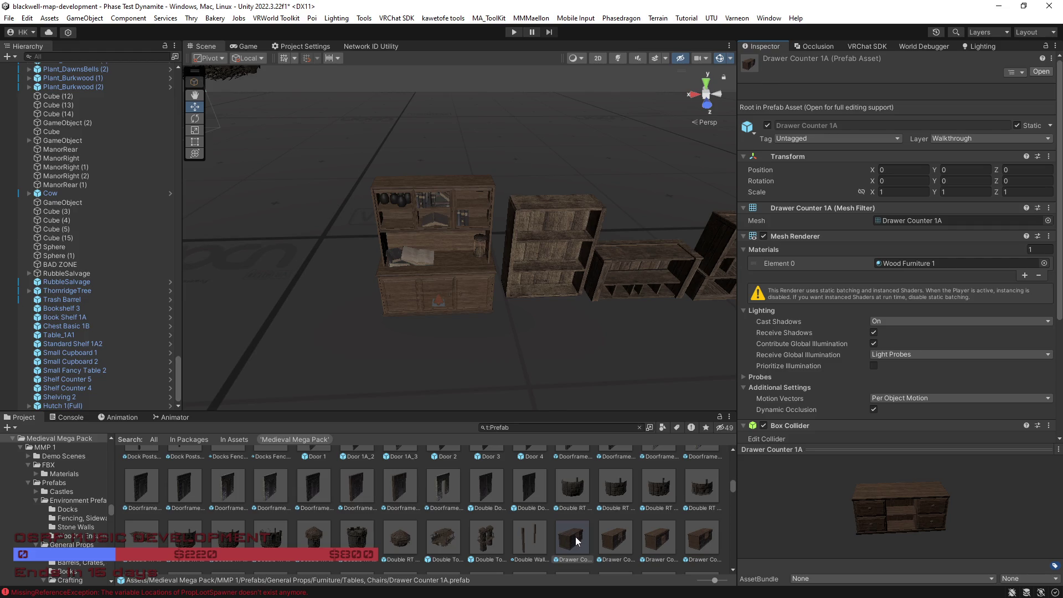
{"action": "left_click", "coordinate": [622, 540]}
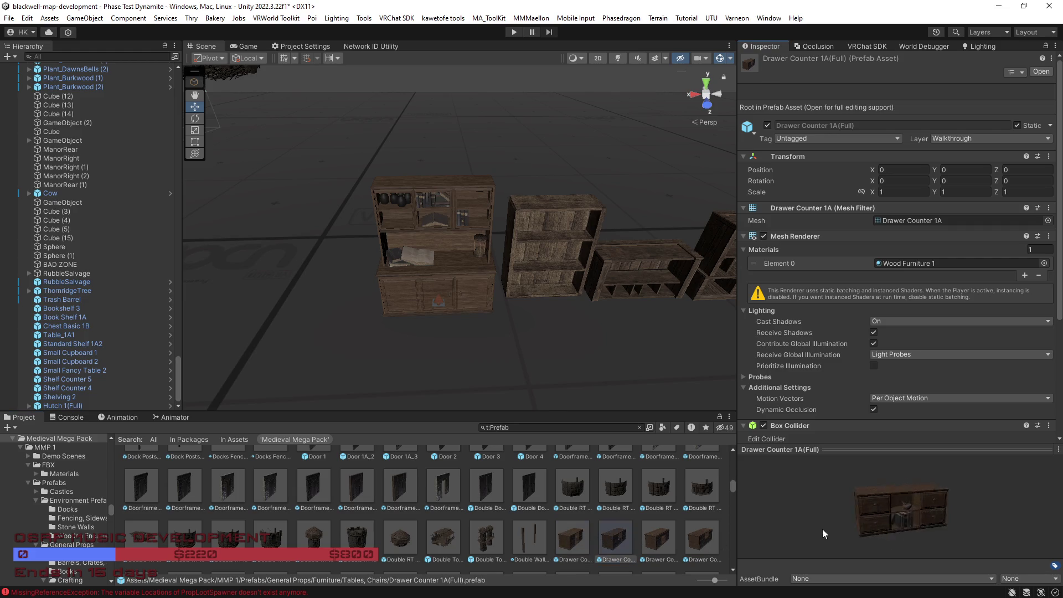
{"action": "left_click", "coordinate": [665, 536]}
{"action": "left_click", "coordinate": [692, 540]}
{"action": "scroll", "coordinate": [583, 533], "scroll_direction": "down", "scroll_amount": 1}
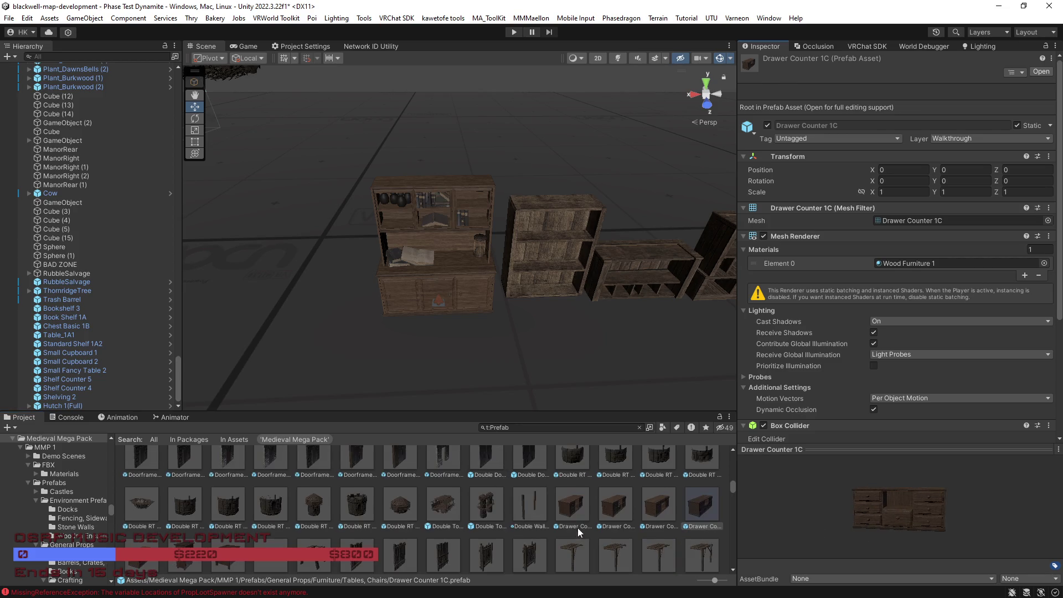
{"action": "key", "text": "Right"}
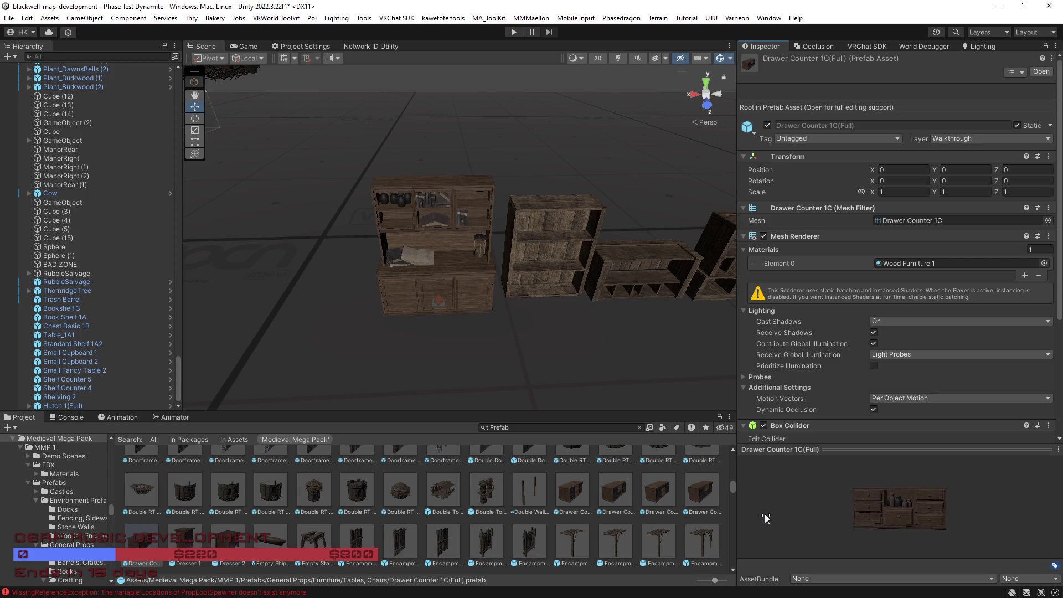
{"action": "left_click", "coordinate": [576, 496]}
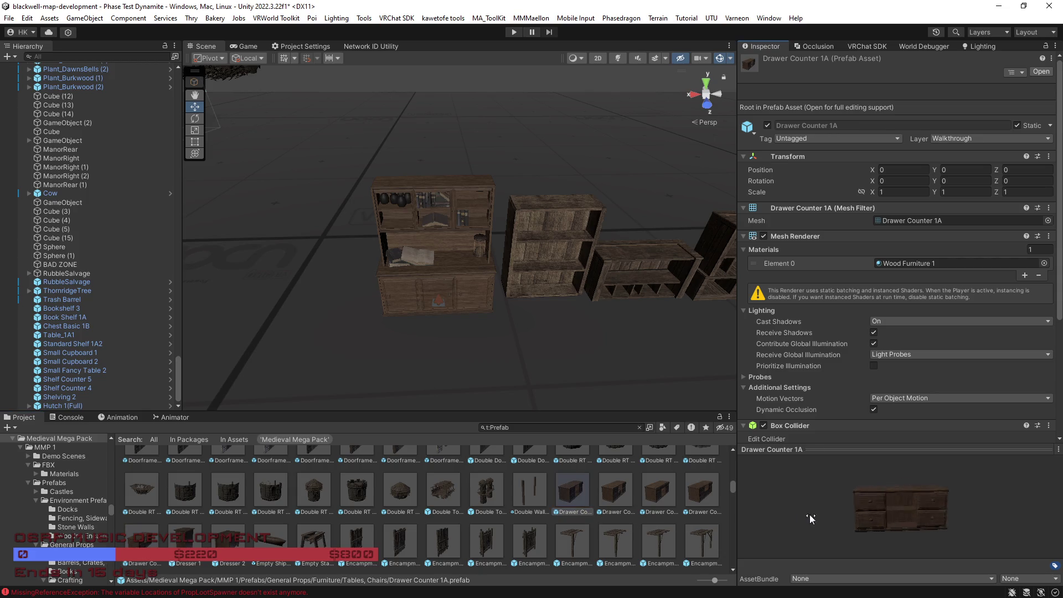
{"action": "left_click", "coordinate": [619, 493]}
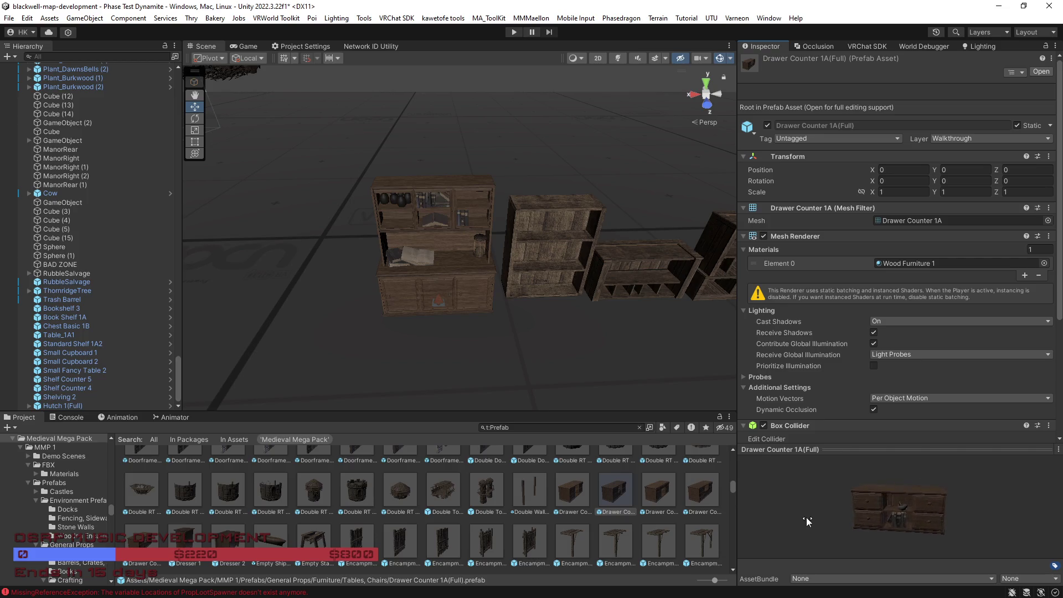
Step: Place a Drawer Counter 1A(Full) beside the hutch and fly along the furniture lineup
{"action": "mouse_move", "coordinate": [615, 495]}
{"action": "left_mouse_down"}
{"action": "mouse_move", "coordinate": [265, 296]}
{"action": "mouse_move", "coordinate": [317, 303]}
{"action": "left_mouse_up"}
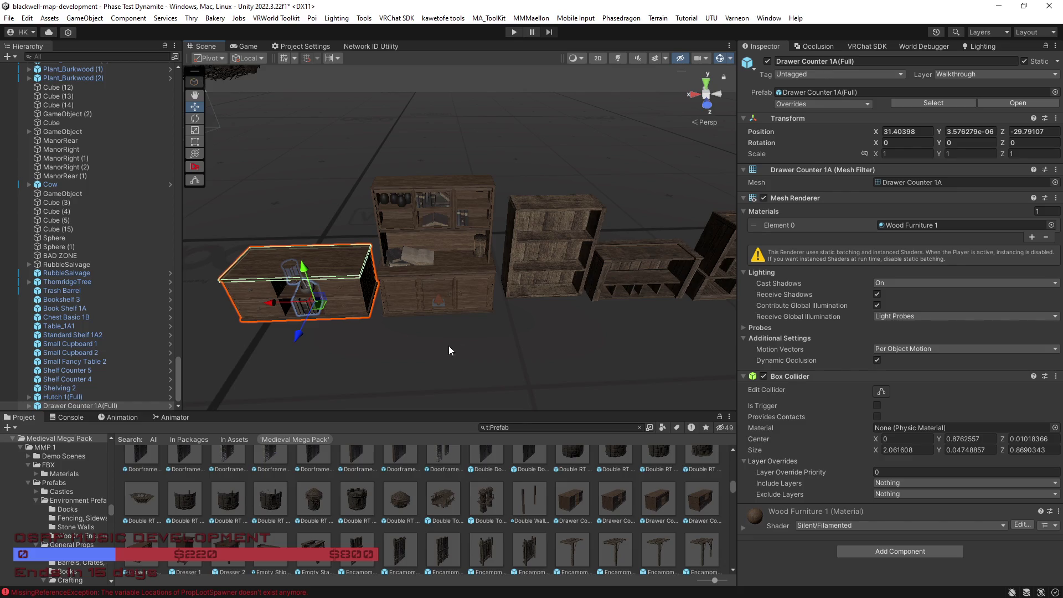
{"action": "mouse_move", "coordinate": [566, 261]}
{"action": "left_mouse_down"}
{"action": "mouse_move", "coordinate": [610, 232]}
{"action": "mouse_move", "coordinate": [607, 209]}
{"action": "mouse_move", "coordinate": [620, 218]}
{"action": "mouse_move", "coordinate": [518, 307]}
{"action": "left_mouse_up"}
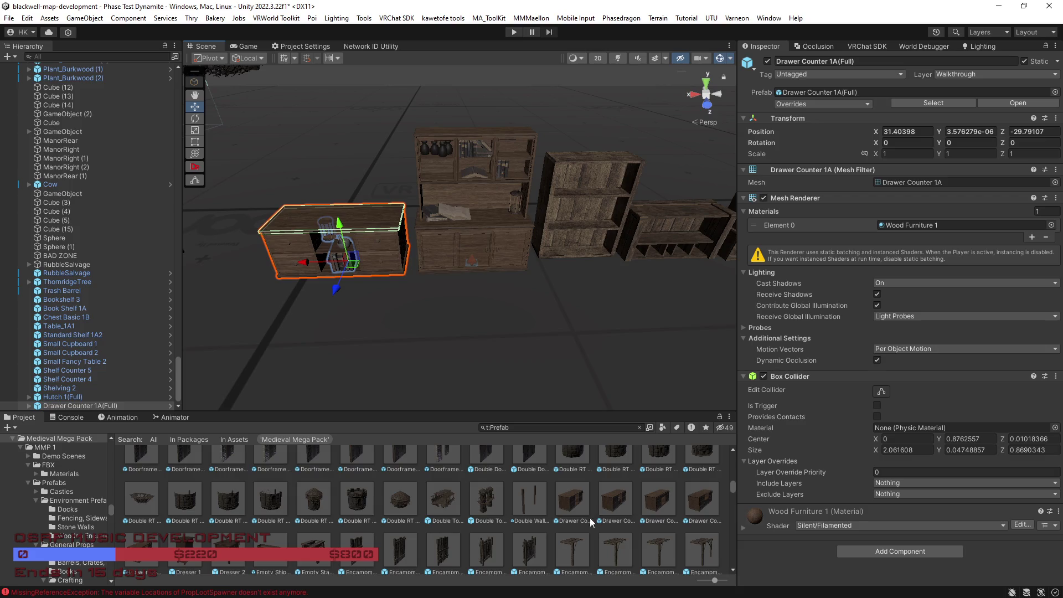
{"action": "scroll", "coordinate": [570, 531], "scroll_direction": "up", "scroll_amount": 5}
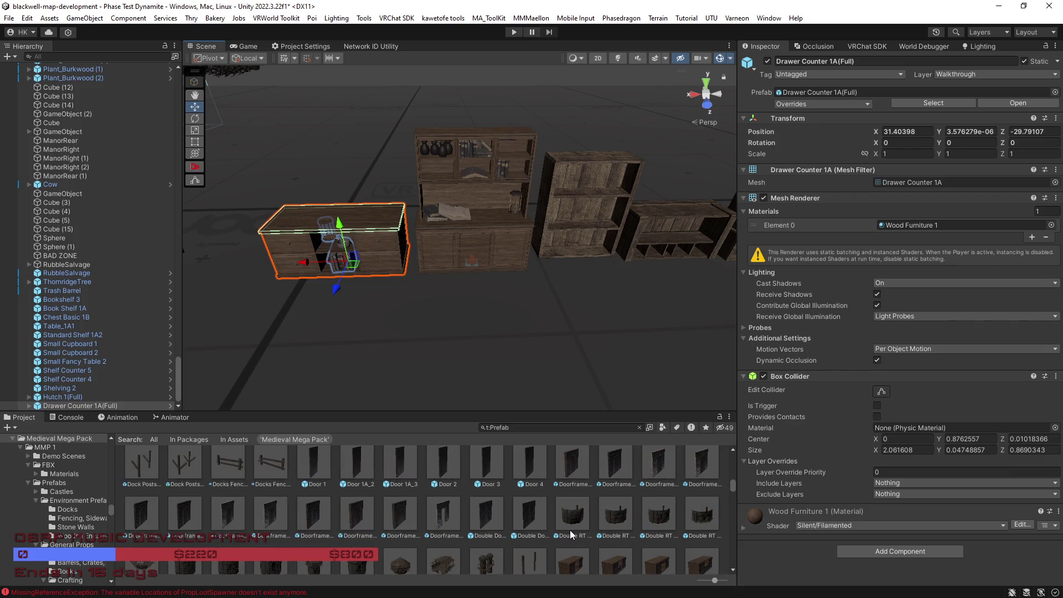
{"action": "scroll", "coordinate": [570, 531], "scroll_direction": "up", "scroll_amount": 5}
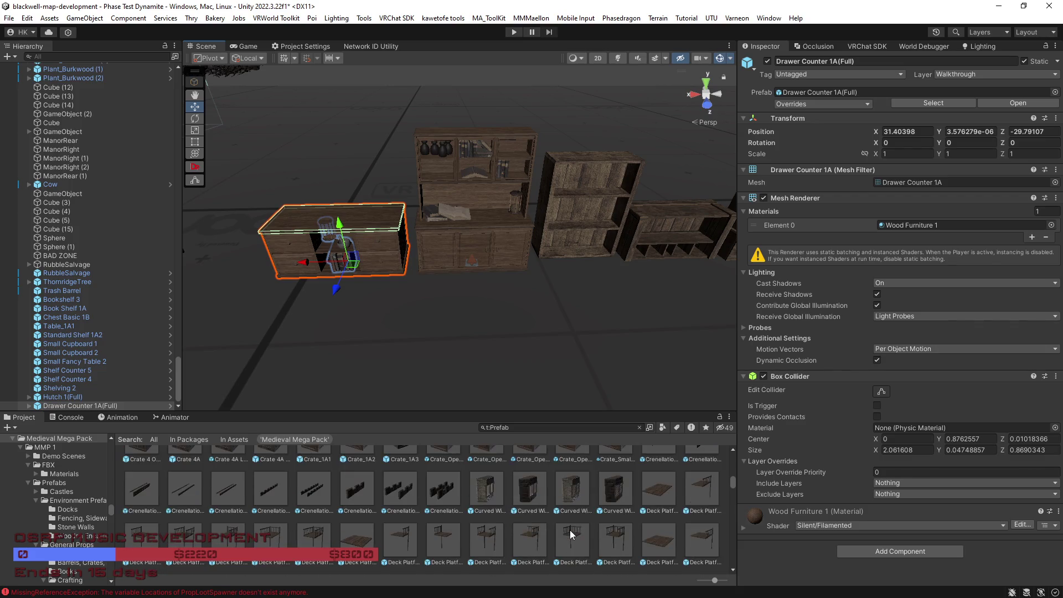
{"action": "scroll", "coordinate": [565, 544], "scroll_direction": "up", "scroll_amount": 1}
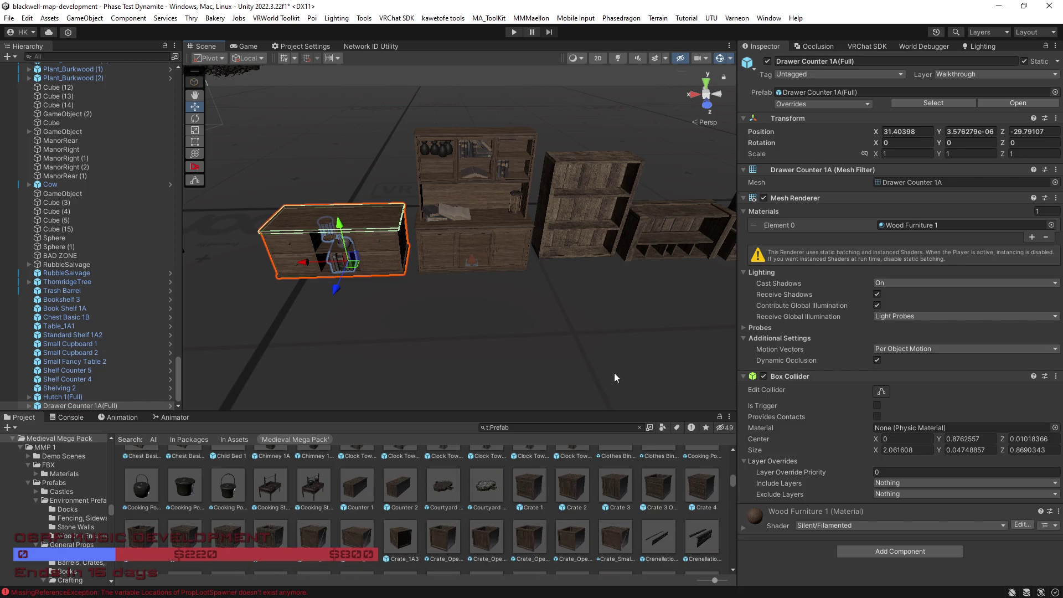
{"action": "key", "text": "a"}
{"action": "key", "text": "a"}
Step: Move one furniture piece right along the row toward the drawer counter
{"action": "key", "text": "d"}
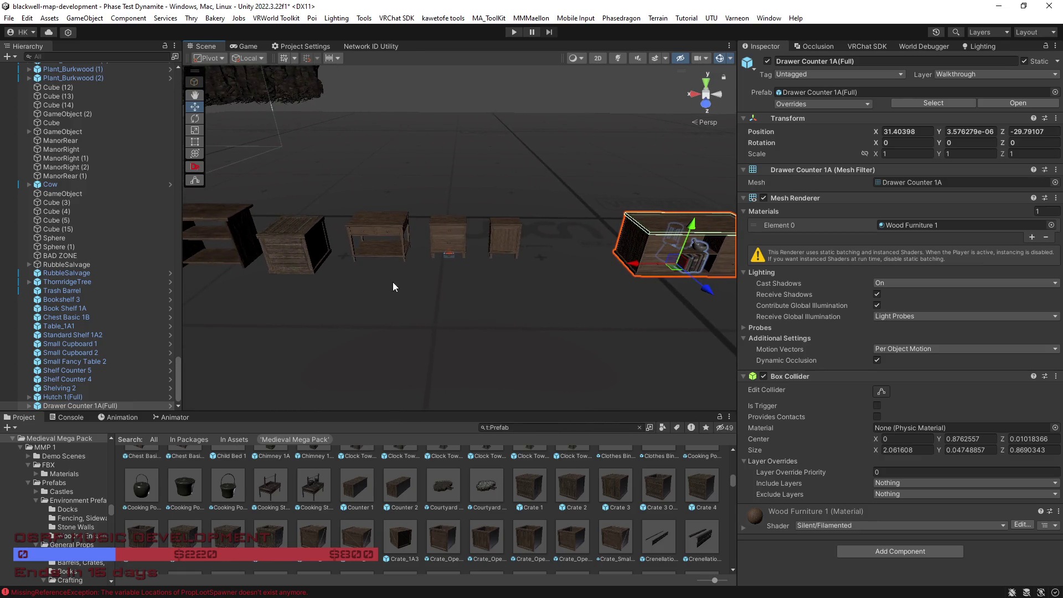
{"action": "left_click", "coordinate": [307, 257]}
{"action": "left_click_drag", "start_coordinate": [280, 287], "coordinate": [523, 283]}
Step: Shift both Small Cupboards and the Small Fancy Table 2 left together
{"action": "left_click", "coordinate": [520, 241]}
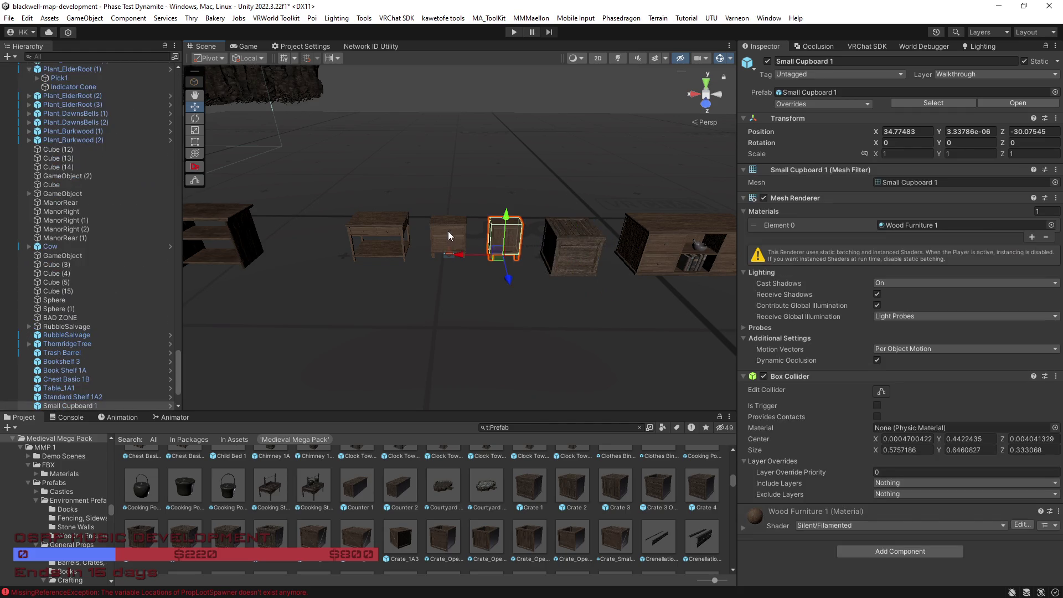
{"action": "left_click", "coordinate": [448, 237], "text": "shift"}
{"action": "left_click", "coordinate": [387, 235], "text": "shift"}
{"action": "left_click_drag", "start_coordinate": [341, 258], "coordinate": [270, 262]}
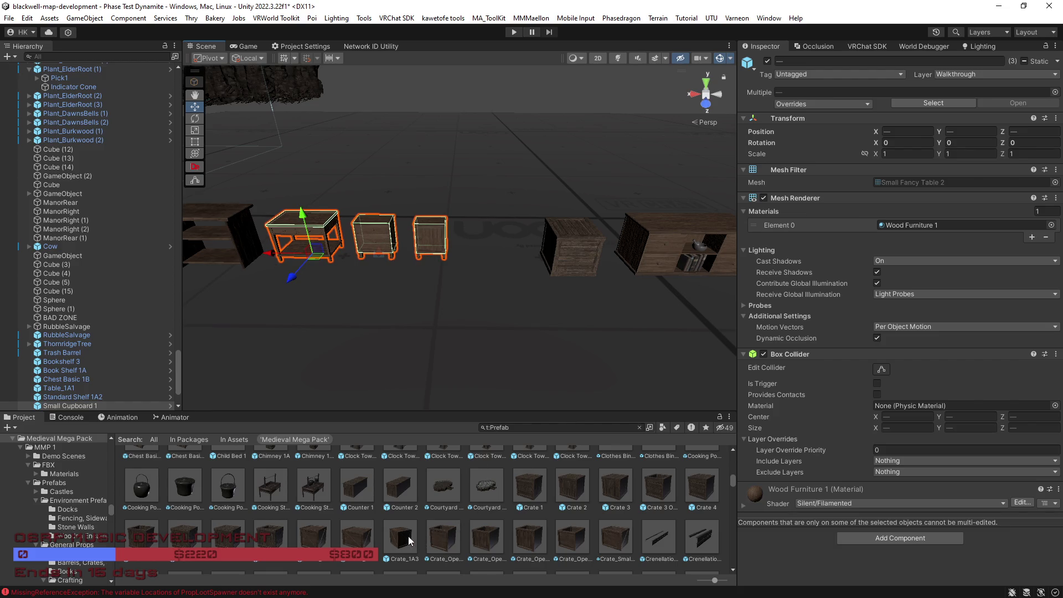
Step: Inspect the Counter 2 and Crate_Small_1A1 prefabs
{"action": "left_click", "coordinate": [399, 491]}
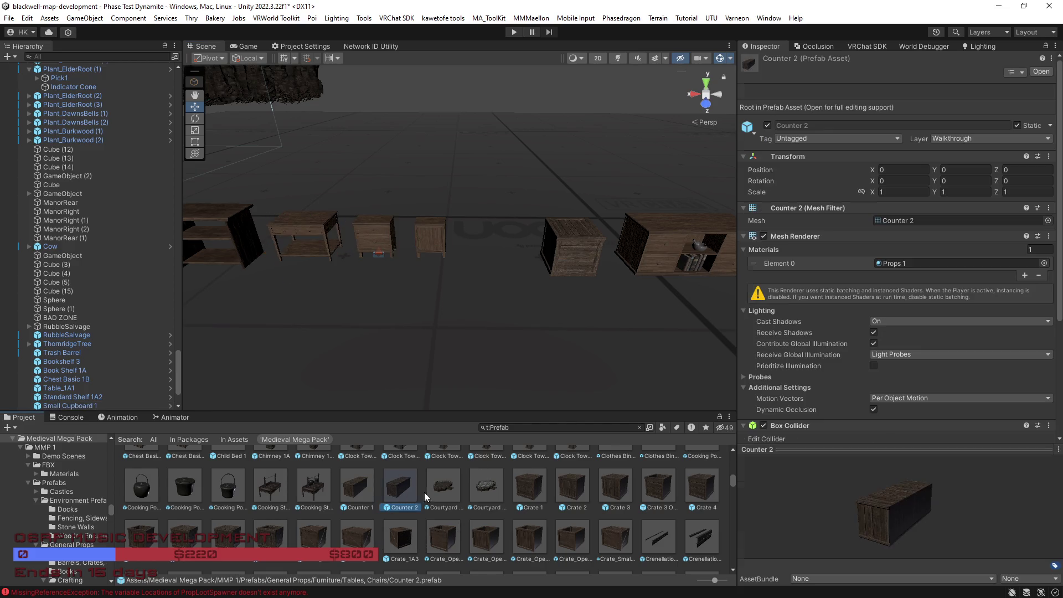
{"action": "scroll", "coordinate": [506, 517], "scroll_direction": "up", "scroll_amount": 2}
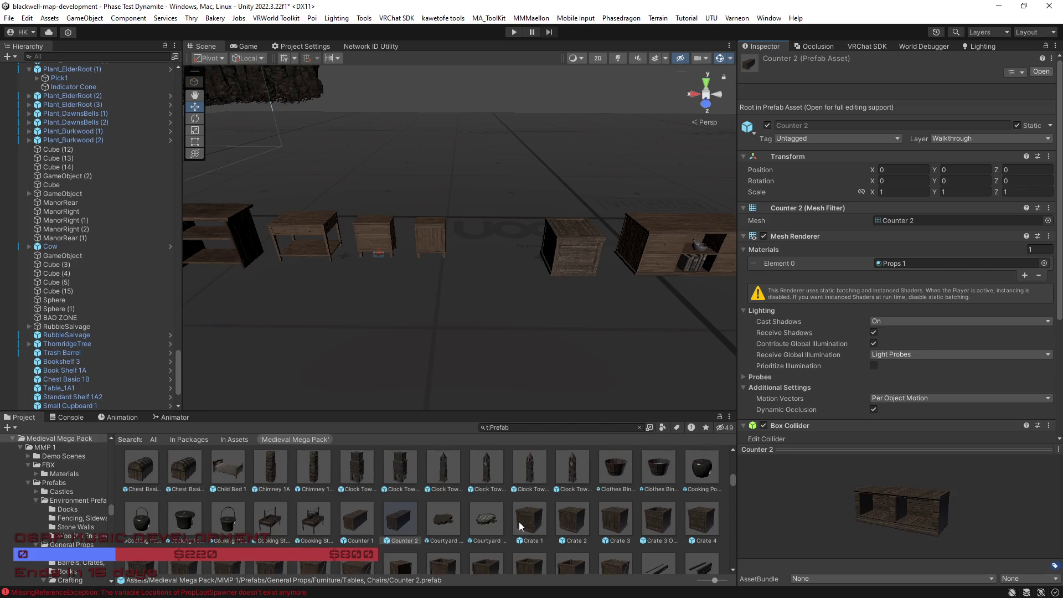
{"action": "scroll", "coordinate": [520, 522], "scroll_direction": "up", "scroll_amount": 3}
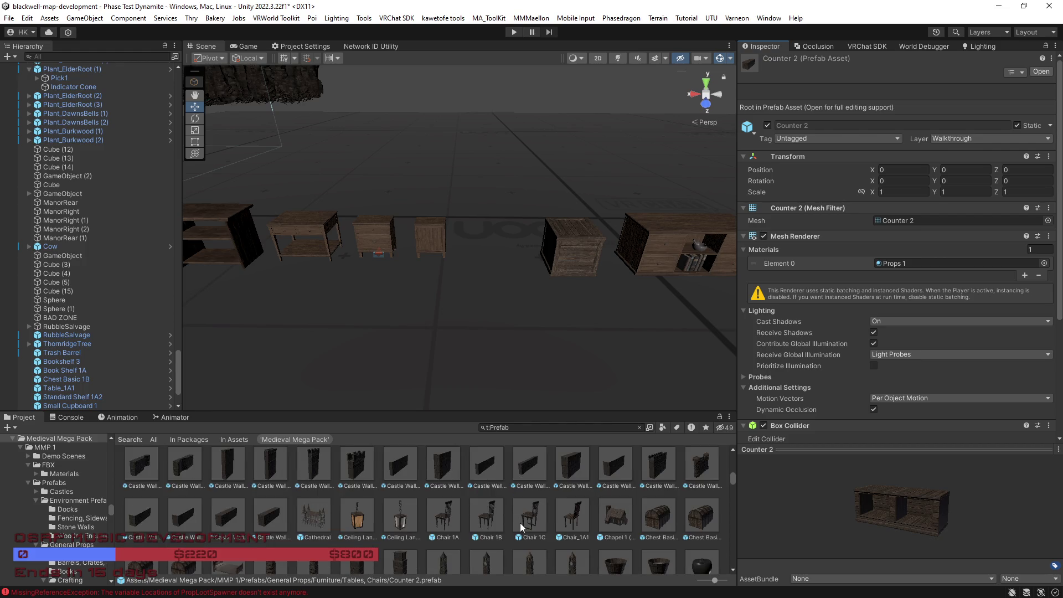
{"action": "scroll", "coordinate": [532, 530], "scroll_direction": "down", "scroll_amount": 3}
{"action": "scroll", "coordinate": [550, 519], "scroll_direction": "down", "scroll_amount": 2}
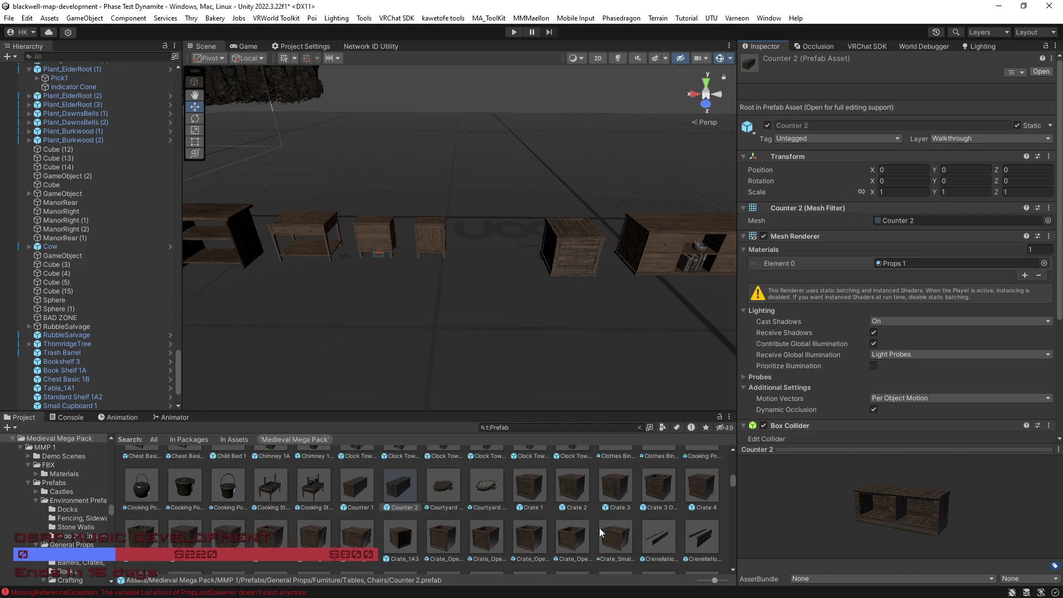
{"action": "left_click", "coordinate": [612, 533]}
Step: Place a Crate_Small_1A1 in the gap beside the wooden crate and check it
{"action": "mouse_move", "coordinate": [615, 543]}
{"action": "left_mouse_down"}
{"action": "mouse_move", "coordinate": [500, 280]}
{"action": "mouse_move", "coordinate": [509, 267]}
{"action": "left_mouse_up"}
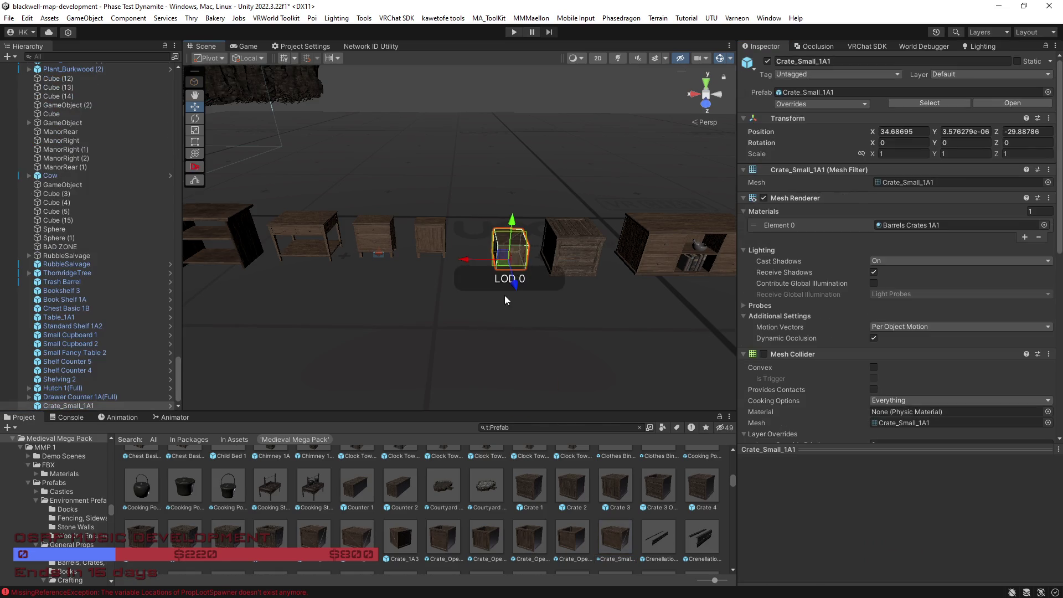
{"action": "left_click_drag", "start_coordinate": [484, 325], "coordinate": [526, 326]}
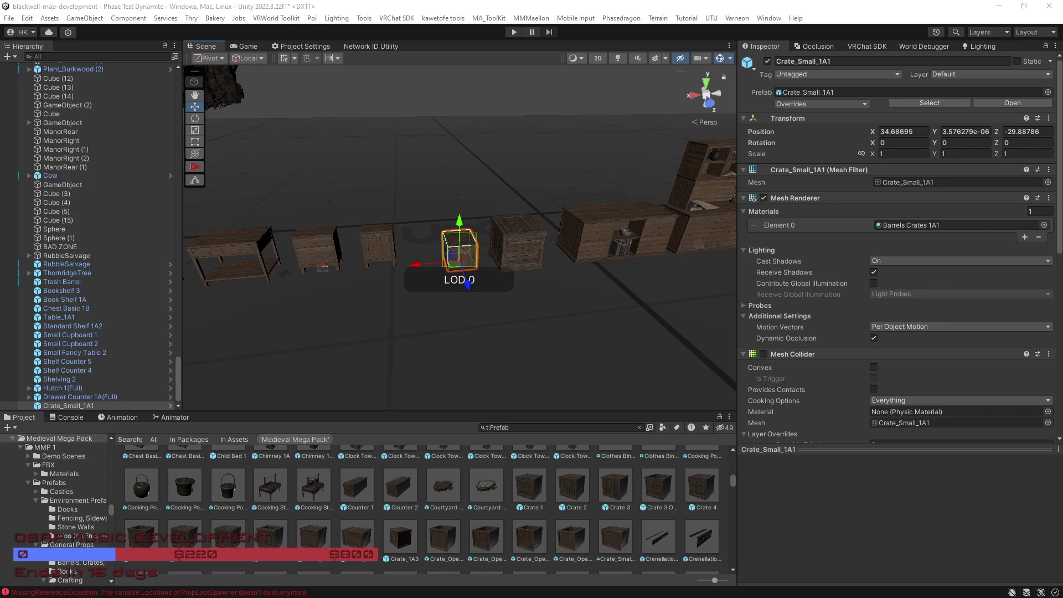
{"action": "mouse_move", "coordinate": [633, 387]}
{"action": "left_mouse_down"}
{"action": "mouse_move", "coordinate": [444, 360]}
{"action": "mouse_move", "coordinate": [408, 344]}
{"action": "left_mouse_up"}
Step: Try a Crate 4A Large in the scene, delete it, and reselect the small crate
{"action": "left_click", "coordinate": [236, 524]}
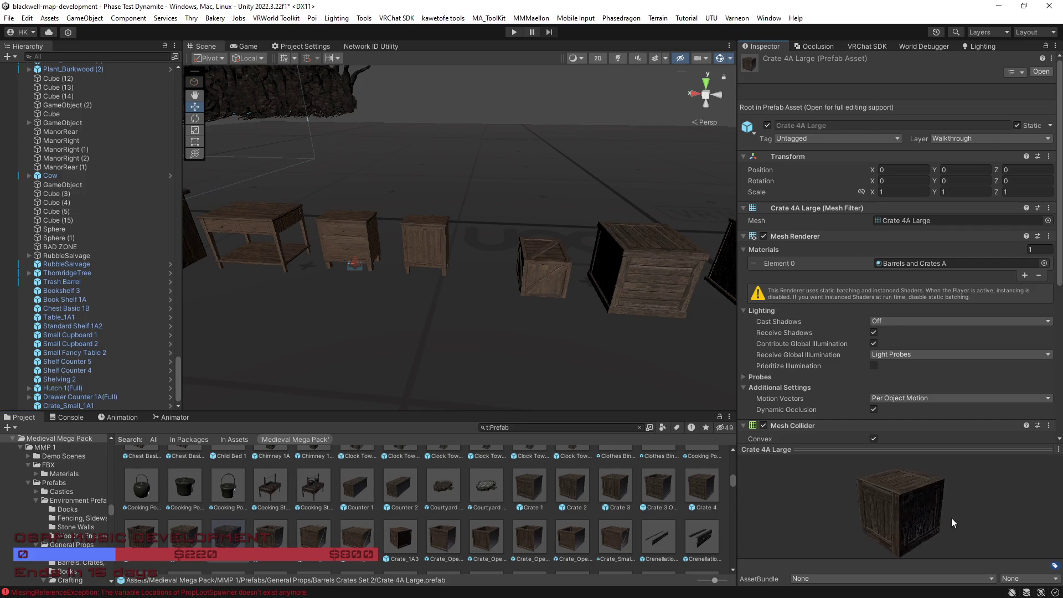
{"action": "left_click_drag", "start_coordinate": [950, 522], "coordinate": [921, 512]}
{"action": "left_click_drag", "start_coordinate": [584, 367], "coordinate": [553, 368]}
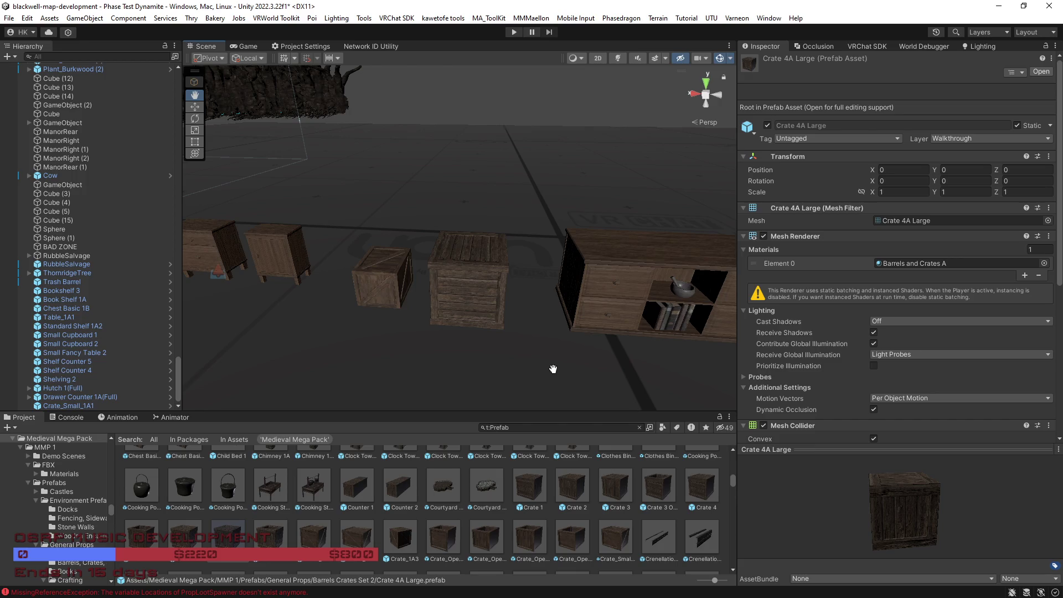
{"action": "scroll", "coordinate": [536, 504], "scroll_direction": "up", "scroll_amount": 2}
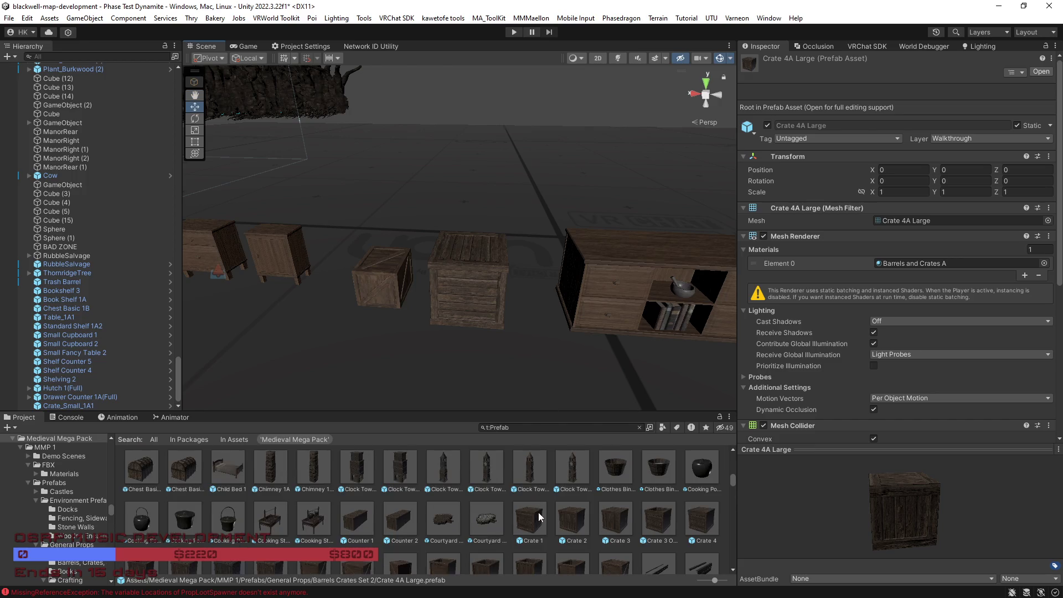
{"action": "scroll", "coordinate": [539, 513], "scroll_direction": "up", "scroll_amount": 5}
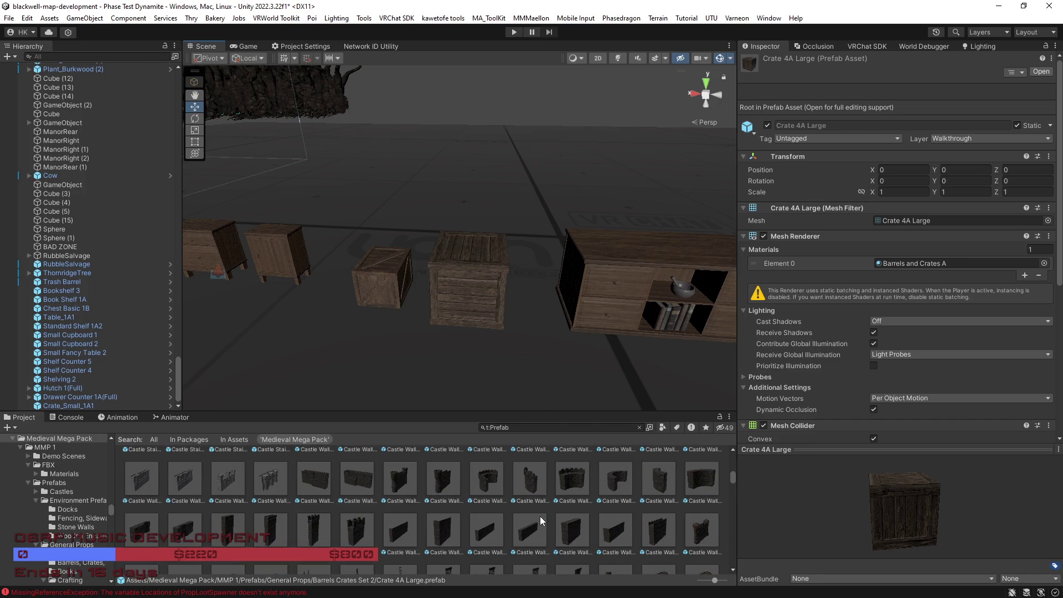
{"action": "scroll", "coordinate": [544, 517], "scroll_direction": "down", "scroll_amount": 5}
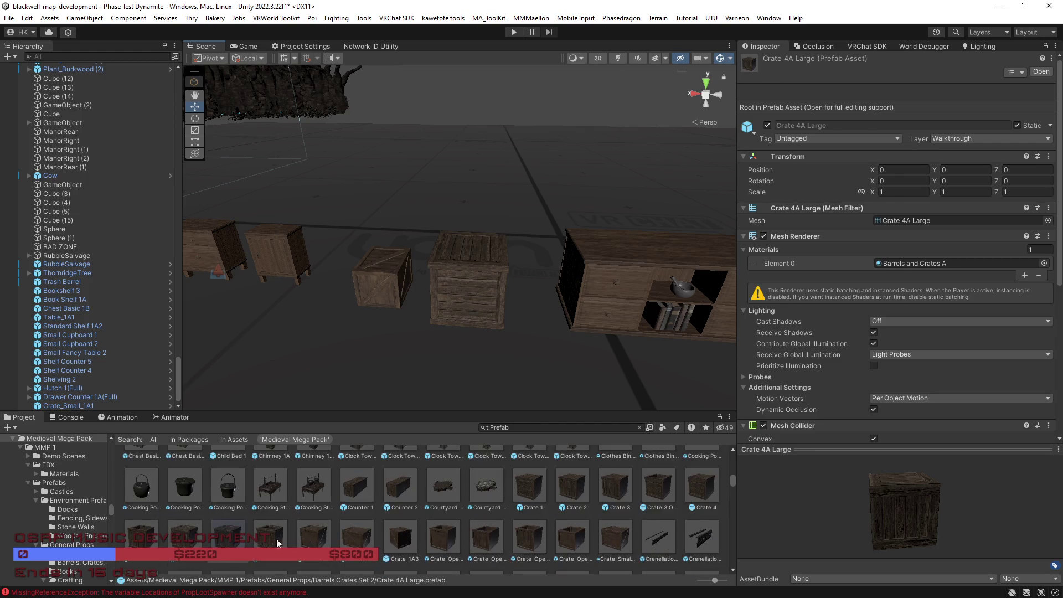
{"action": "mouse_move", "coordinate": [232, 542]}
{"action": "left_mouse_down"}
{"action": "mouse_move", "coordinate": [388, 366]}
{"action": "mouse_move", "coordinate": [377, 307]}
{"action": "mouse_move", "coordinate": [393, 300]}
{"action": "mouse_move", "coordinate": [381, 330]}
{"action": "left_mouse_up"}
{"action": "key", "text": "Delete"}
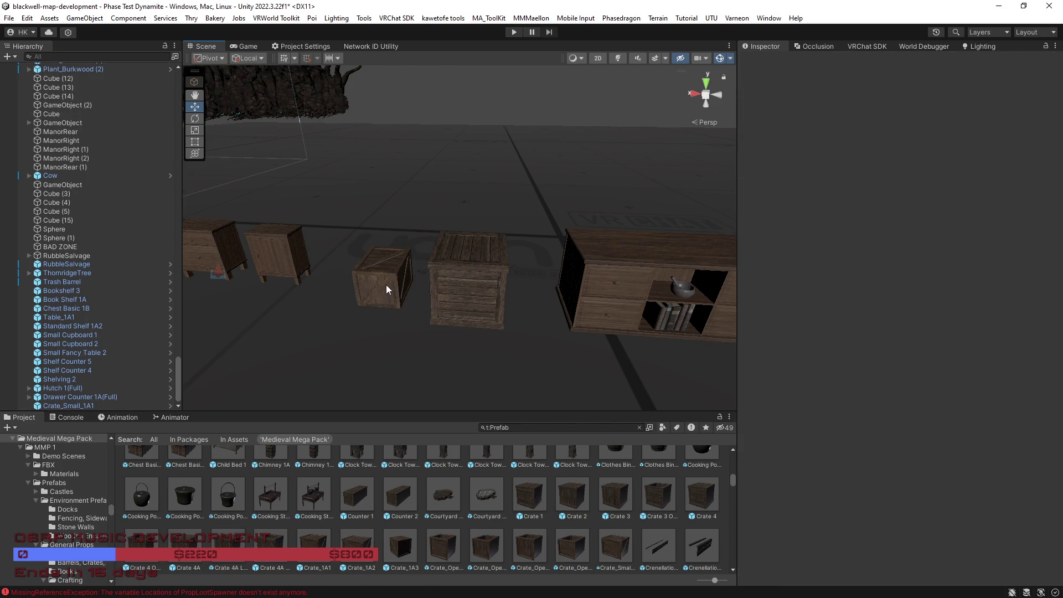
{"action": "left_click", "coordinate": [386, 285]}
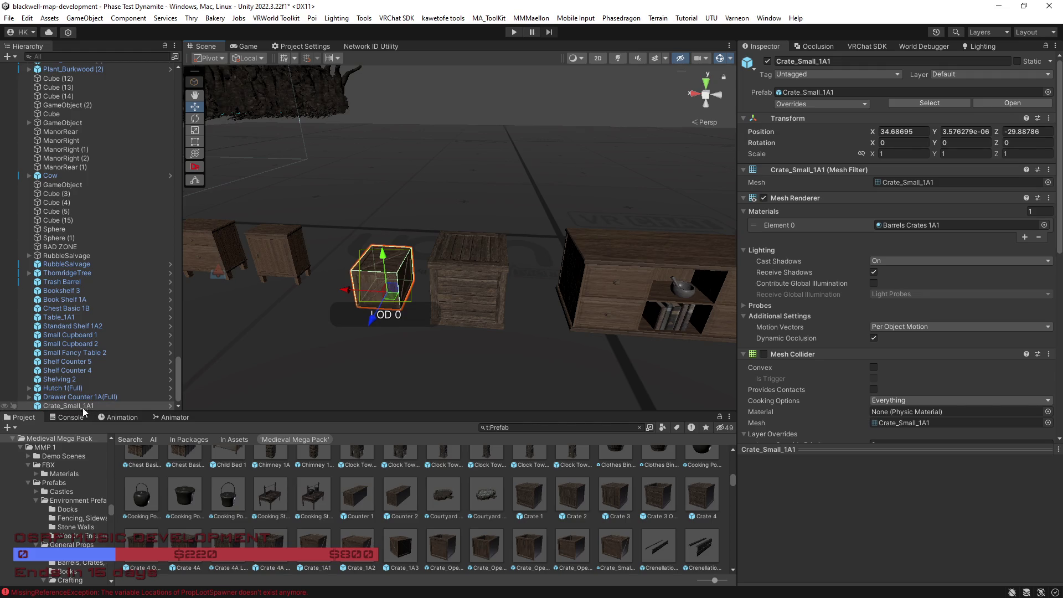
Step: Preview the Crate 4A, Crate_1A3 and Crate_Open_1A1 prefabs, looking inside the open crate
{"action": "scroll", "coordinate": [367, 527], "scroll_direction": "down", "scroll_amount": 1}
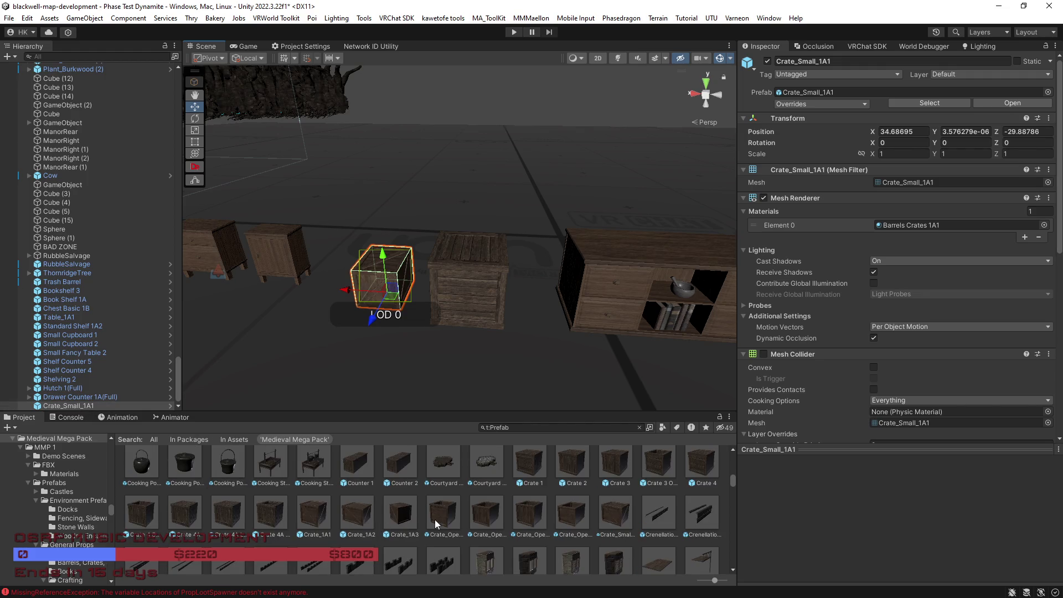
{"action": "left_click", "coordinate": [200, 518]}
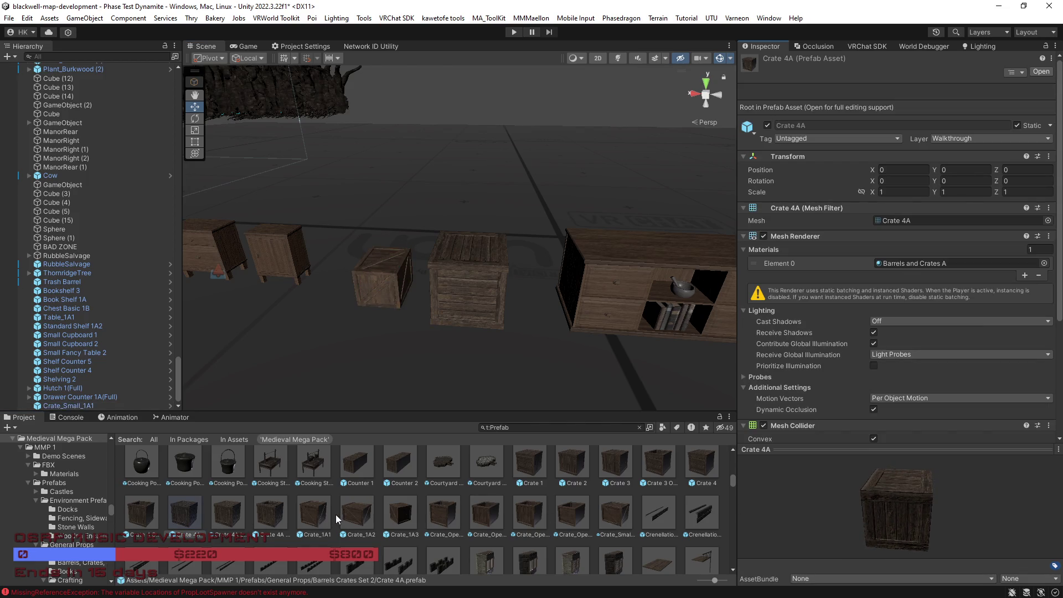
{"action": "left_click", "coordinate": [398, 515]}
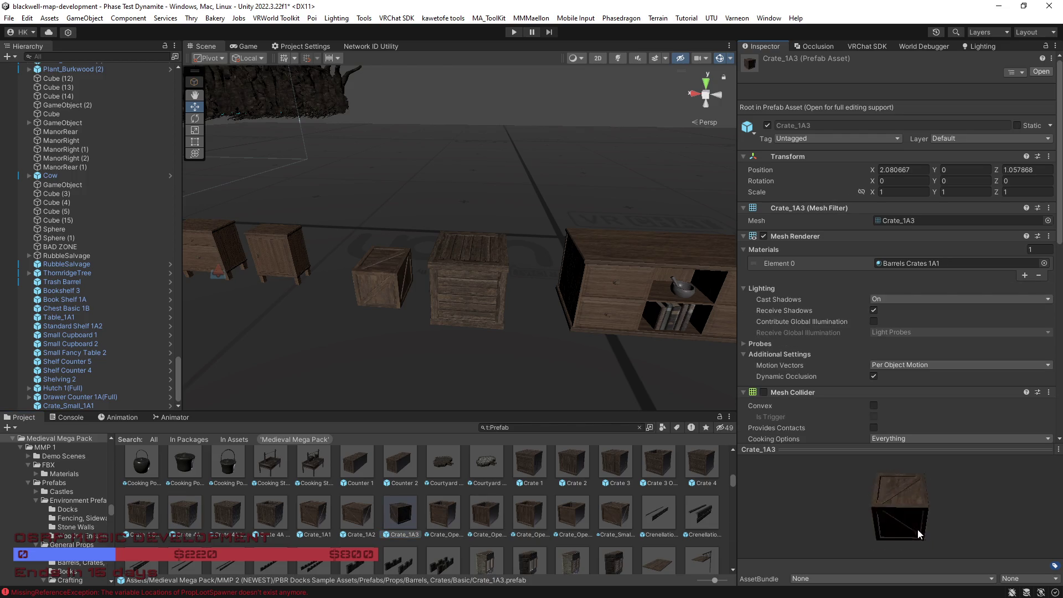
{"action": "left_click", "coordinate": [434, 515]}
{"action": "mouse_move", "coordinate": [919, 530]}
{"action": "left_mouse_down"}
{"action": "mouse_move", "coordinate": [922, 491]}
{"action": "mouse_move", "coordinate": [871, 516]}
{"action": "left_mouse_up"}
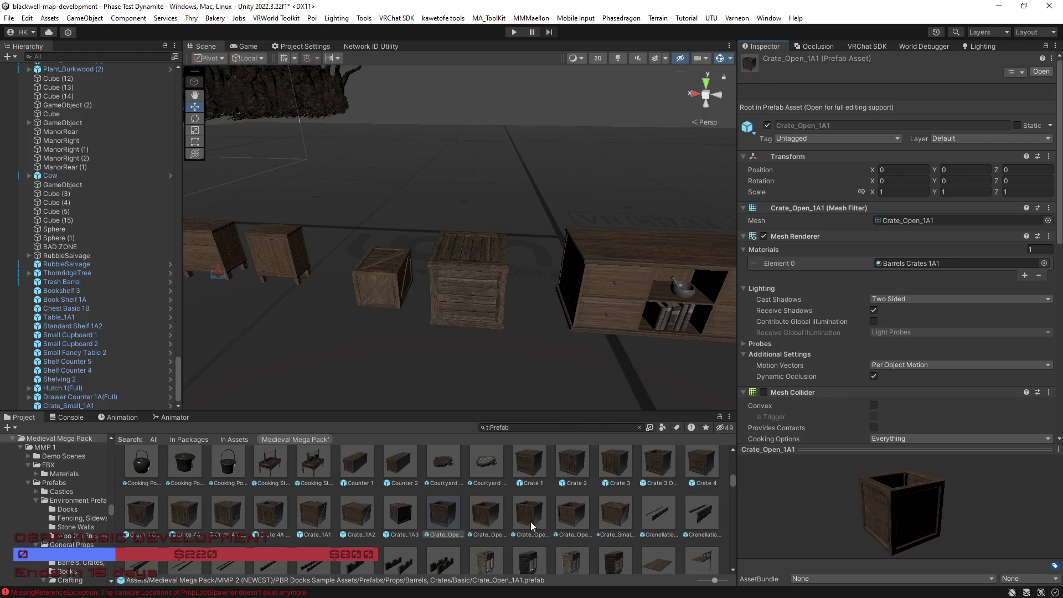
{"action": "scroll", "coordinate": [524, 528], "scroll_direction": "down", "scroll_amount": 2}
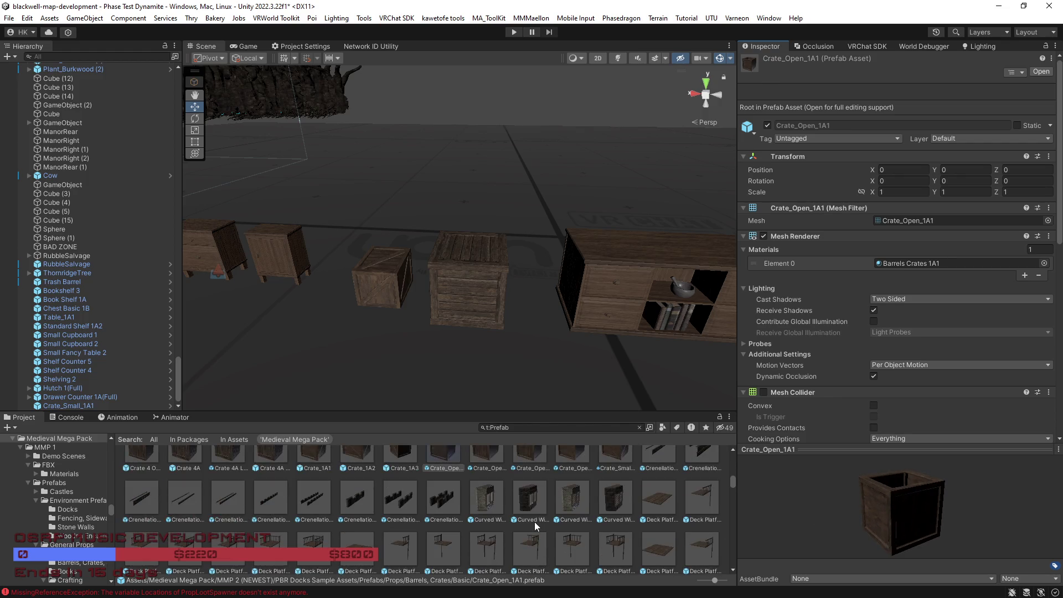
{"action": "scroll", "coordinate": [529, 520], "scroll_direction": "up", "scroll_amount": 3}
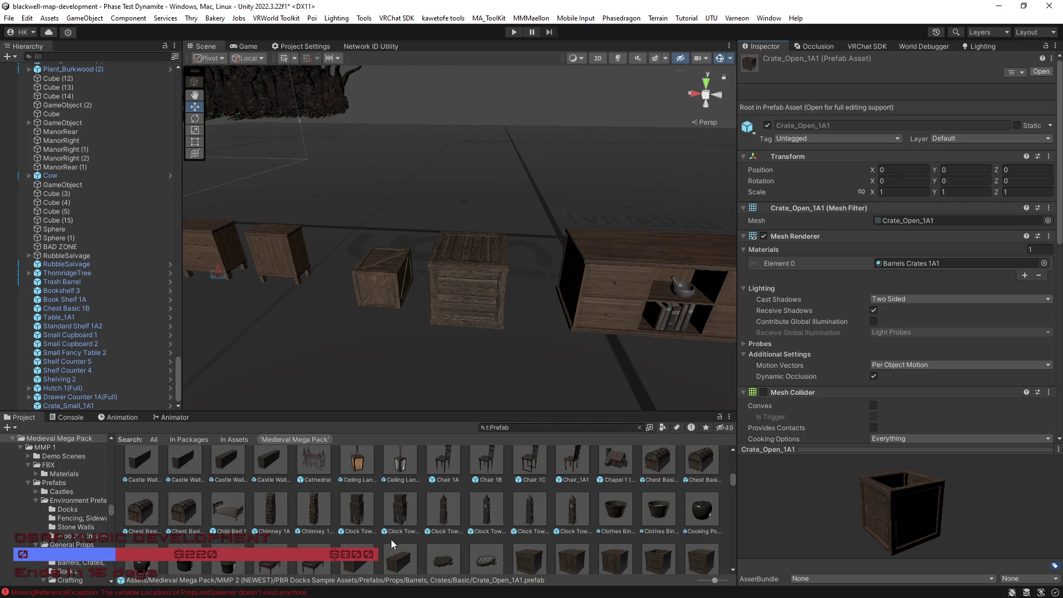
{"action": "scroll", "coordinate": [391, 542], "scroll_direction": "up", "scroll_amount": 3}
{"action": "scroll", "coordinate": [390, 536], "scroll_direction": "up", "scroll_amount": 5}
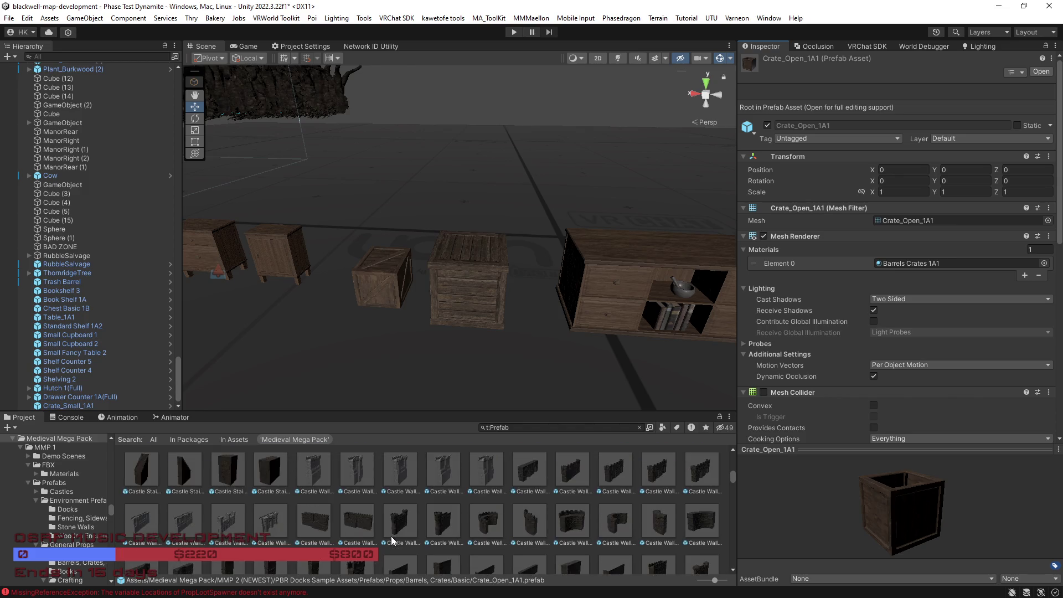
{"action": "scroll", "coordinate": [392, 536], "scroll_direction": "up", "scroll_amount": 3}
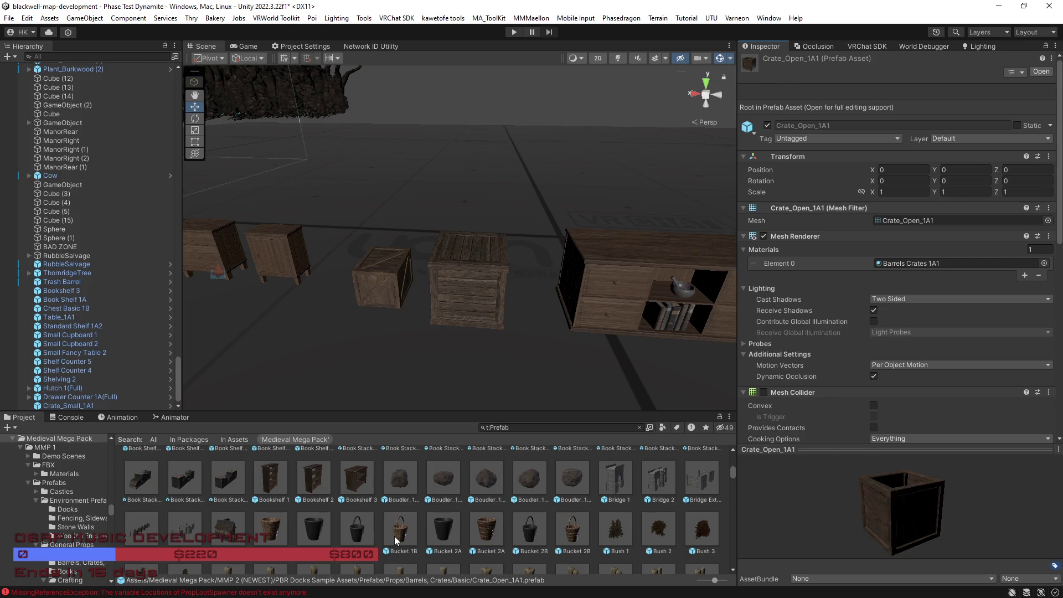
{"action": "scroll", "coordinate": [394, 536], "scroll_direction": "up", "scroll_amount": 2}
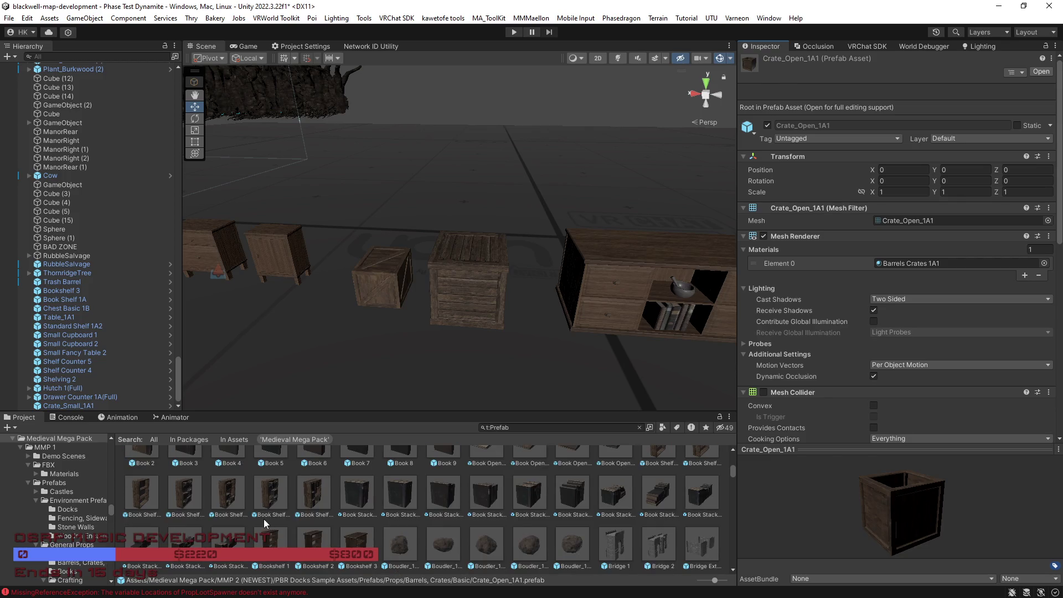
{"action": "scroll", "coordinate": [265, 519], "scroll_direction": "up", "scroll_amount": 1}
{"action": "left_click", "coordinate": [282, 548]}
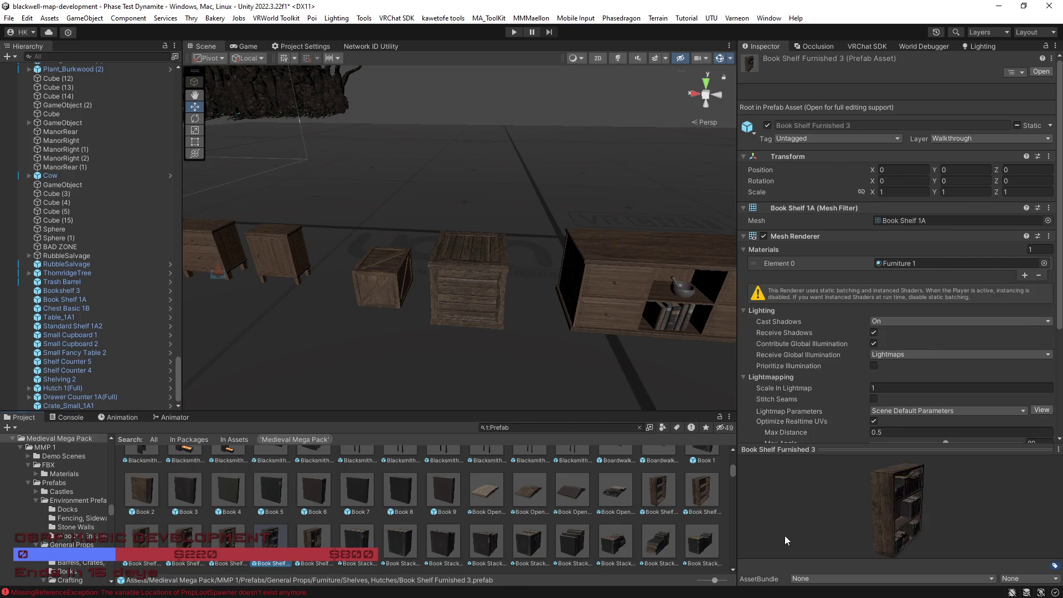
{"action": "mouse_move", "coordinate": [882, 529]}
{"action": "left_mouse_down"}
{"action": "mouse_move", "coordinate": [874, 530]}
{"action": "mouse_move", "coordinate": [885, 527]}
{"action": "left_mouse_up"}
{"action": "scroll", "coordinate": [589, 522], "scroll_direction": "up", "scroll_amount": 1}
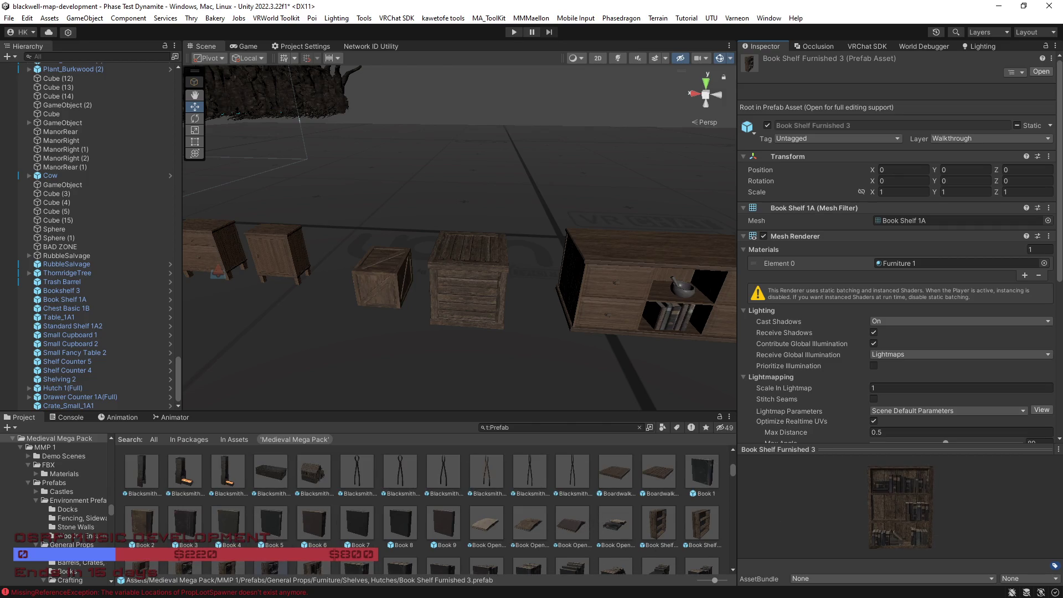
{"action": "scroll", "coordinate": [423, 510], "scroll_direction": "down", "scroll_amount": 1}
{"action": "left_click", "coordinate": [227, 539]}
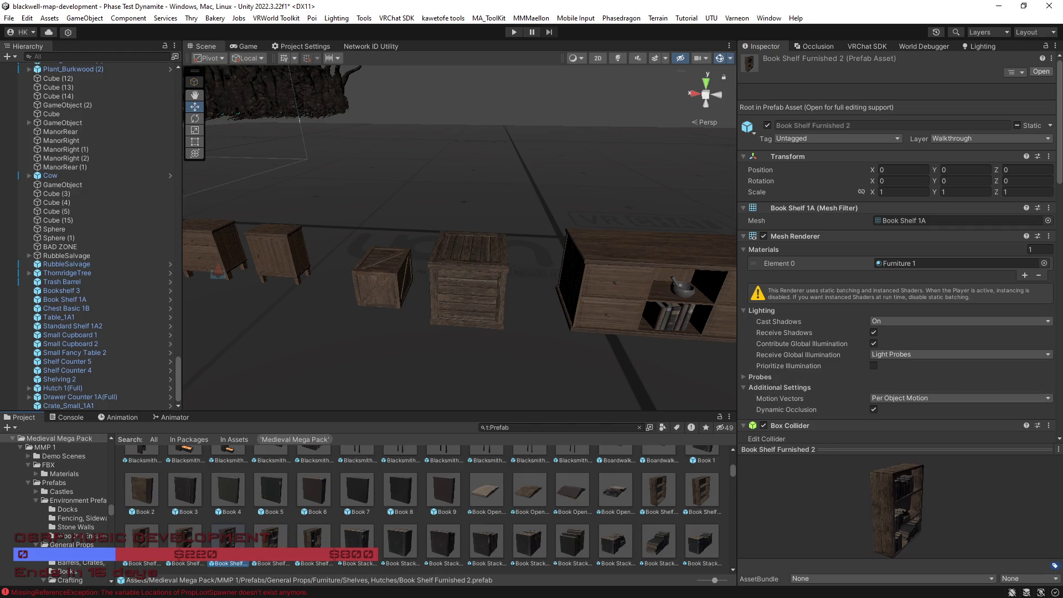
{"action": "left_click_drag", "start_coordinate": [803, 521], "coordinate": [785, 517]}
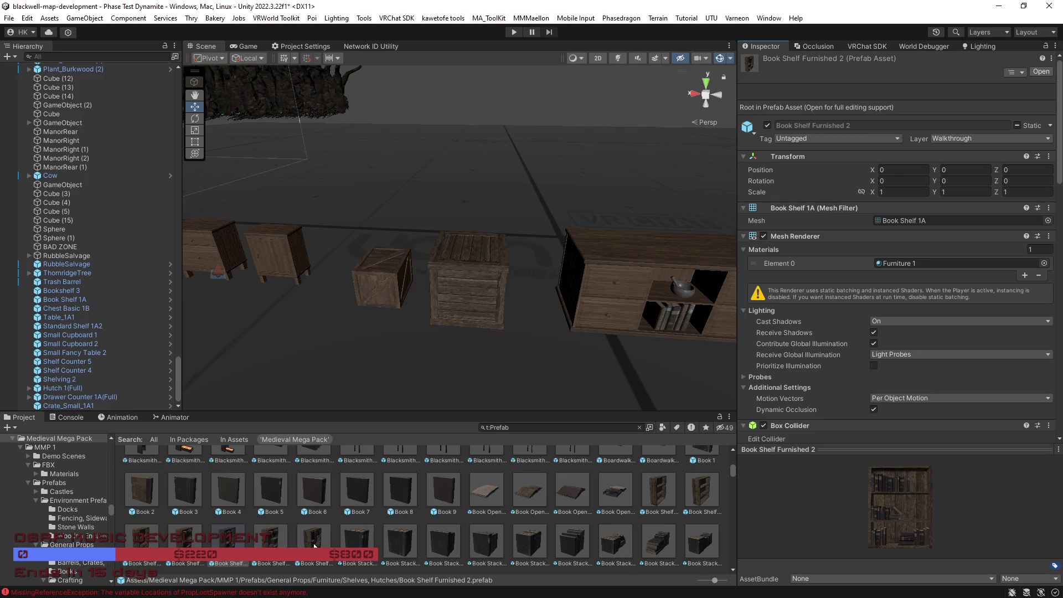
{"action": "left_click", "coordinate": [184, 545]}
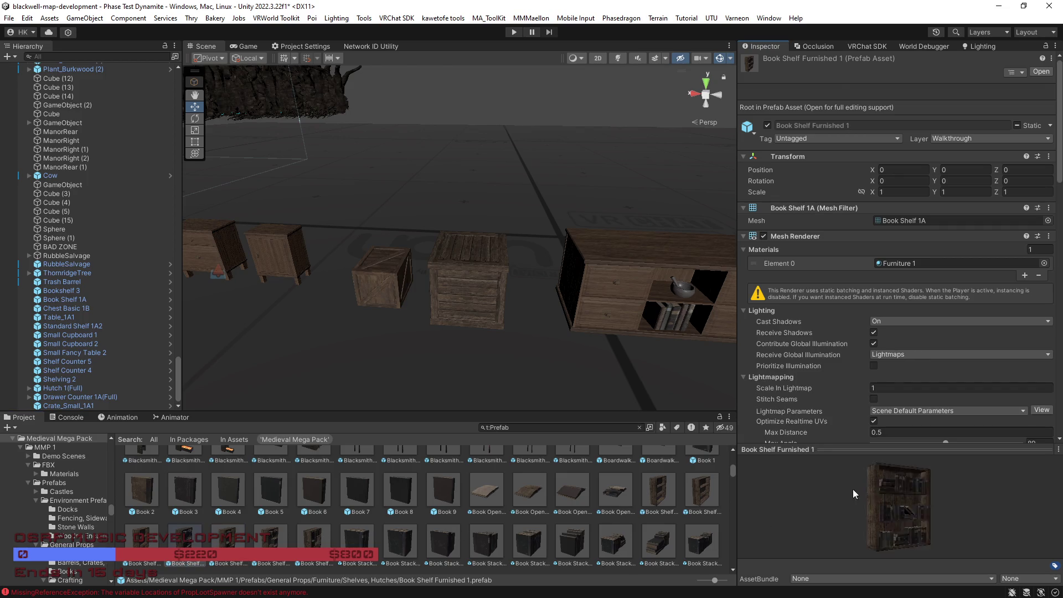
{"action": "left_click", "coordinate": [223, 544]}
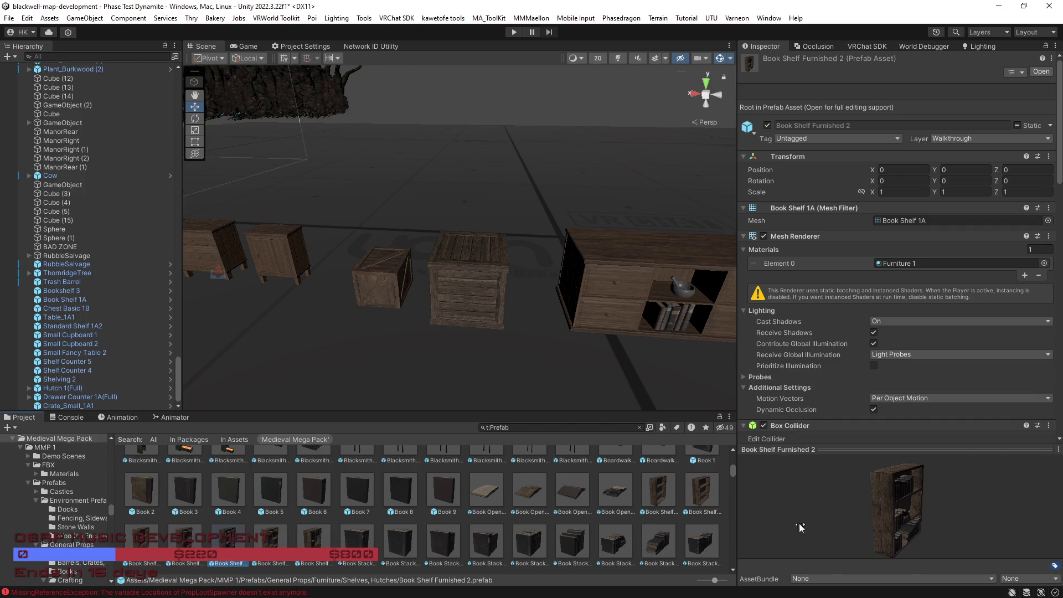
{"action": "mouse_move", "coordinate": [873, 523]}
{"action": "left_mouse_down"}
{"action": "mouse_move", "coordinate": [832, 520]}
{"action": "mouse_move", "coordinate": [795, 496]}
{"action": "mouse_move", "coordinate": [816, 488]}
{"action": "mouse_move", "coordinate": [793, 506]}
{"action": "left_mouse_up"}
{"action": "left_click", "coordinate": [312, 546]}
{"action": "left_click", "coordinate": [270, 542]}
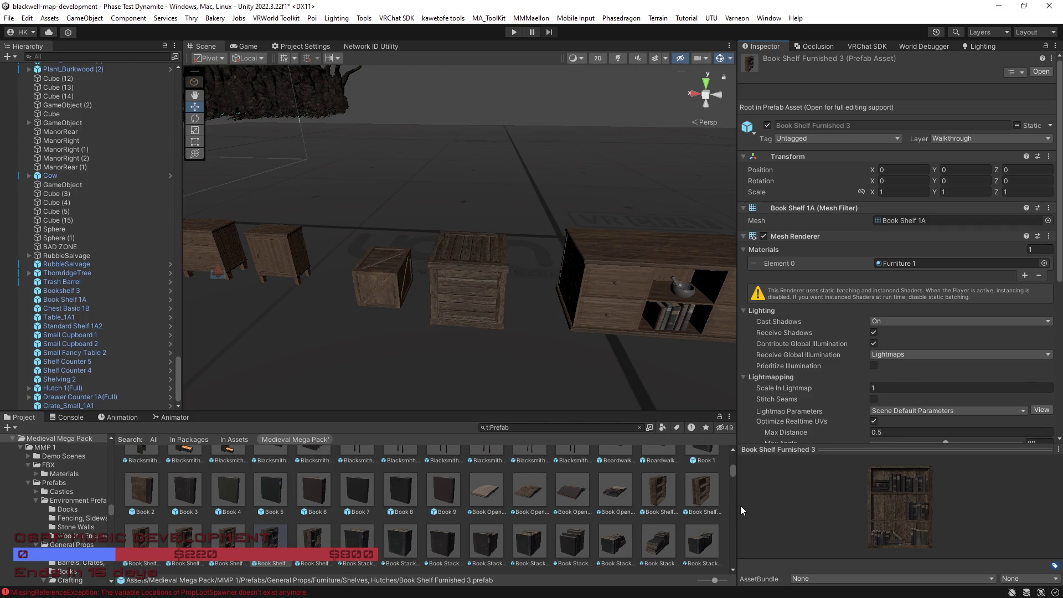
{"action": "scroll", "coordinate": [494, 530], "scroll_direction": "up", "scroll_amount": 3}
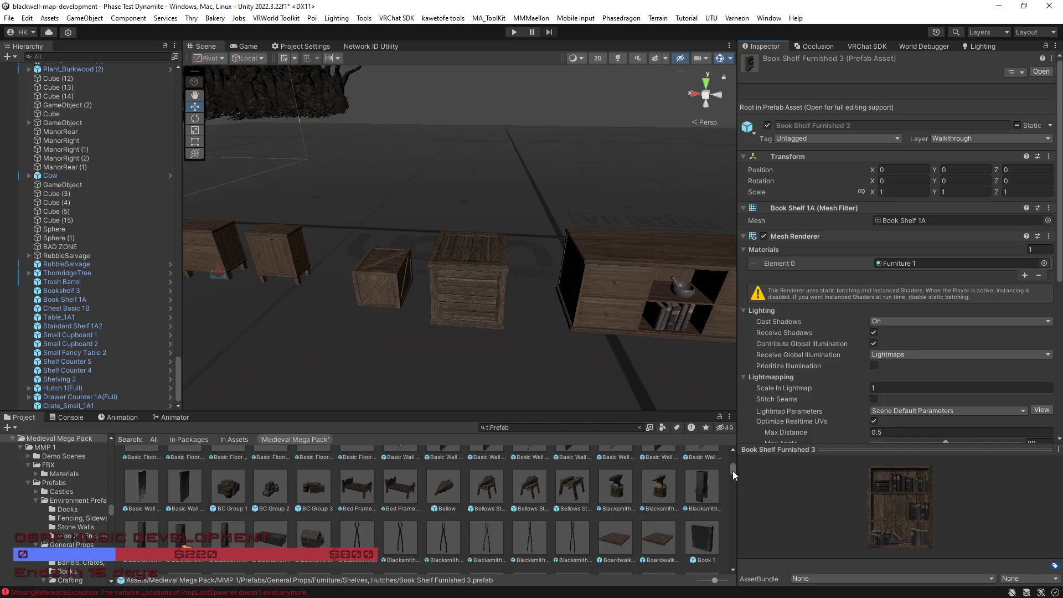
{"action": "scroll", "coordinate": [732, 470], "scroll_direction": "down", "scroll_amount": 3}
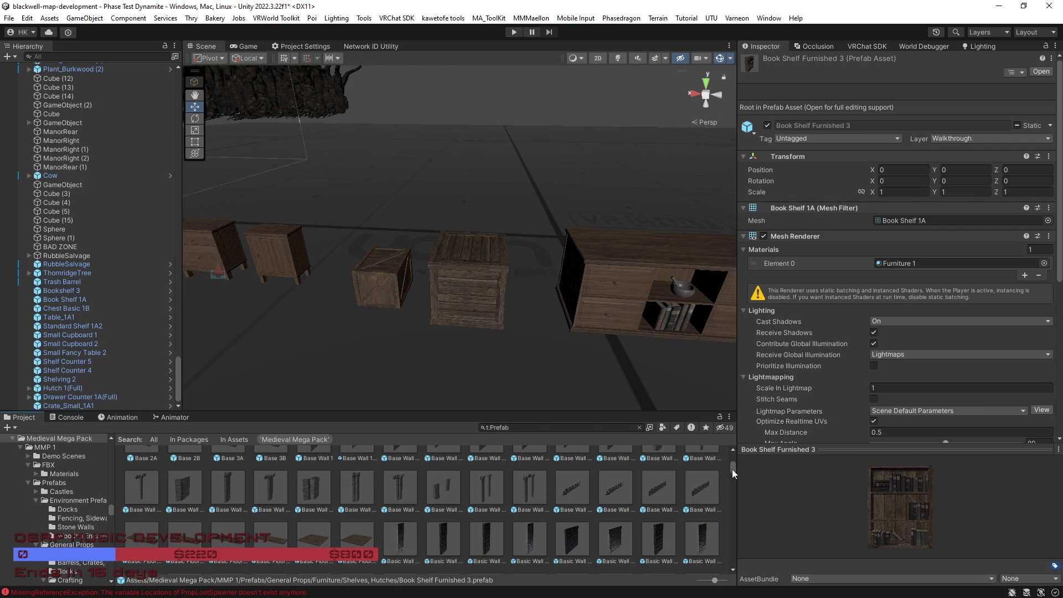
{"action": "scroll", "coordinate": [523, 531], "scroll_direction": "up", "scroll_amount": 2}
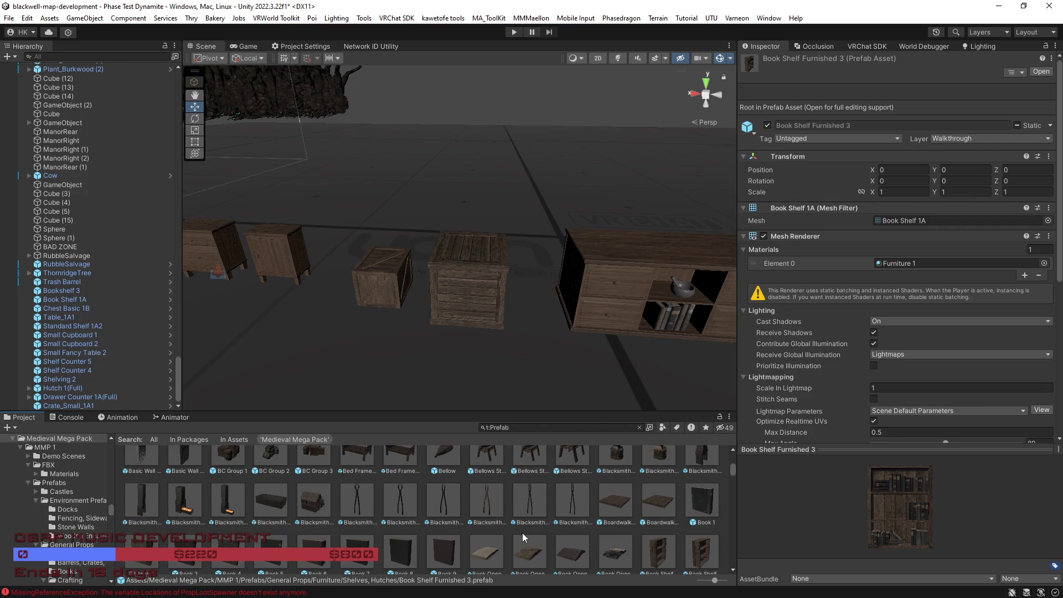
{"action": "scroll", "coordinate": [376, 500], "scroll_direction": "up", "scroll_amount": 1}
{"action": "left_click", "coordinate": [267, 488]}
Step: Compare the BC Group 2, BC Group 1 and BC Group 3 prefab previews
{"action": "mouse_move", "coordinate": [829, 501]}
{"action": "left_mouse_down"}
{"action": "mouse_move", "coordinate": [799, 503]}
{"action": "mouse_move", "coordinate": [806, 524]}
{"action": "mouse_move", "coordinate": [938, 509]}
{"action": "mouse_move", "coordinate": [933, 522]}
{"action": "mouse_move", "coordinate": [939, 510]}
{"action": "mouse_move", "coordinate": [998, 503]}
{"action": "left_mouse_up"}
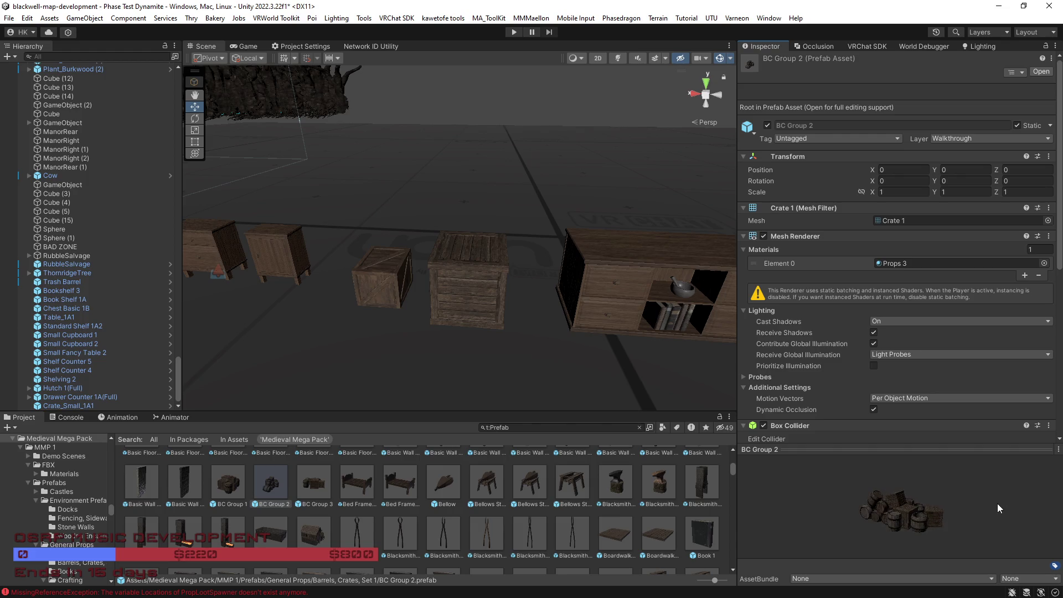
{"action": "left_click", "coordinate": [231, 485]}
{"action": "mouse_move", "coordinate": [880, 545]}
{"action": "left_mouse_down"}
{"action": "mouse_move", "coordinate": [865, 551]}
{"action": "mouse_move", "coordinate": [846, 523]}
{"action": "mouse_move", "coordinate": [919, 524]}
{"action": "mouse_move", "coordinate": [915, 511]}
{"action": "left_mouse_up"}
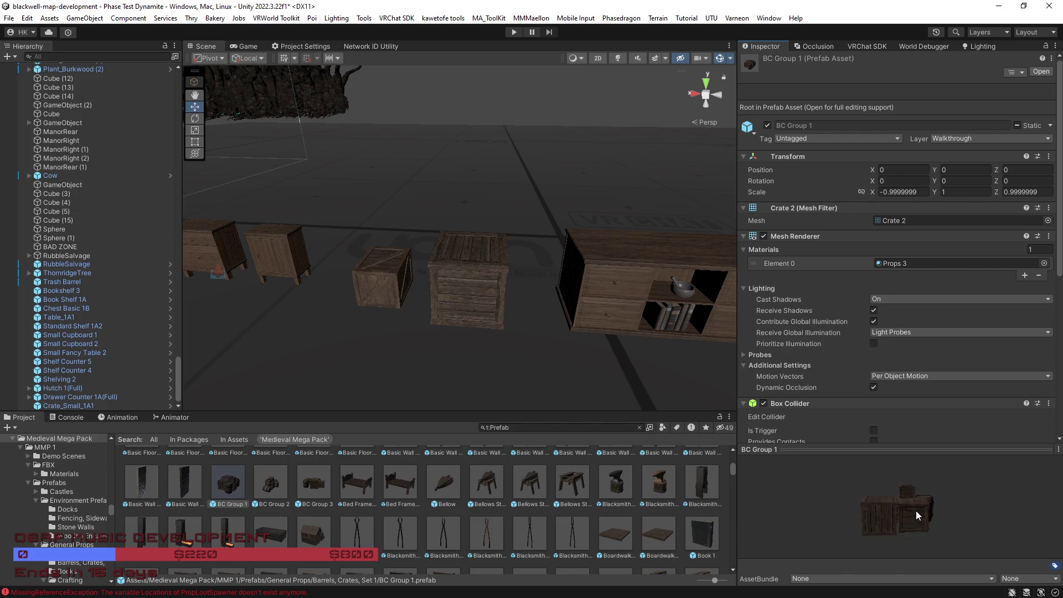
{"action": "left_click", "coordinate": [313, 482]}
{"action": "mouse_move", "coordinate": [812, 501]}
{"action": "left_mouse_down"}
{"action": "mouse_move", "coordinate": [965, 524]}
{"action": "mouse_move", "coordinate": [600, 507]}
{"action": "left_mouse_up"}
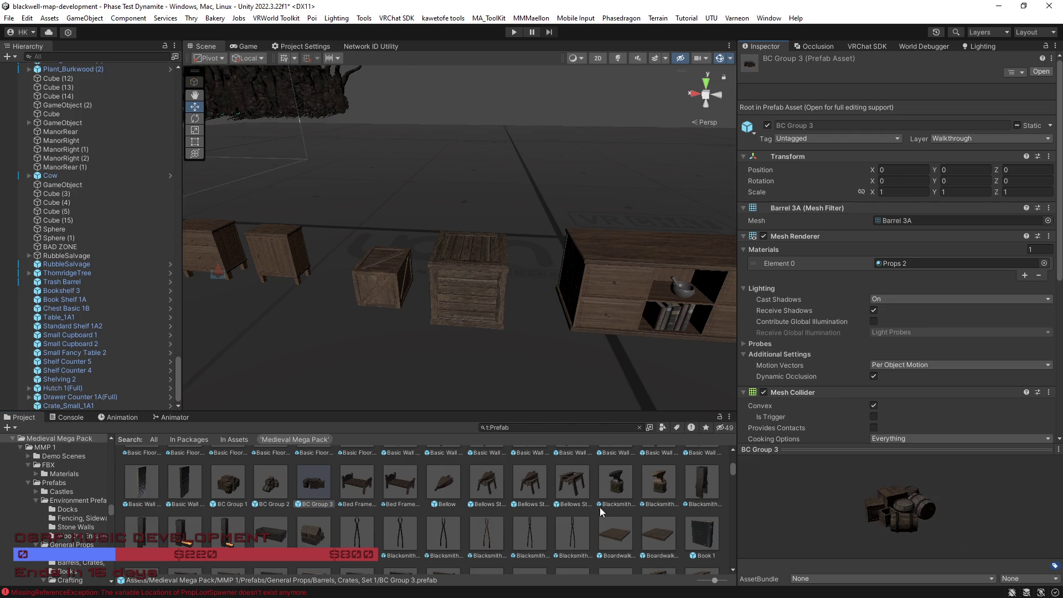
Step: Place BC Group 1 beside the long wooden bench, frame it and select its open barrel
{"action": "left_click", "coordinate": [249, 491]}
{"action": "mouse_move", "coordinate": [393, 371]}
{"action": "left_mouse_down"}
{"action": "mouse_move", "coordinate": [416, 364]}
{"action": "mouse_move", "coordinate": [406, 361]}
{"action": "left_mouse_up"}
{"action": "left_click_drag", "start_coordinate": [228, 482], "coordinate": [444, 283]}
{"action": "key", "text": "f"}
{"action": "left_click", "coordinate": [474, 275]}
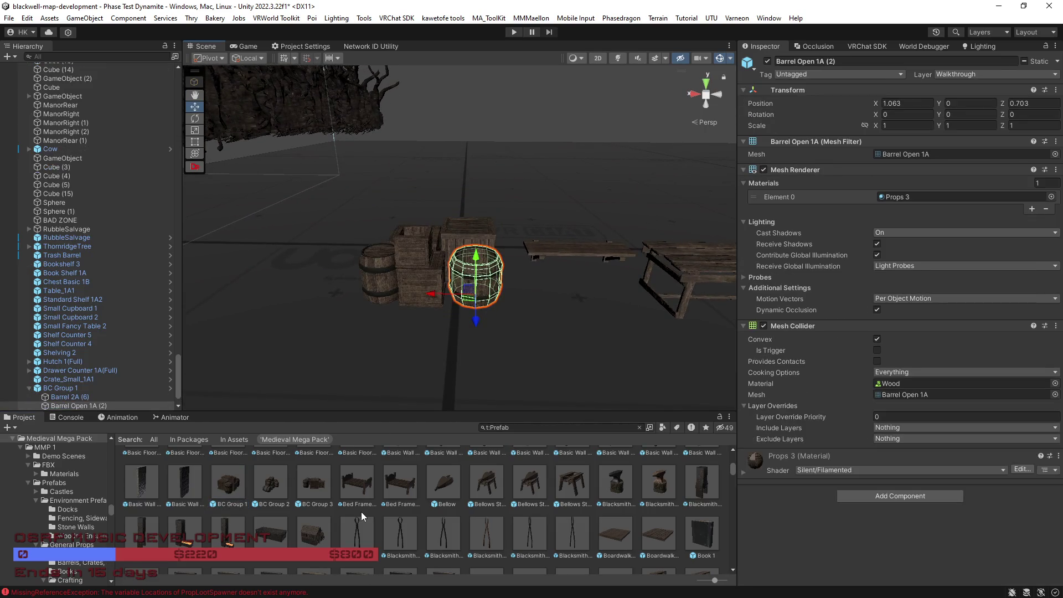
{"action": "scroll", "coordinate": [363, 513], "scroll_direction": "up", "scroll_amount": 3}
Step: Select the placed crate-and-barrel group BC Group 1 and frame it in the Scene view
{"action": "left_click_drag", "start_coordinate": [361, 388], "coordinate": [412, 251]}
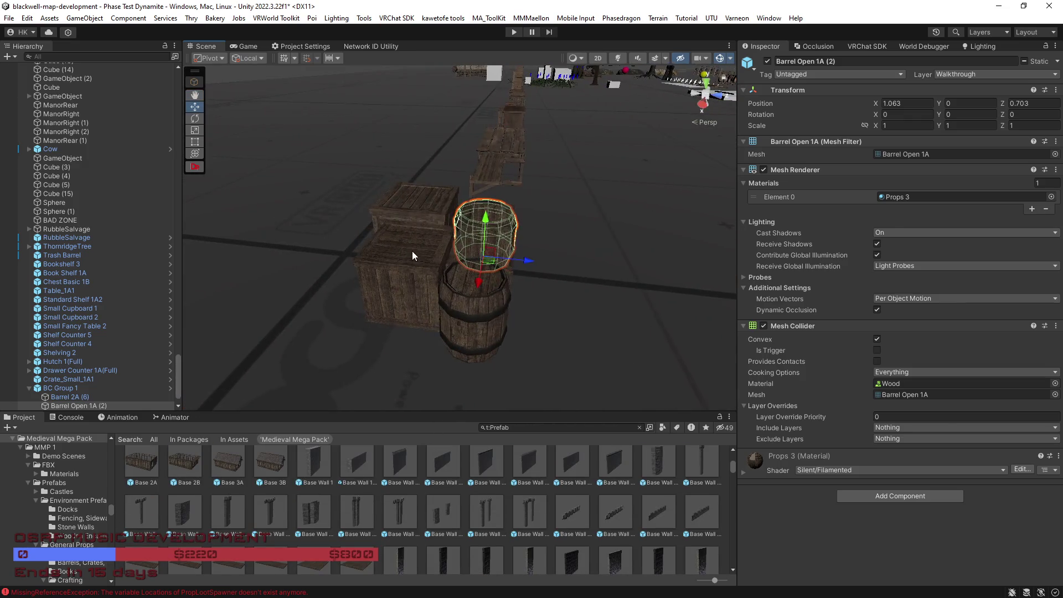
{"action": "left_click", "coordinate": [412, 251]}
{"action": "left_click_drag", "start_coordinate": [532, 371], "coordinate": [247, 563]}
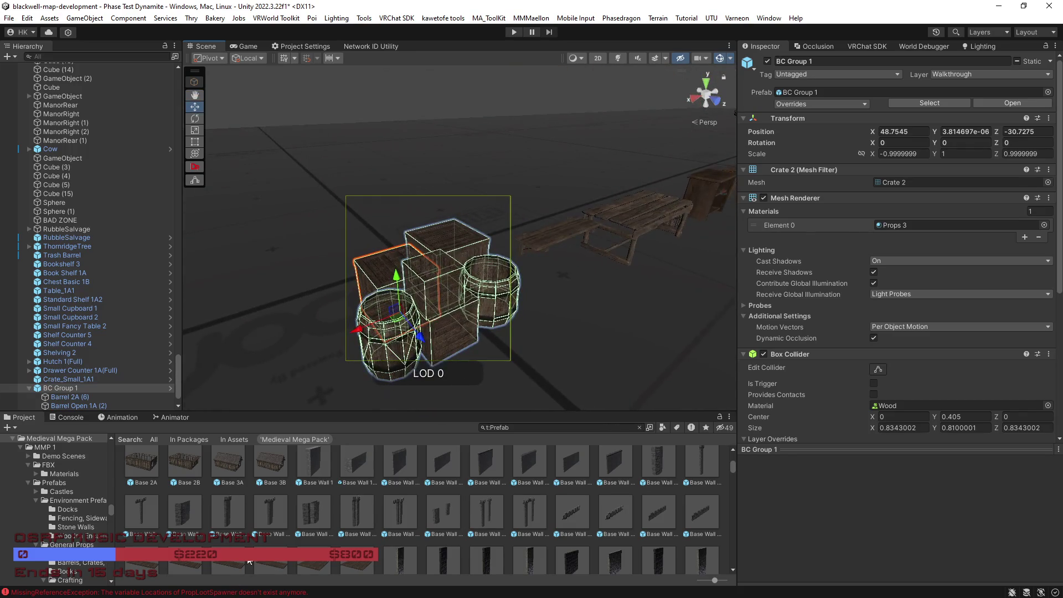
{"action": "scroll", "coordinate": [247, 562], "scroll_direction": "down", "scroll_amount": 3}
{"action": "left_click", "coordinate": [226, 486]}
{"action": "left_click", "coordinate": [454, 325]}
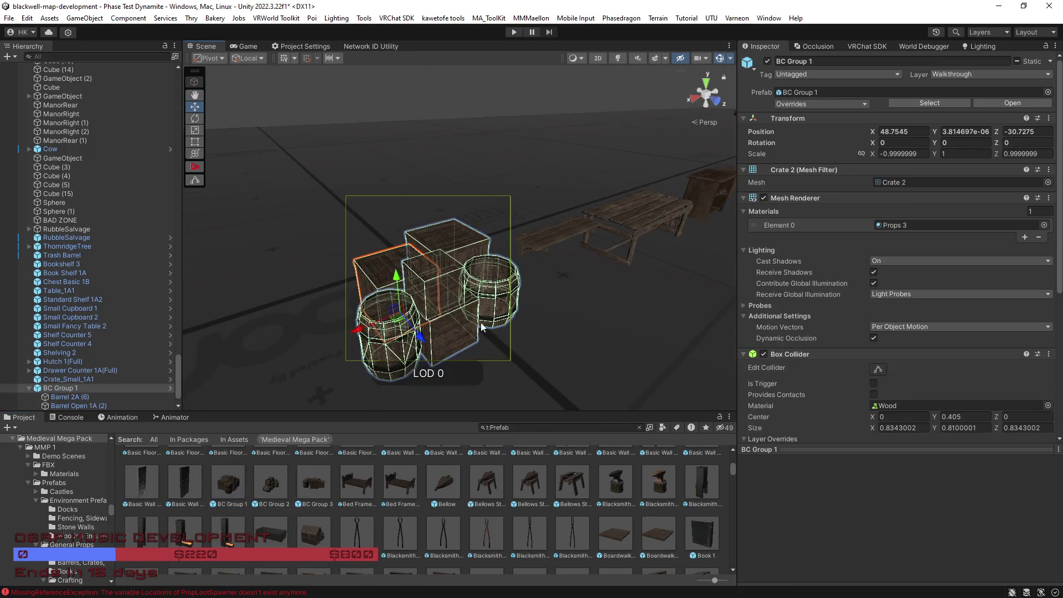
{"action": "key", "text": "f"}
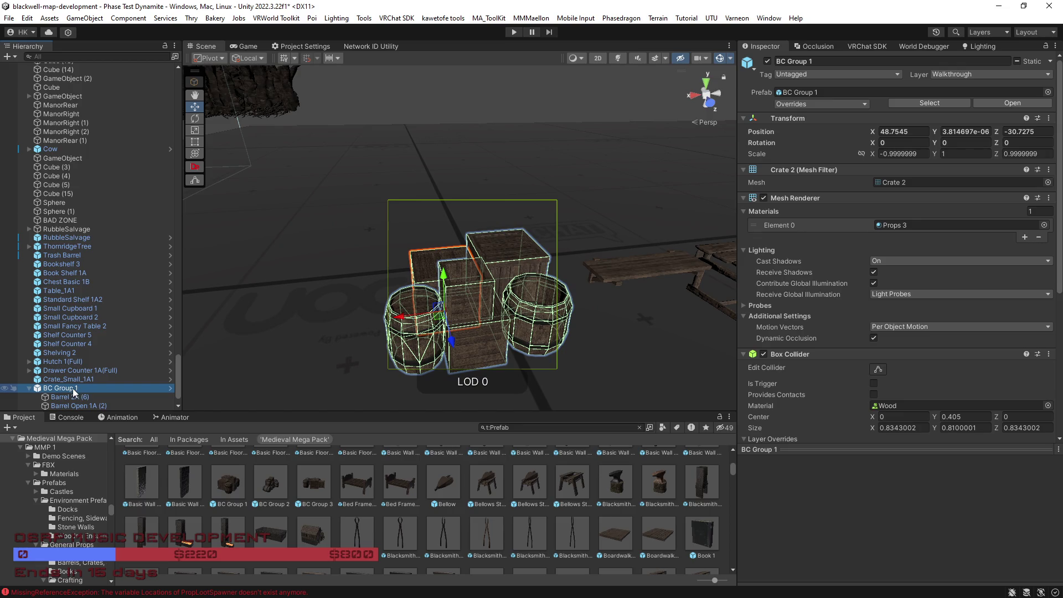
Step: Rename BC Group 1 in the Hierarchy to 'LootCrateGroup 1'
{"action": "left_click", "coordinate": [73, 389]}
{"action": "type", "text": "Lo"}
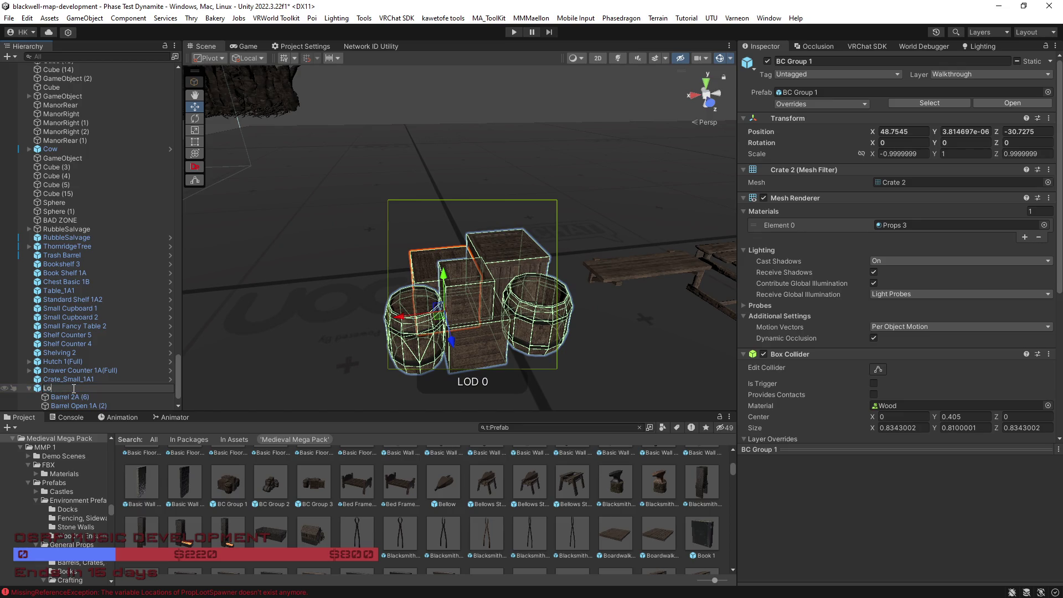
{"action": "type", "text": "otCrateGroup 1"}
{"action": "key", "text": "Return"}
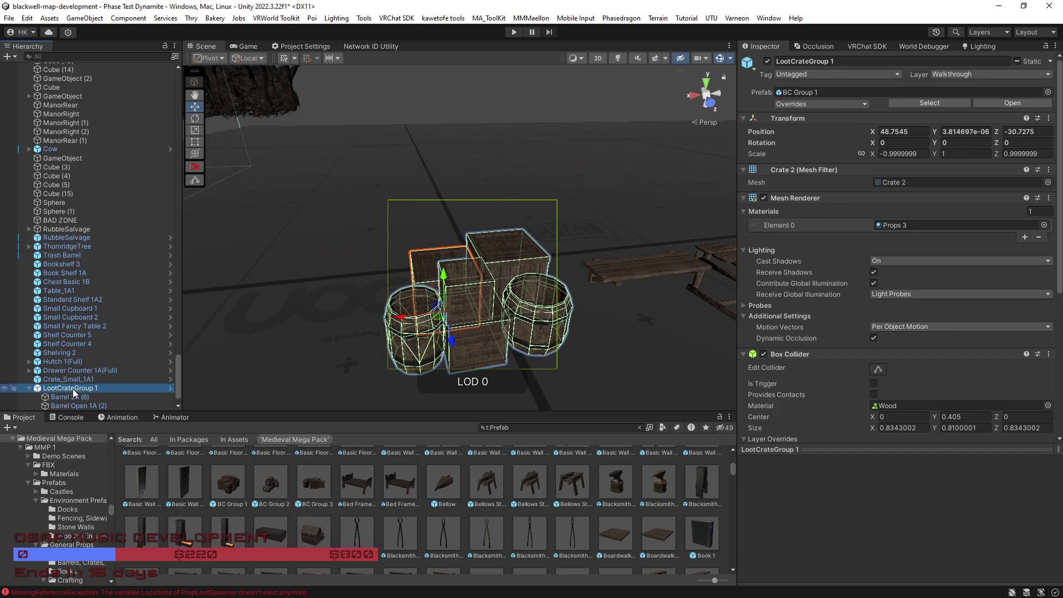
{"action": "scroll", "coordinate": [72, 388], "scroll_direction": "down", "scroll_amount": 1}
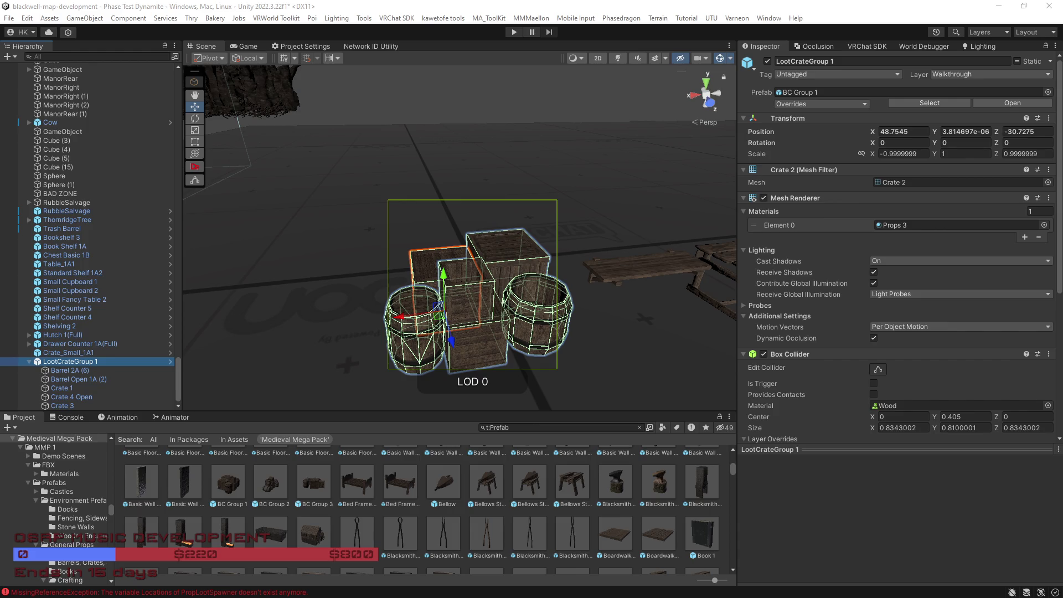
Step: Start an Export To FBX of LootCrateGroup 1 with Export Format set to Binary
{"action": "left_click_drag", "start_coordinate": [563, 308], "coordinate": [552, 297]}
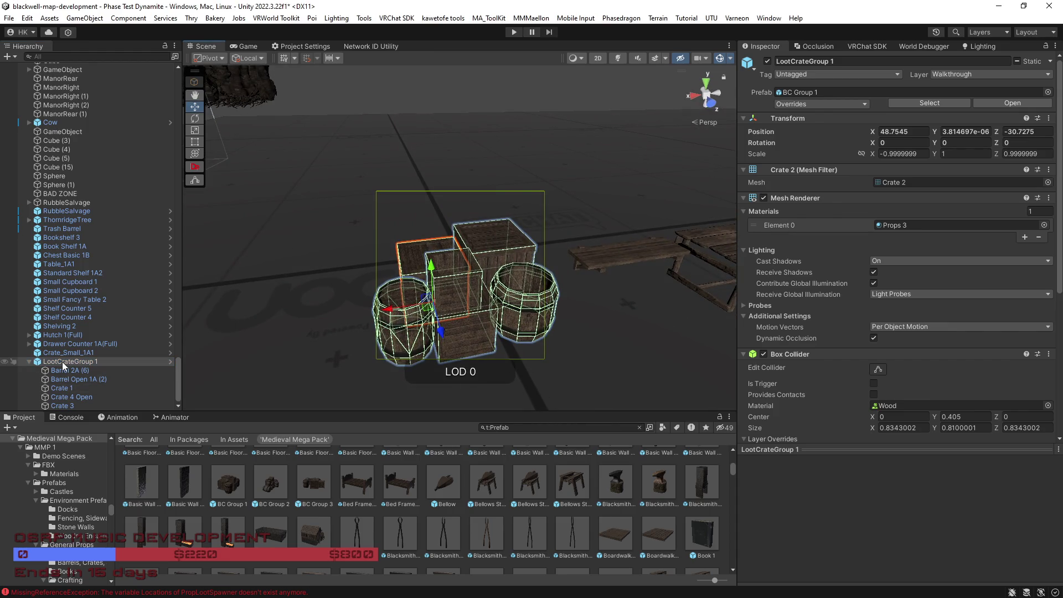
{"action": "left_click", "coordinate": [62, 362]}
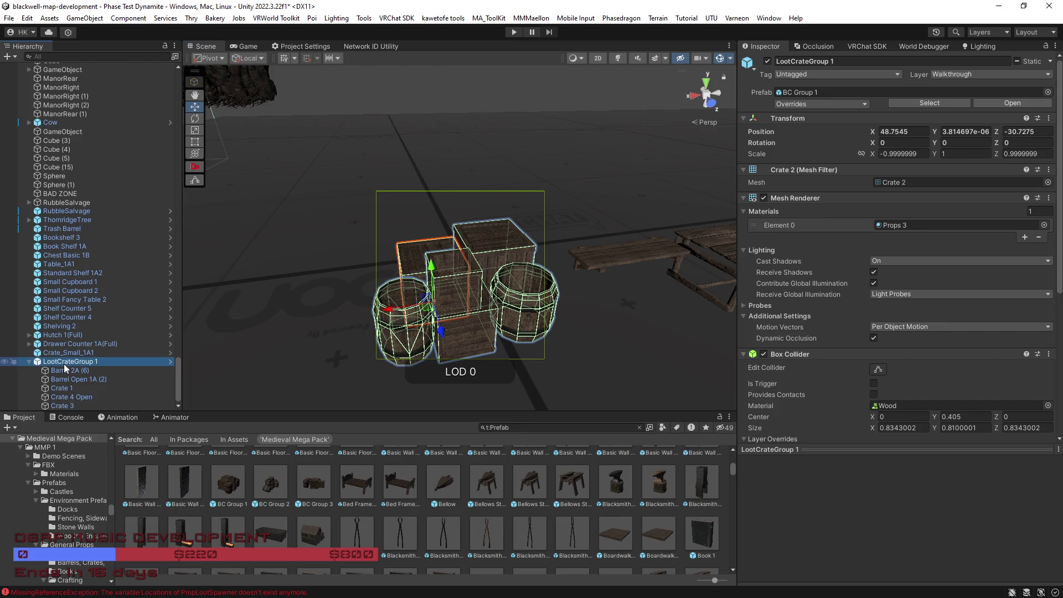
{"action": "right_click", "coordinate": [63, 363]}
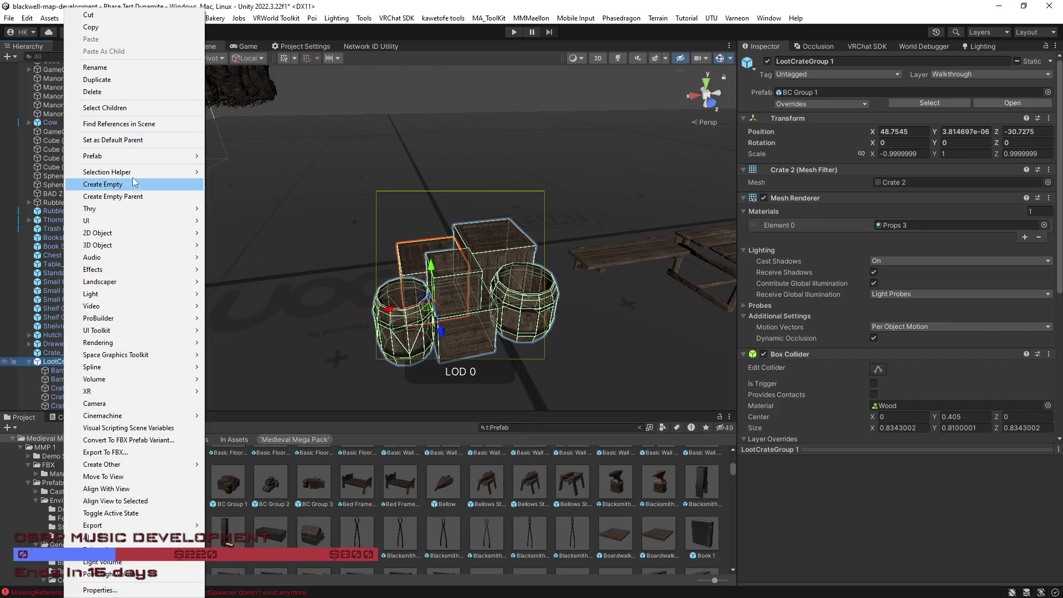
{"action": "mouse_move", "coordinate": [137, 158]}
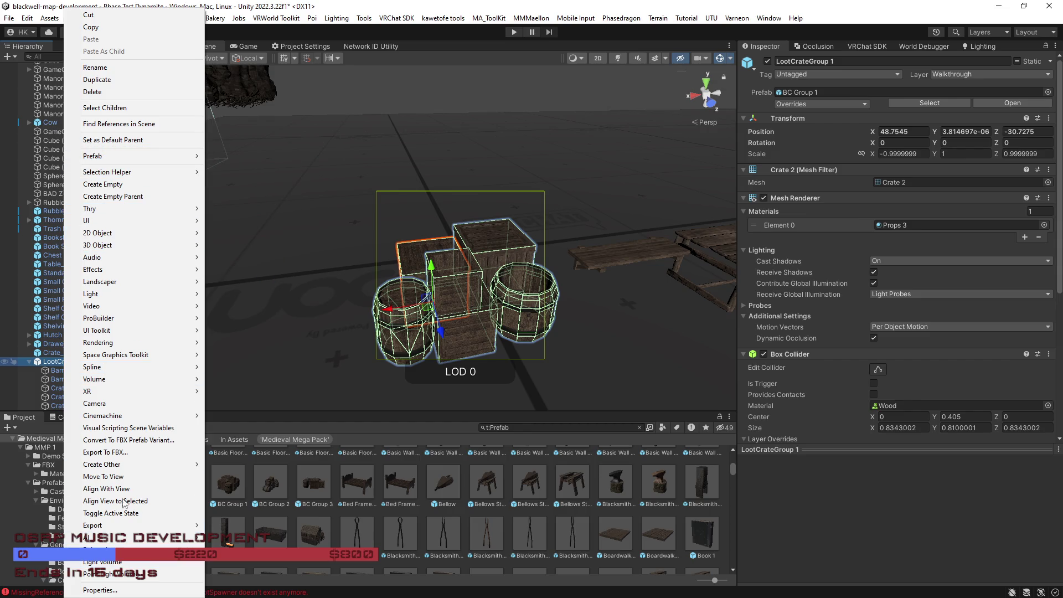
{"action": "left_click", "coordinate": [127, 451]}
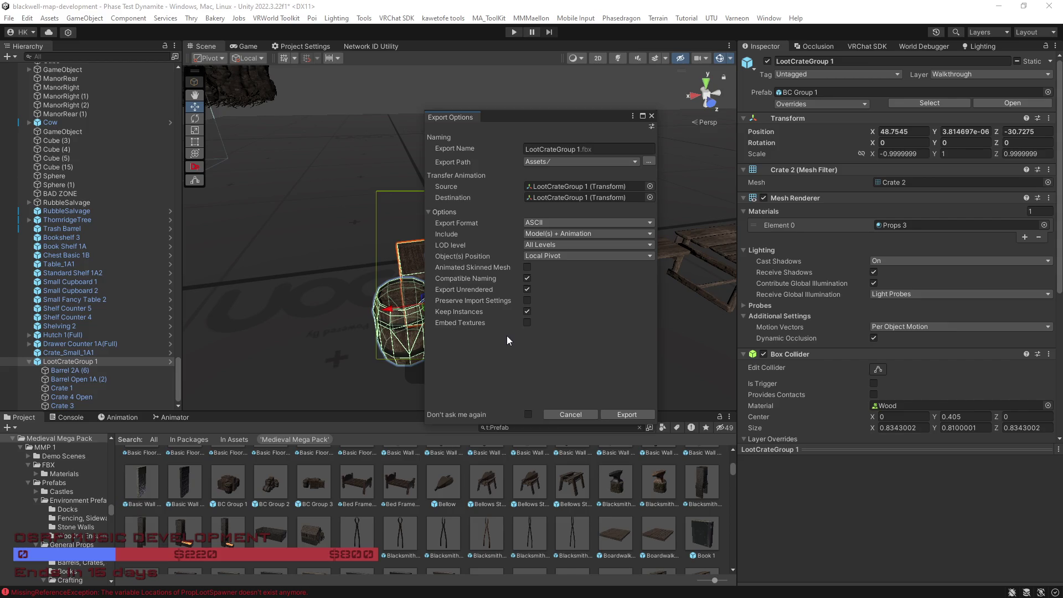
{"action": "left_click", "coordinate": [580, 222]}
{"action": "left_click", "coordinate": [563, 247]}
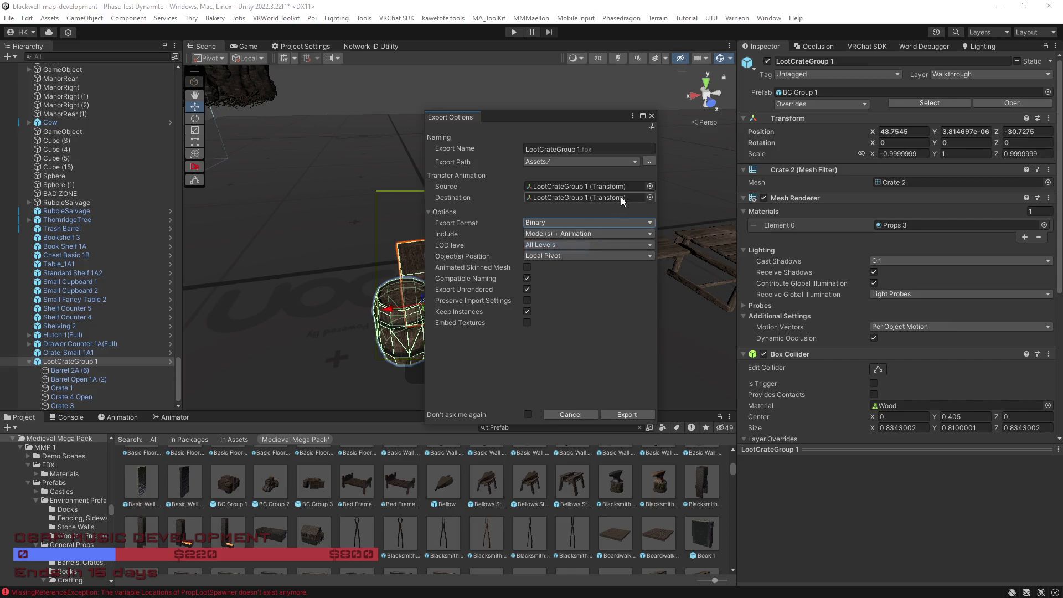
Step: Set the export folder to Assets/!RTBW/RTBW/RBTW Props/Loot Locations and export
{"action": "left_click", "coordinate": [648, 162]}
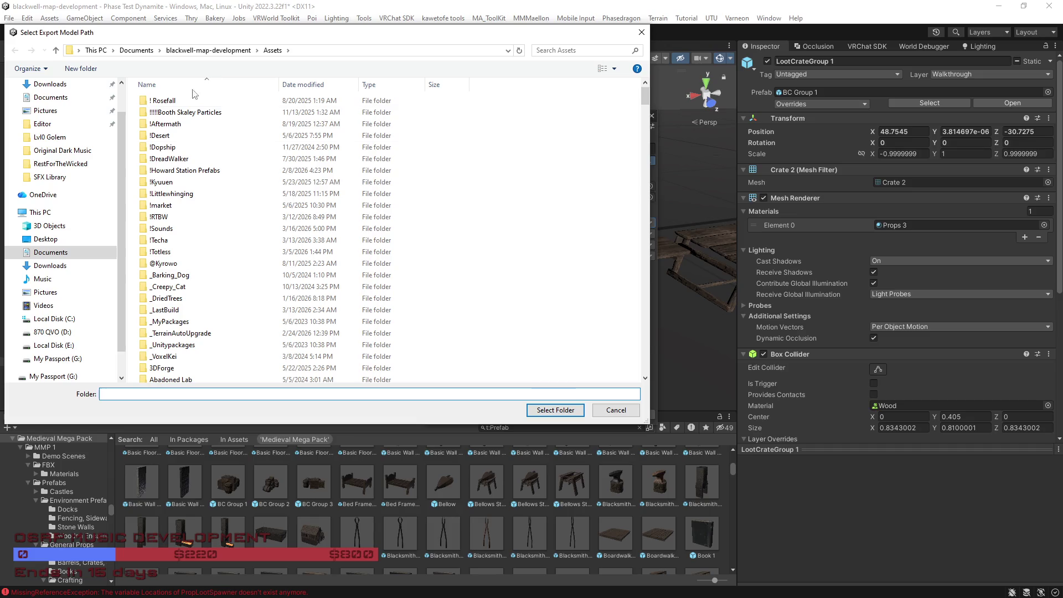
{"action": "left_click", "coordinate": [164, 218]}
{"action": "double_click", "coordinate": [164, 218]}
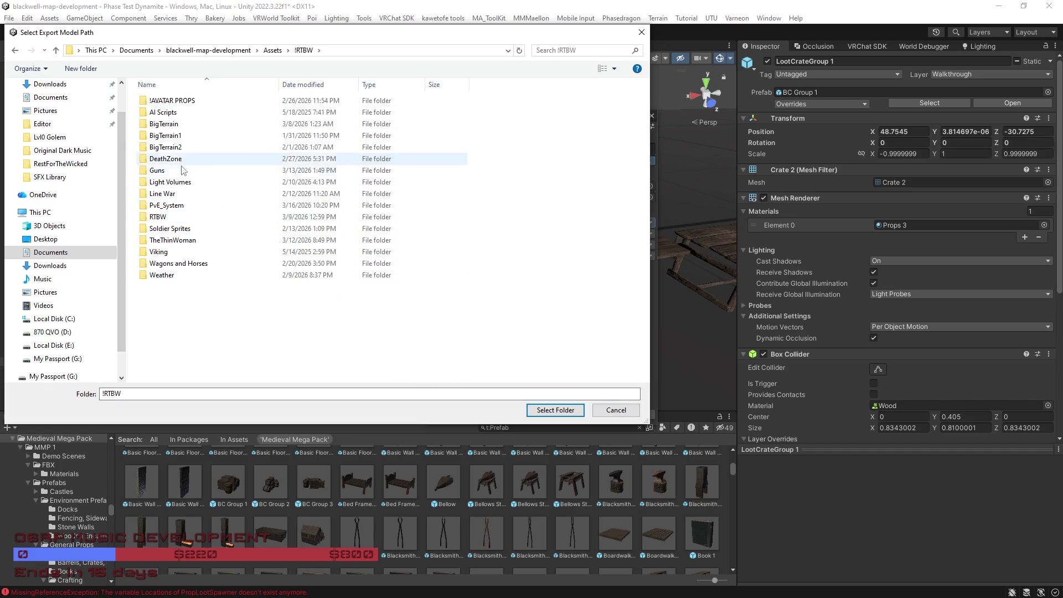
{"action": "double_click", "coordinate": [180, 217]}
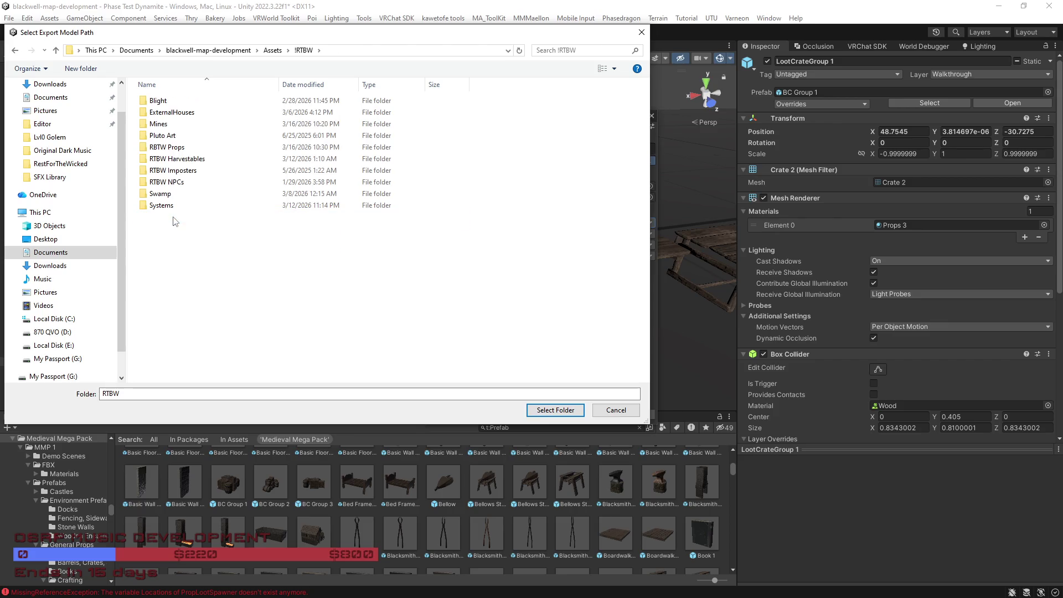
{"action": "double_click", "coordinate": [169, 148]}
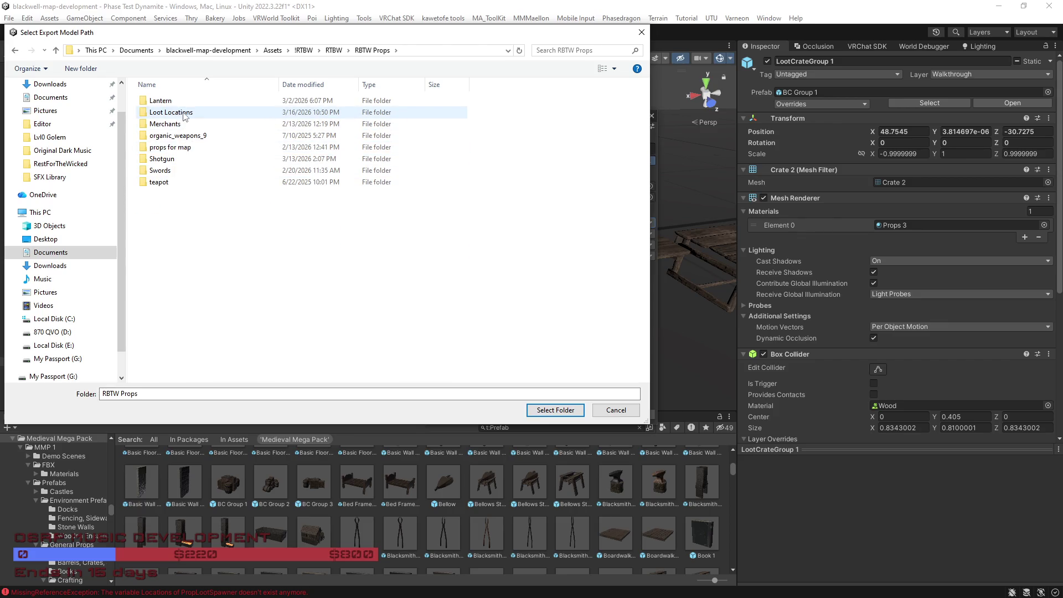
{"action": "double_click", "coordinate": [183, 113]}
{"action": "left_click", "coordinate": [191, 393]}
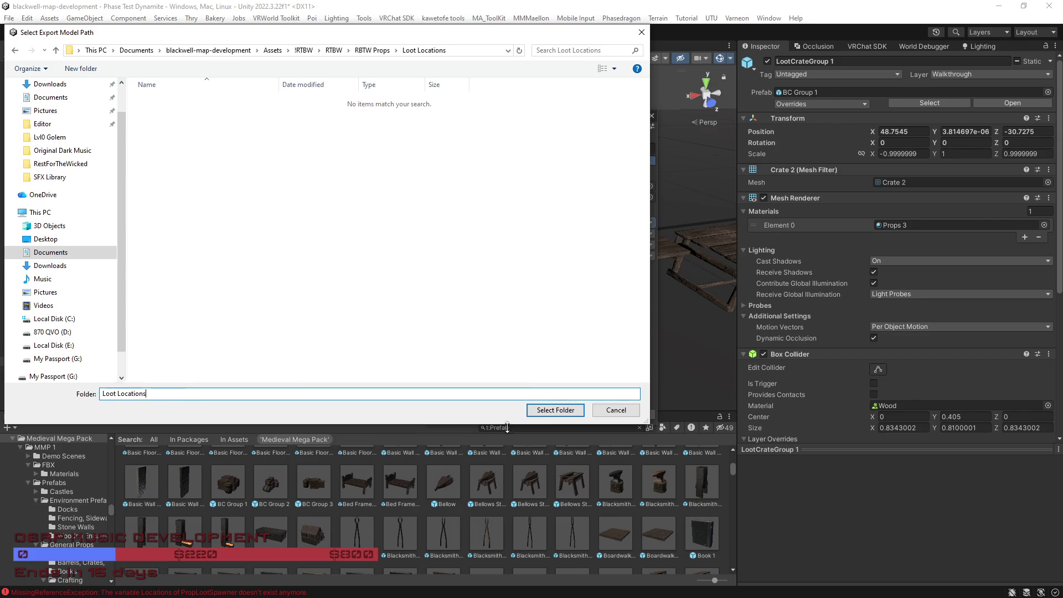
{"action": "left_click", "coordinate": [547, 410]}
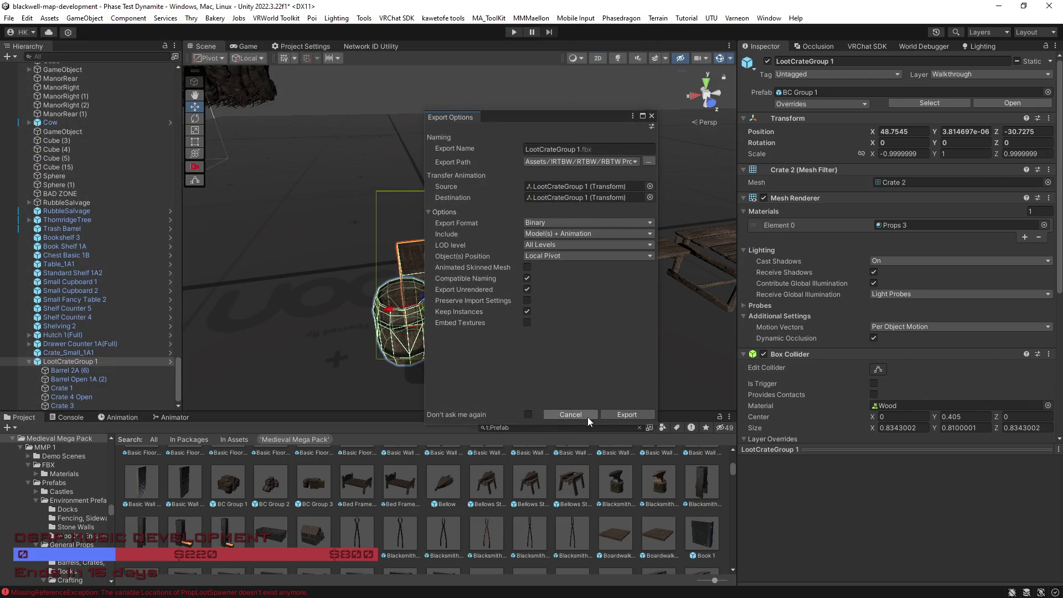
{"action": "left_click", "coordinate": [634, 416]}
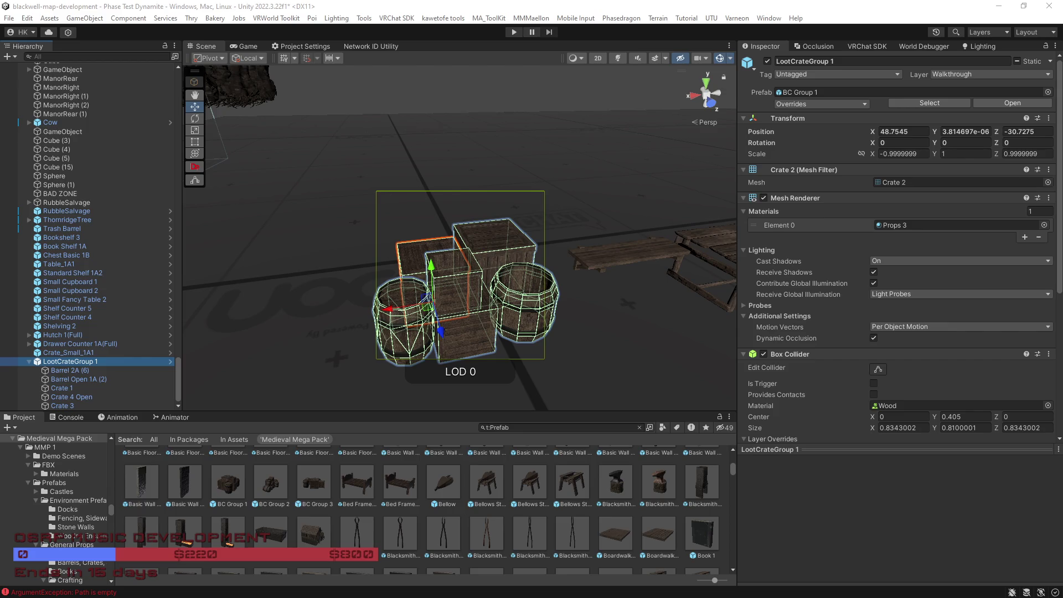
Step: Preview the Barrel 1A, Axe 1 and Apothecary Shelf 1 and 2 prefabs, rotating the shelf preview
{"action": "scroll", "coordinate": [451, 536], "scroll_direction": "up", "scroll_amount": 5}
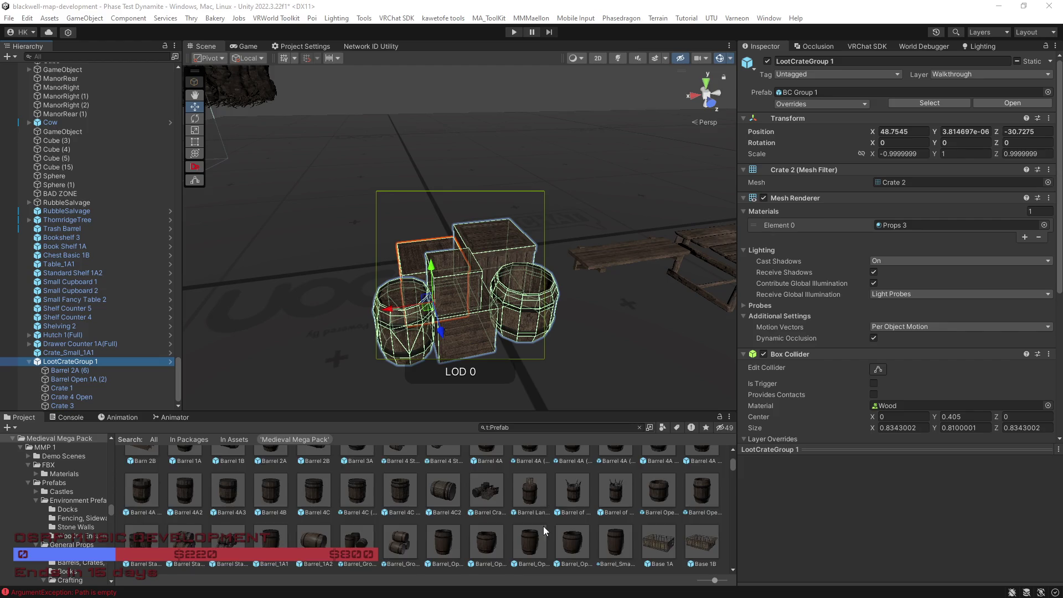
{"action": "scroll", "coordinate": [541, 523], "scroll_direction": "up", "scroll_amount": 2}
{"action": "mouse_move", "coordinate": [556, 313]}
{"action": "left_mouse_down"}
{"action": "mouse_move", "coordinate": [570, 304]}
{"action": "mouse_move", "coordinate": [533, 302]}
{"action": "mouse_move", "coordinate": [388, 388]}
{"action": "left_mouse_up"}
{"action": "left_click", "coordinate": [188, 512]}
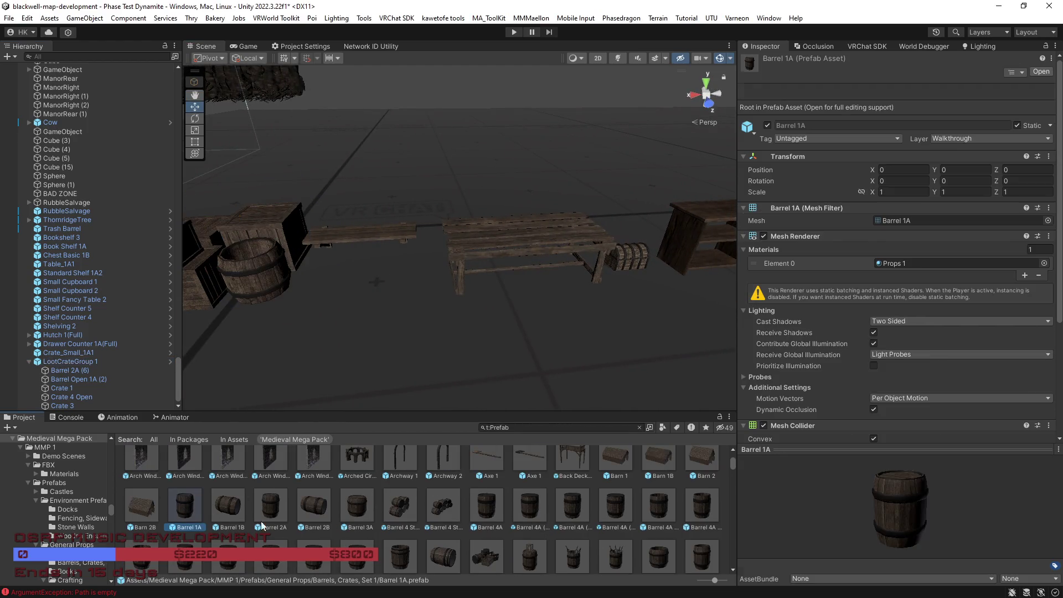
{"action": "scroll", "coordinate": [549, 513], "scroll_direction": "up", "scroll_amount": 1}
{"action": "left_click", "coordinate": [532, 487]}
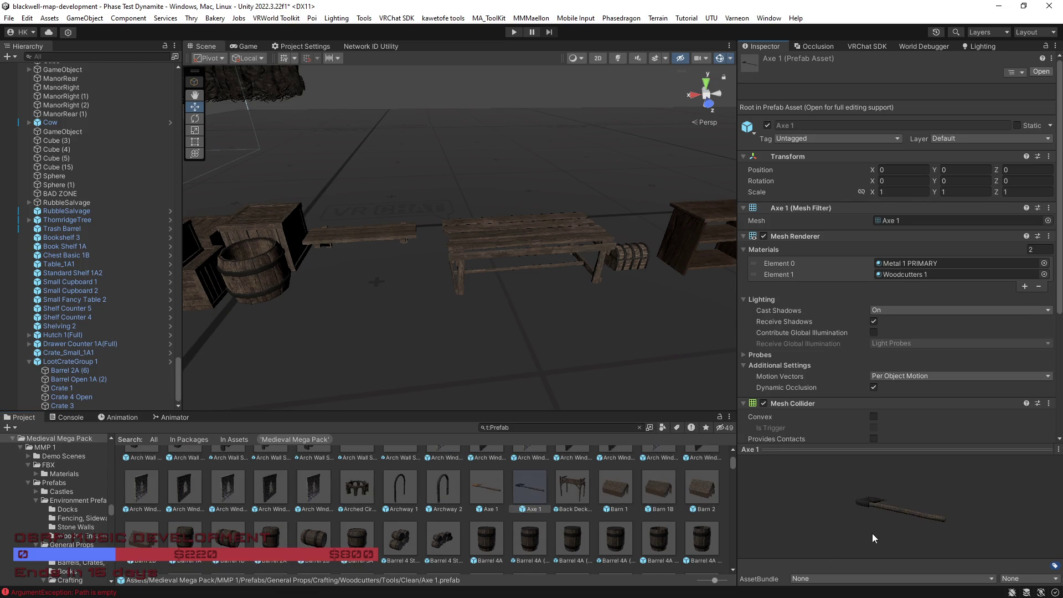
{"action": "scroll", "coordinate": [546, 527], "scroll_direction": "up", "scroll_amount": 2}
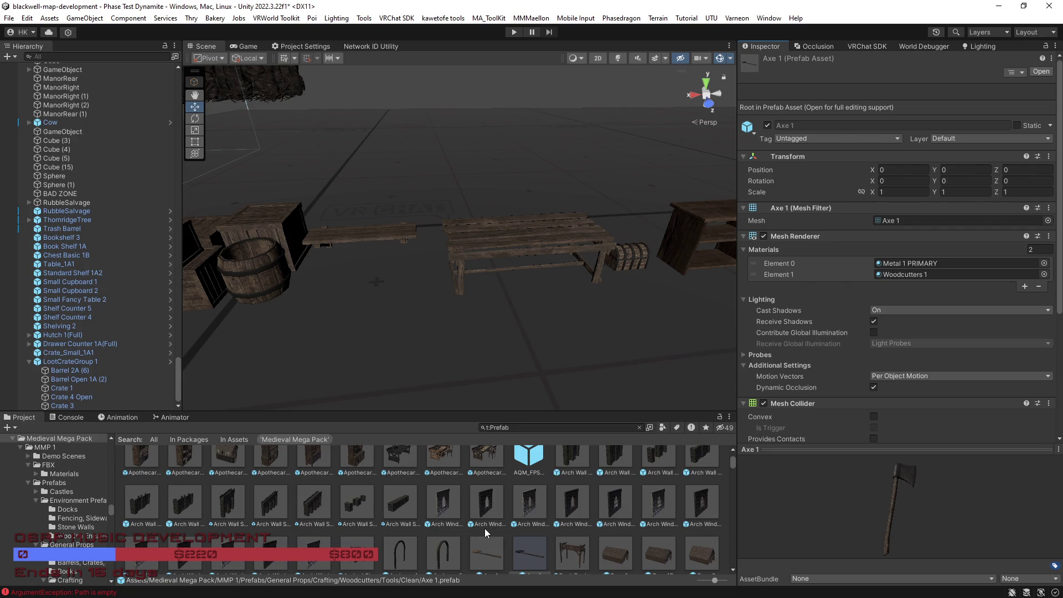
{"action": "scroll", "coordinate": [484, 528], "scroll_direction": "up", "scroll_amount": 1}
{"action": "left_click", "coordinate": [280, 489]}
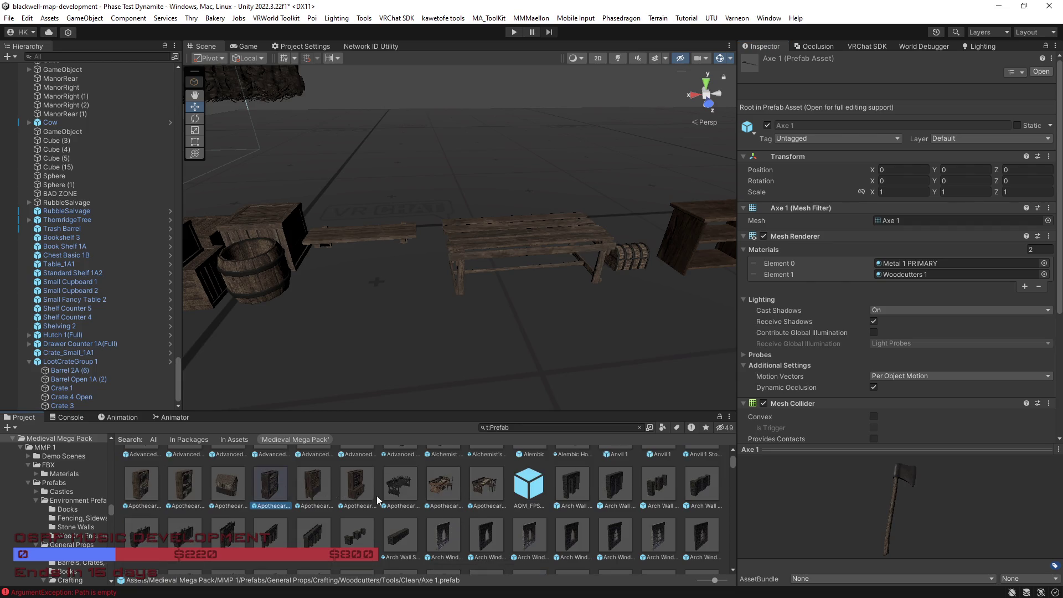
{"action": "mouse_move", "coordinate": [820, 496]}
{"action": "left_mouse_down"}
{"action": "mouse_move", "coordinate": [889, 516]}
{"action": "mouse_move", "coordinate": [800, 508]}
{"action": "left_mouse_up"}
{"action": "key", "text": "Right"}
{"action": "key", "text": "Right"}
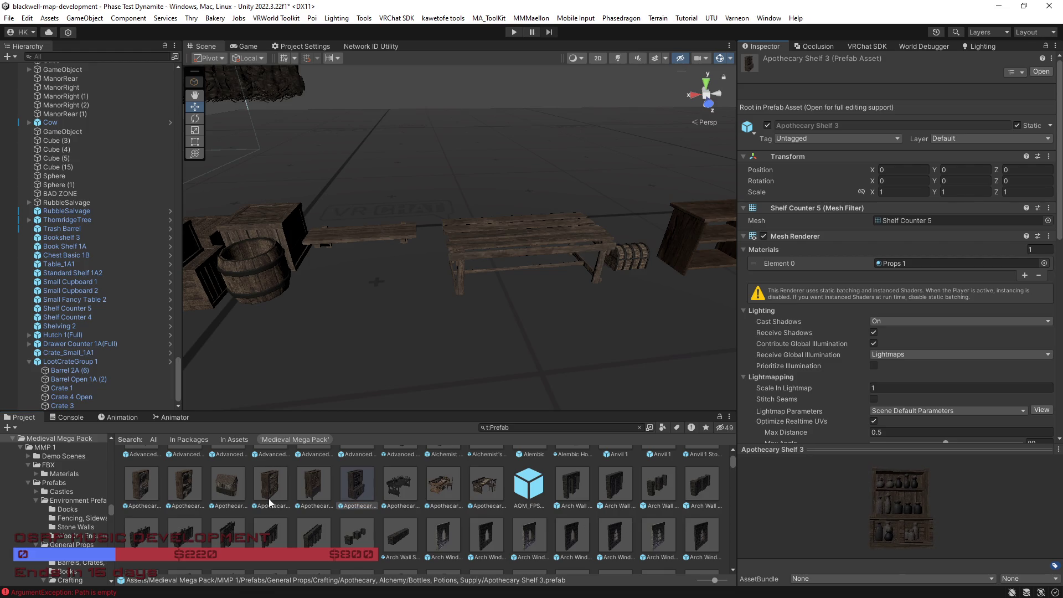
Step: Preview the Apothecary Book Shelf, Table and Shelf prefabs, then select Barrel 1A and fly to the cabinets
{"action": "left_click", "coordinate": [143, 486]}
{"action": "key", "text": "Right"}
{"action": "left_click_drag", "start_coordinate": [885, 520], "coordinate": [907, 517]}
{"action": "scroll", "coordinate": [530, 505], "scroll_direction": "up", "scroll_amount": 2}
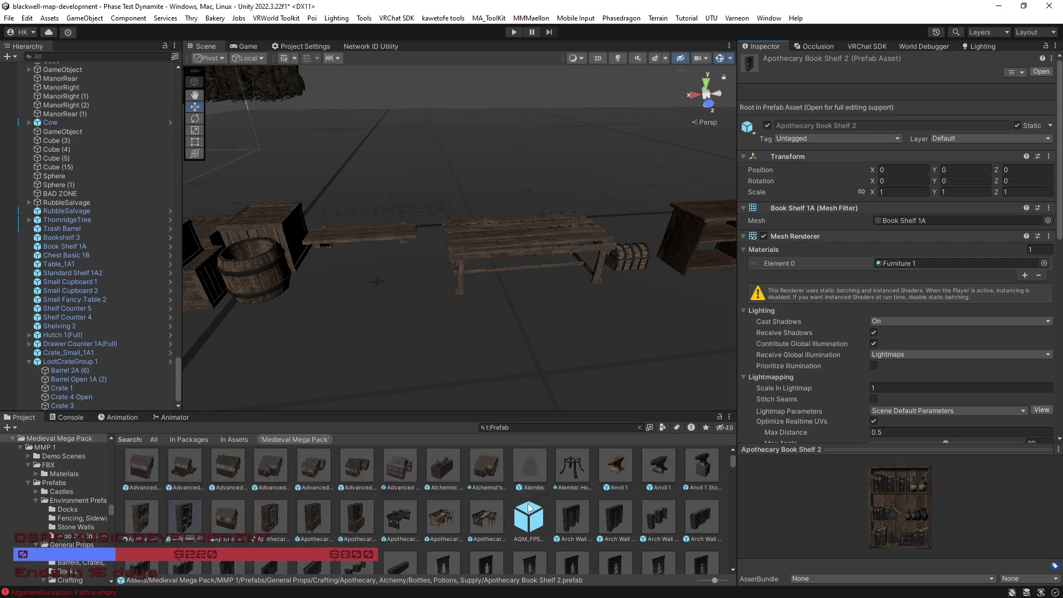
{"action": "scroll", "coordinate": [492, 520], "scroll_direction": "down", "scroll_amount": 1}
{"action": "left_click", "coordinate": [443, 516]}
{"action": "left_click", "coordinate": [362, 519]}
{"action": "left_click_drag", "start_coordinate": [842, 529], "coordinate": [760, 527]}
{"action": "left_click", "coordinate": [314, 516]}
{"action": "scroll", "coordinate": [483, 540], "scroll_direction": "down", "scroll_amount": 5}
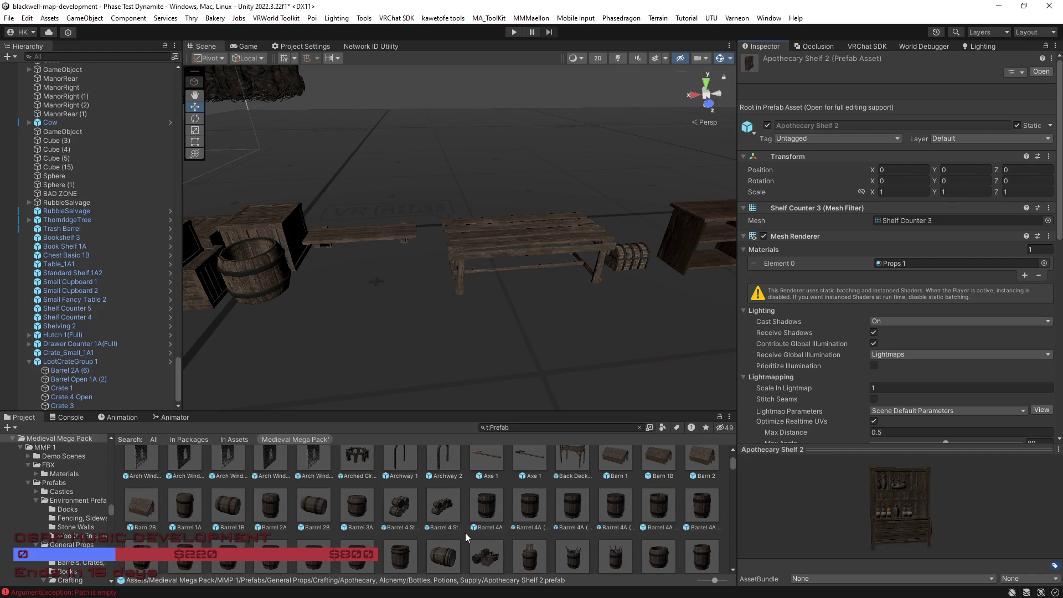
{"action": "left_click", "coordinate": [185, 508]}
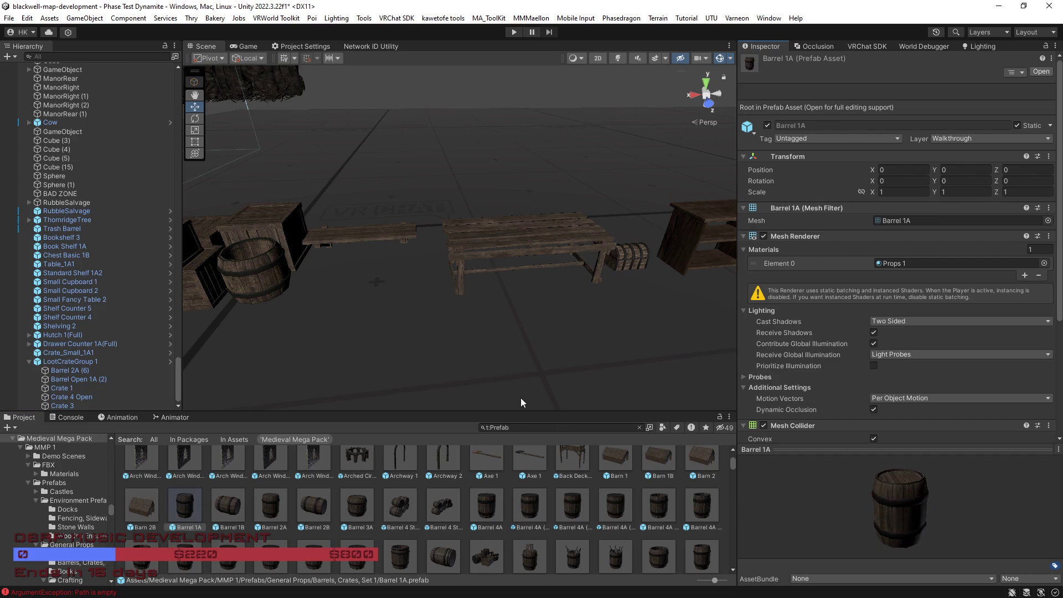
{"action": "key", "text": "d"}
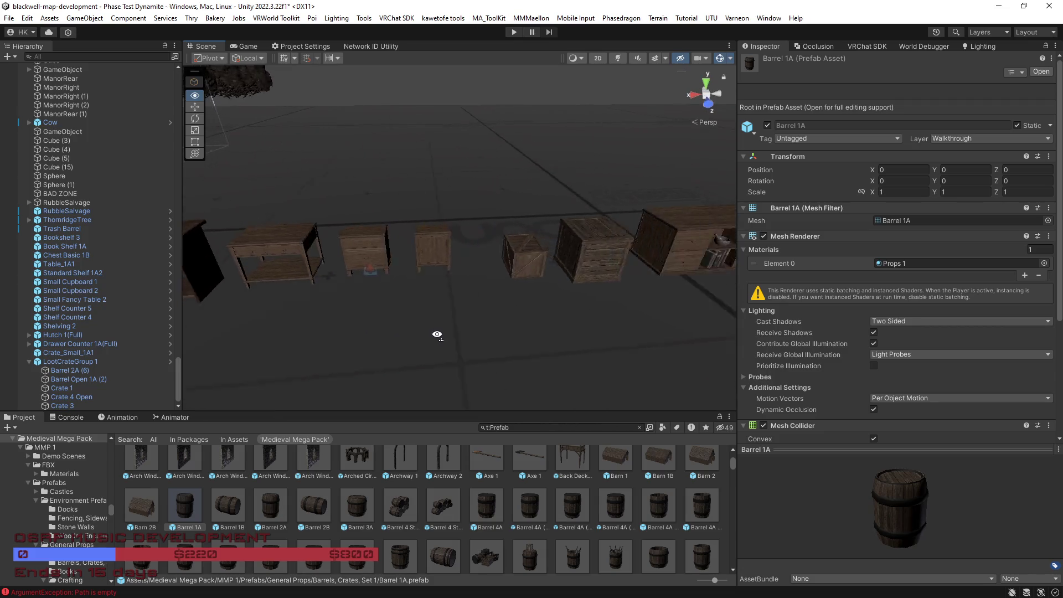
Step: Replace a placed Barrel 1A with a Barrel 2A dropped beside the cupboard
{"action": "left_click_drag", "start_coordinate": [184, 515], "coordinate": [451, 283]}
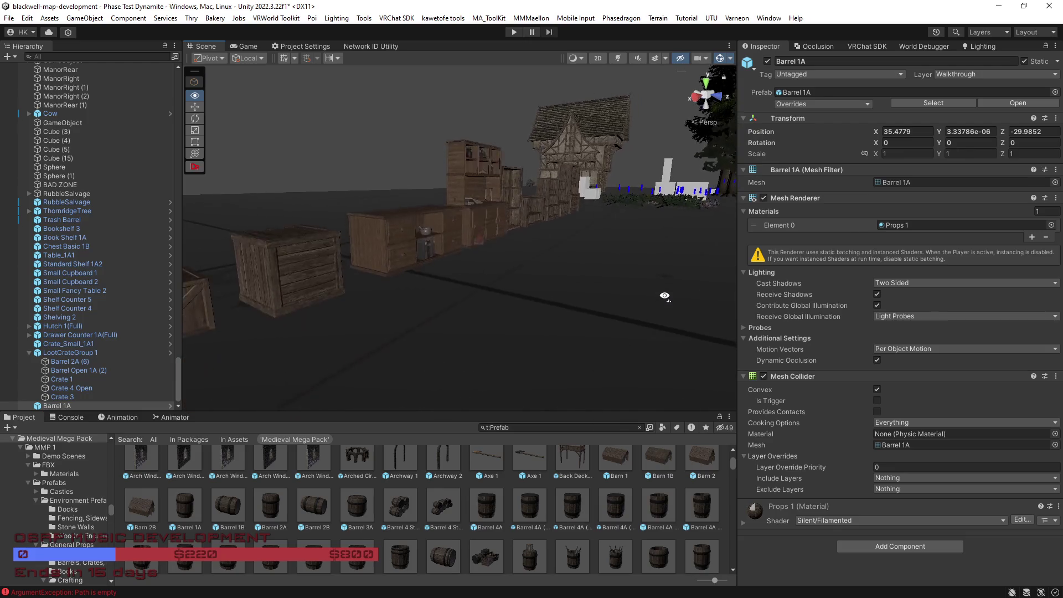
{"action": "key", "text": "f"}
{"action": "key", "text": "ctrl+z"}
{"action": "mouse_move", "coordinate": [272, 515]}
{"action": "left_mouse_down"}
{"action": "mouse_move", "coordinate": [424, 314]}
{"action": "mouse_move", "coordinate": [415, 307]}
{"action": "left_mouse_up"}
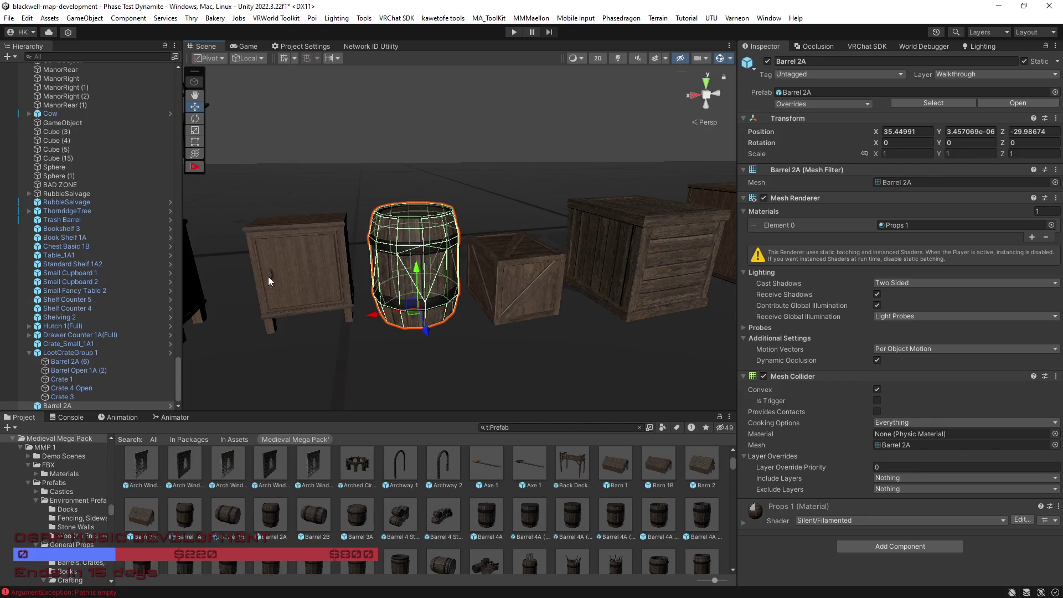
Step: Rename the new Barrel 2A to LootBarrel1
{"action": "left_click", "coordinate": [60, 407]}
{"action": "key", "text": "F2"}
{"action": "type", "text": "LootBar"}
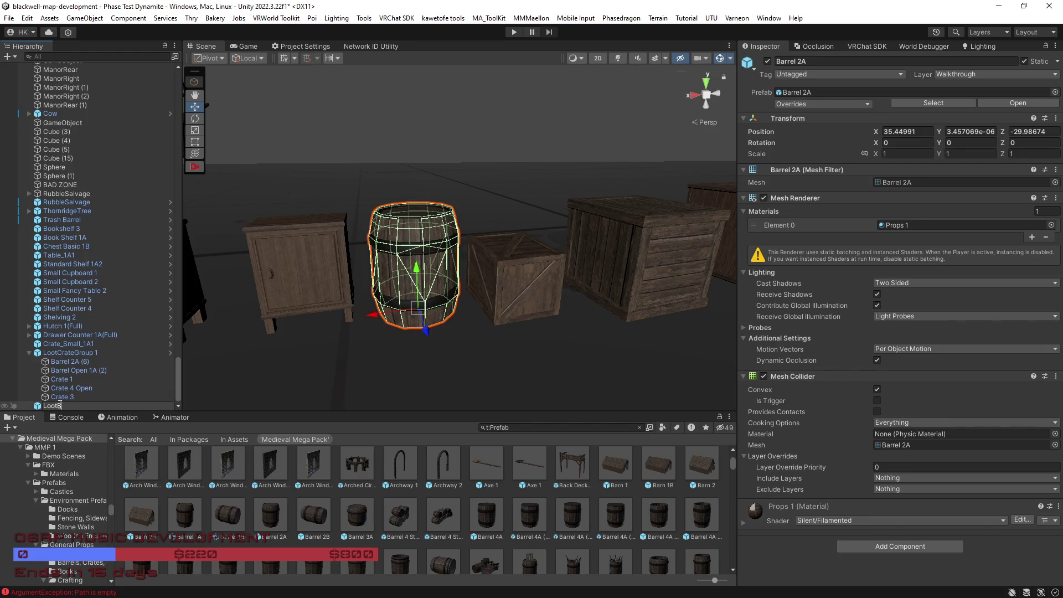
{"action": "type", "text": "rel1"}
{"action": "key", "text": "Return"}
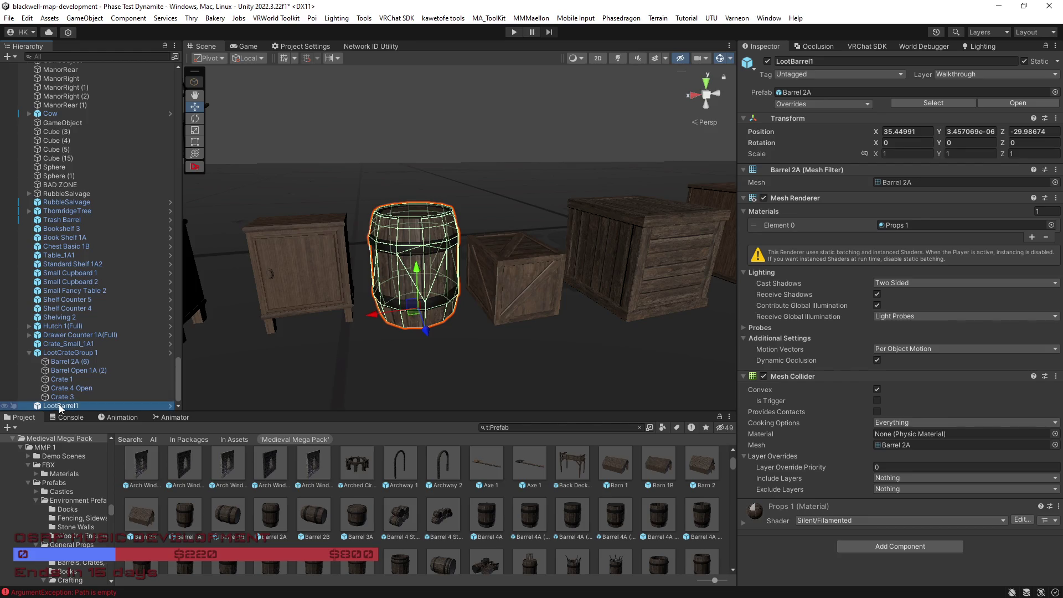
Step: Delete Crate_Small_1A1 and move LootBarrel1 into the gap it left
{"action": "mouse_move", "coordinate": [460, 301]}
{"action": "left_mouse_down"}
{"action": "mouse_move", "coordinate": [401, 297]}
{"action": "mouse_move", "coordinate": [418, 318]}
{"action": "left_mouse_up"}
{"action": "left_click", "coordinate": [402, 296]}
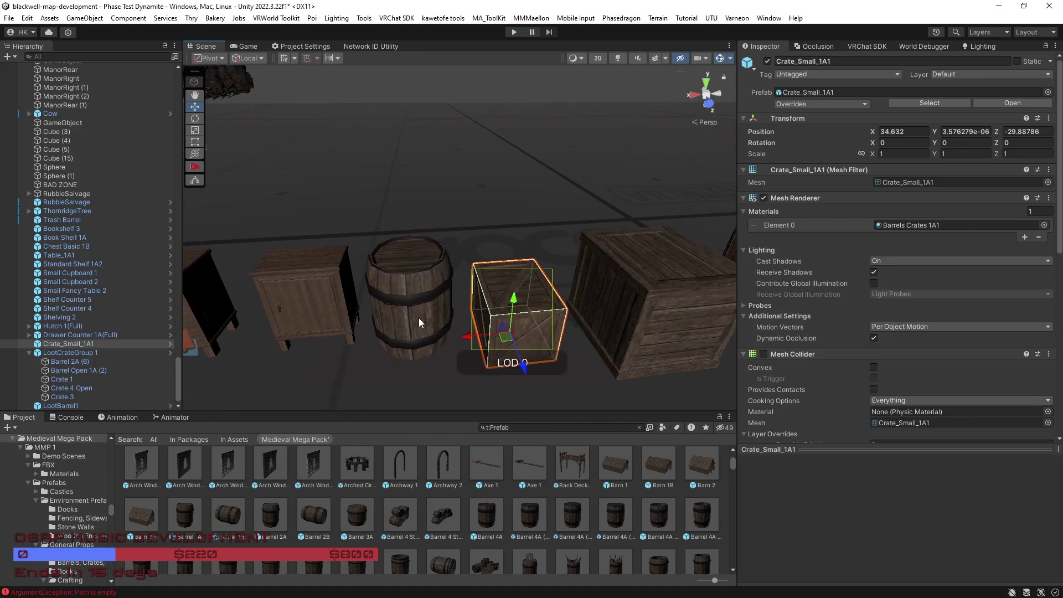
{"action": "key", "text": "Delete"}
{"action": "key", "text": "Right"}
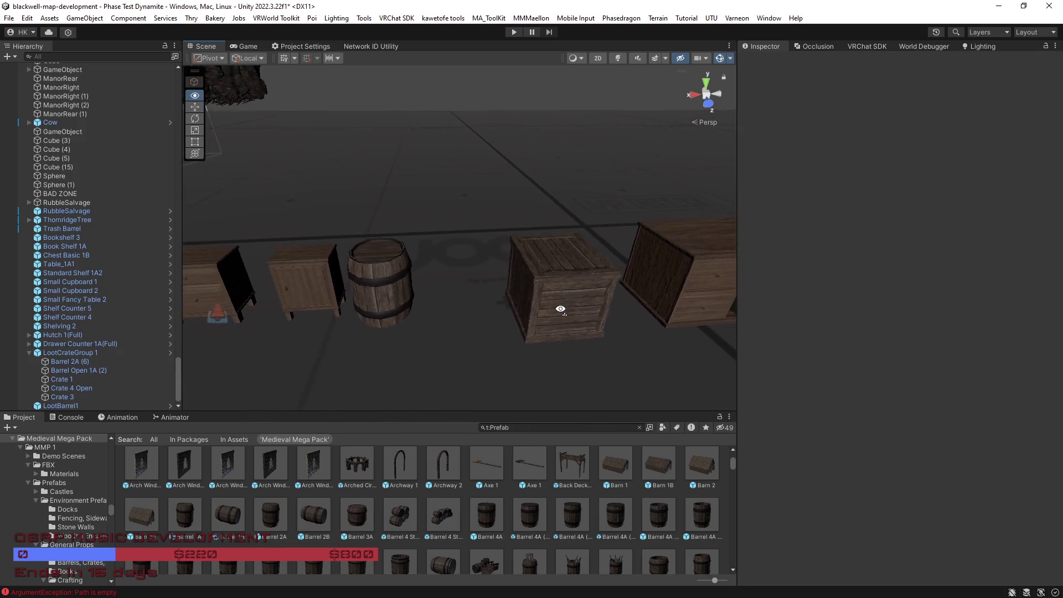
{"action": "left_click", "coordinate": [356, 315]}
{"action": "left_click_drag", "start_coordinate": [368, 332], "coordinate": [436, 327]}
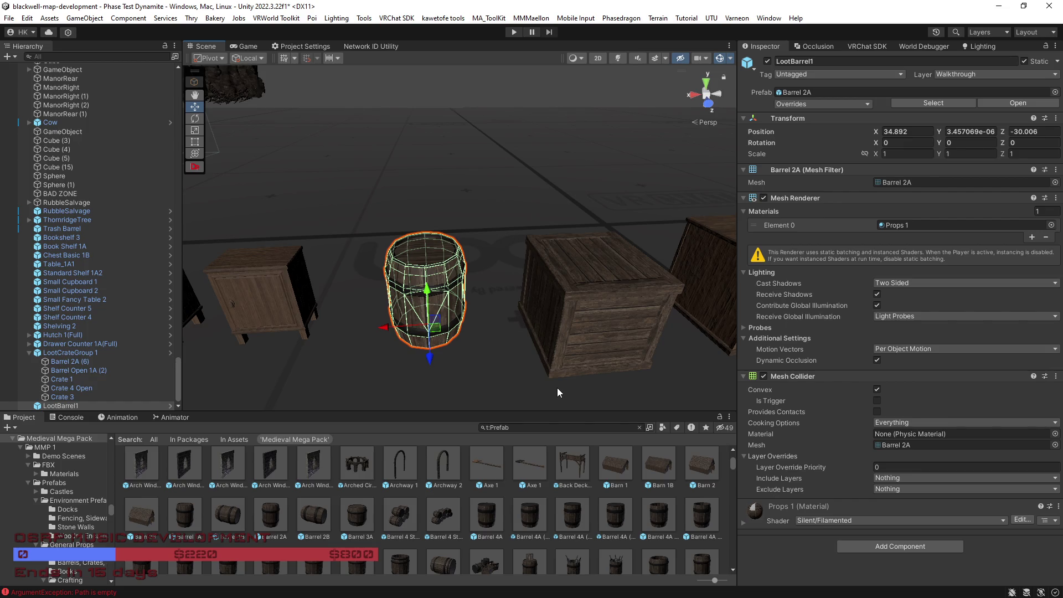
Step: Fly the view over to the crate group and select LootCrateGroup 1
{"action": "scroll", "coordinate": [534, 459], "scroll_direction": "up", "scroll_amount": 5}
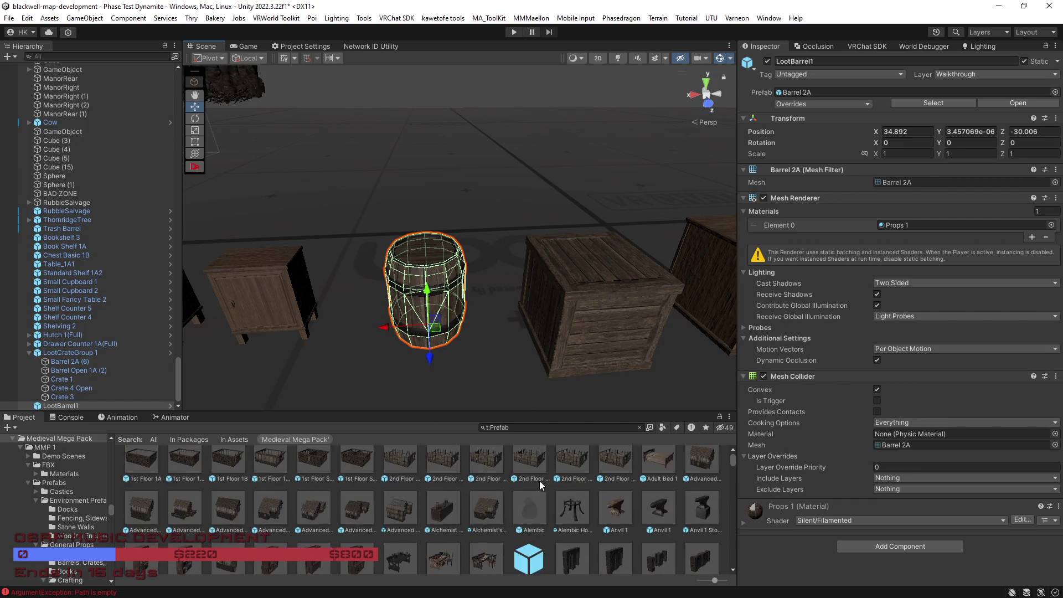
{"action": "key", "text": "w"}
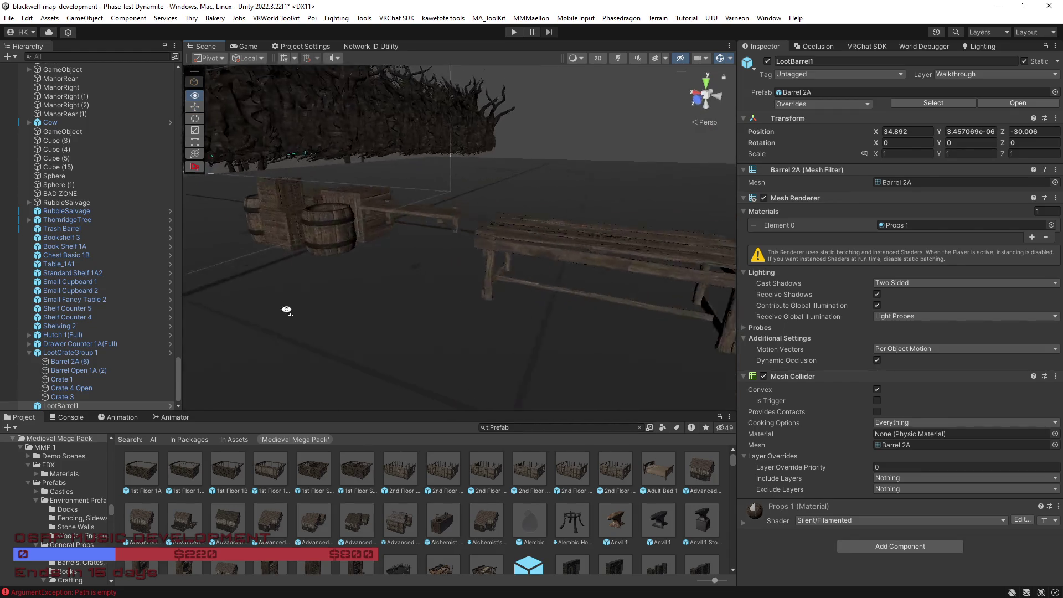
{"action": "left_click", "coordinate": [409, 329]}
Step: Frame LootCrateGroup 1 and locate its source prefab BC Group 1 and its Crate 2 mesh
{"action": "key", "text": "f"}
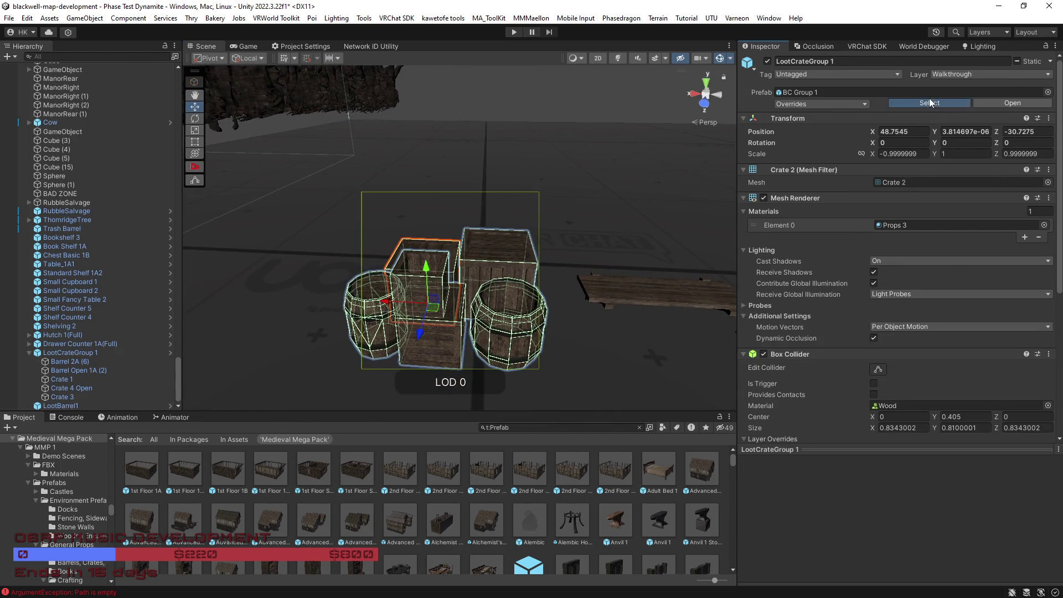
{"action": "left_click", "coordinate": [933, 103]}
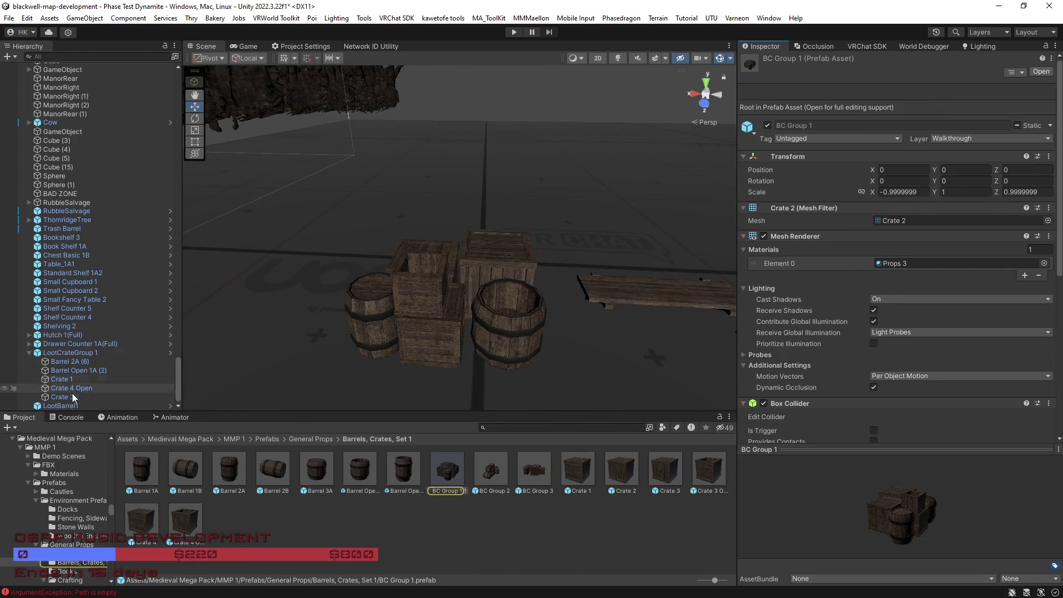
{"action": "left_click", "coordinate": [453, 476]}
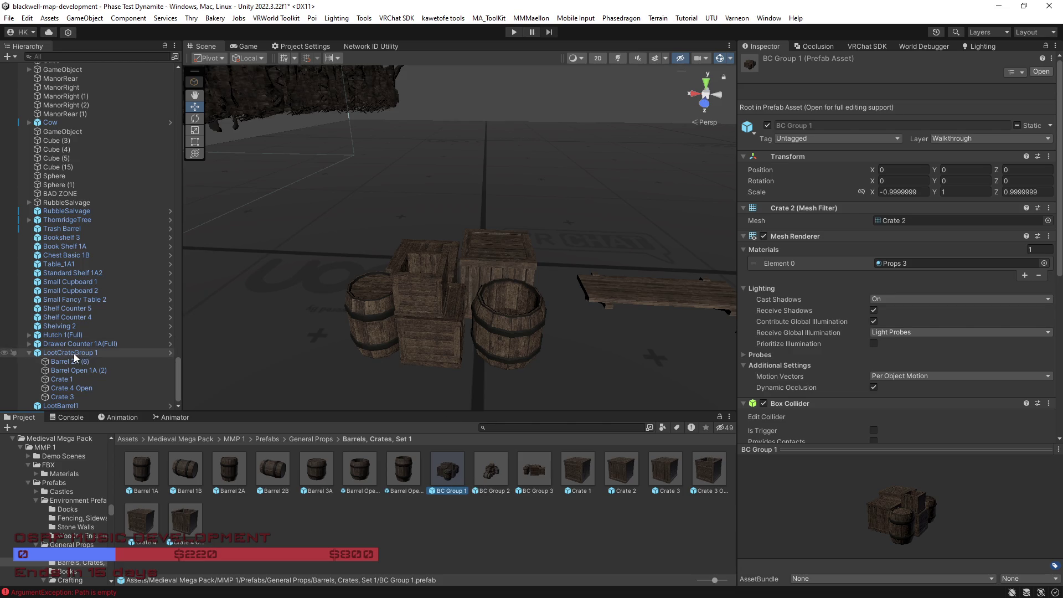
{"action": "left_click", "coordinate": [56, 352]}
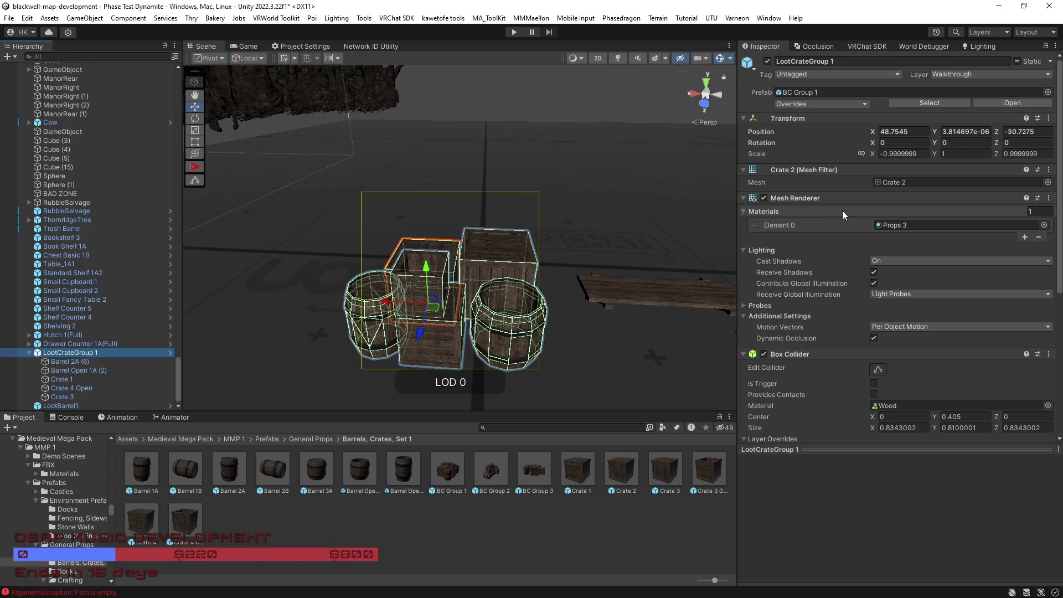
{"action": "left_click", "coordinate": [889, 184]}
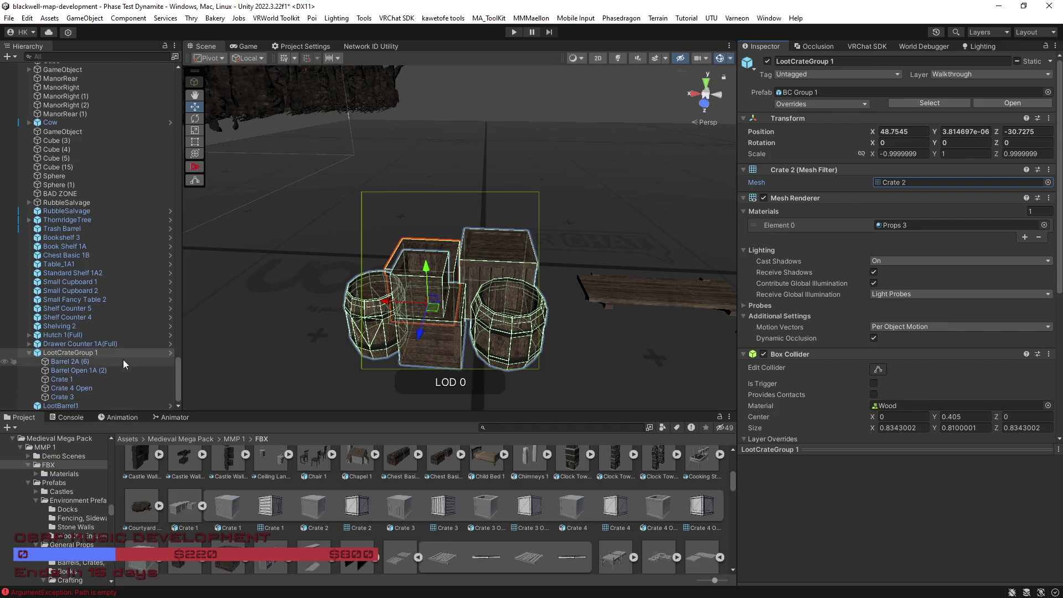
{"action": "left_click", "coordinate": [938, 105]}
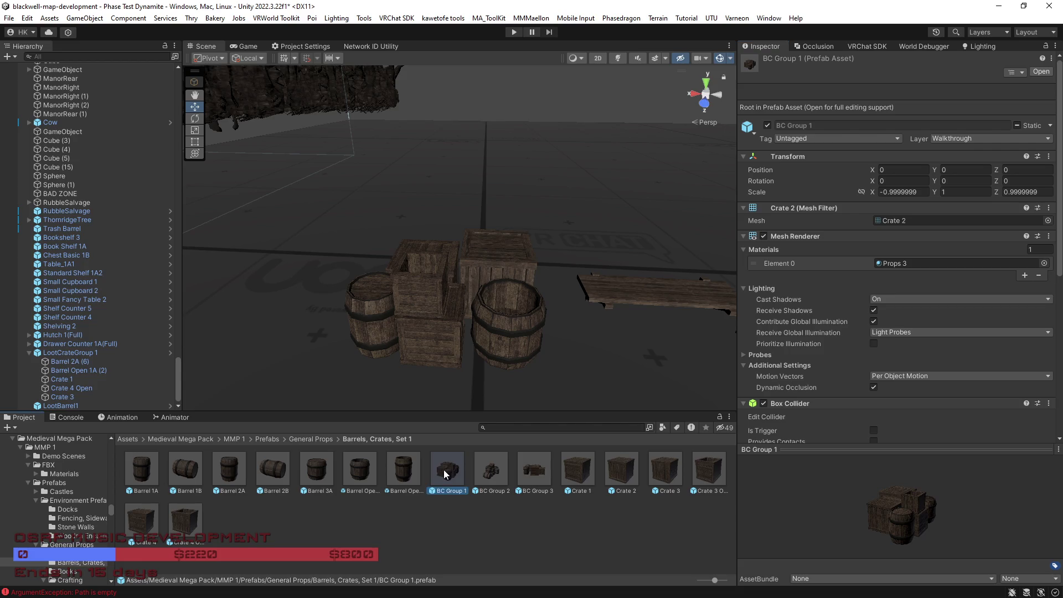
Step: Show the top-level Assets folder and delete LootCrateGroup 1 from the scene
{"action": "left_click", "coordinate": [61, 354]}
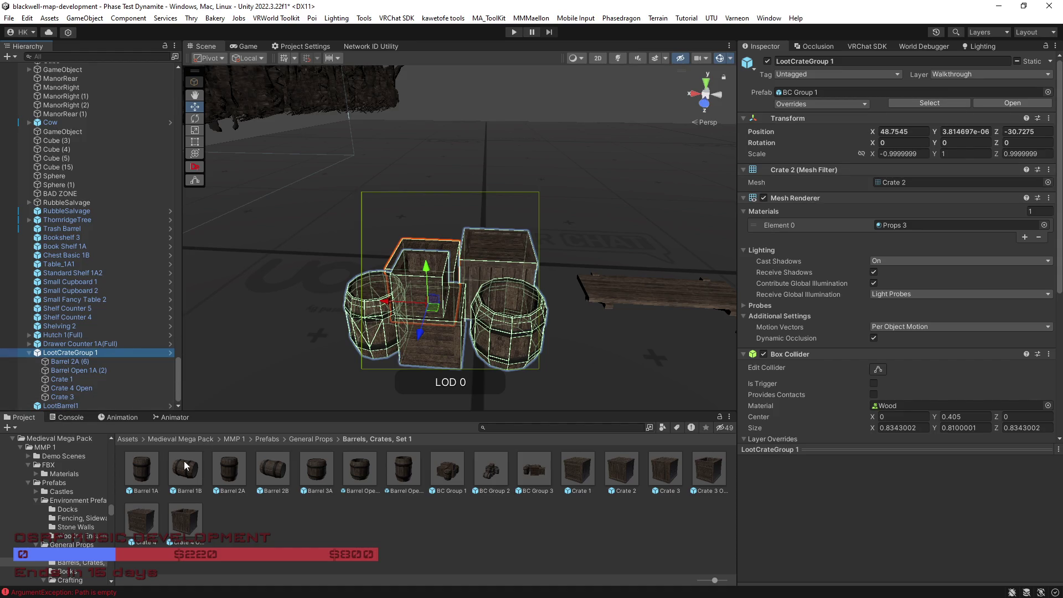
{"action": "left_click", "coordinate": [128, 439]}
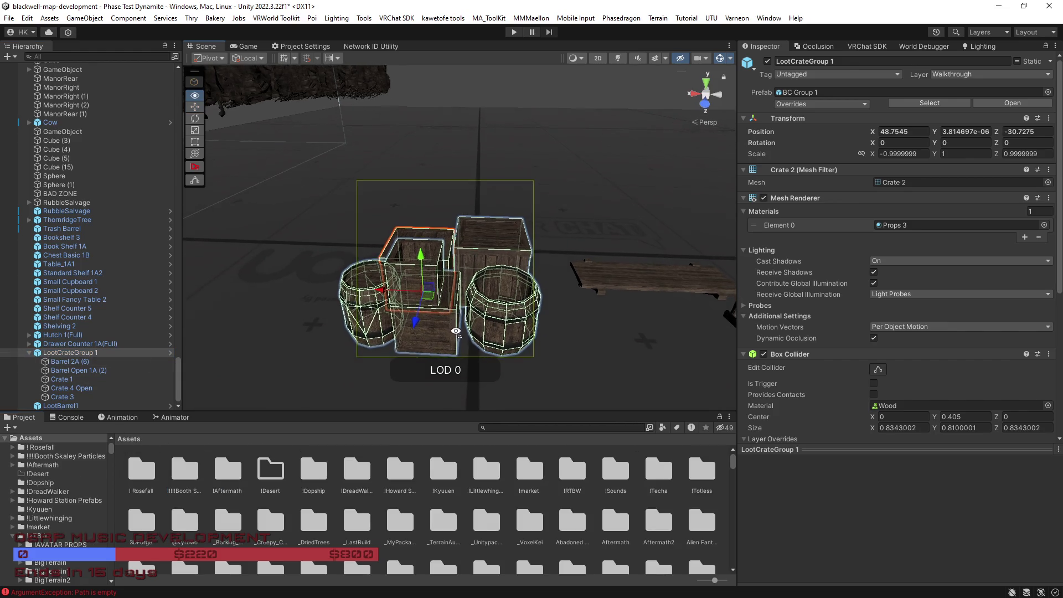
{"action": "key", "text": "Delete"}
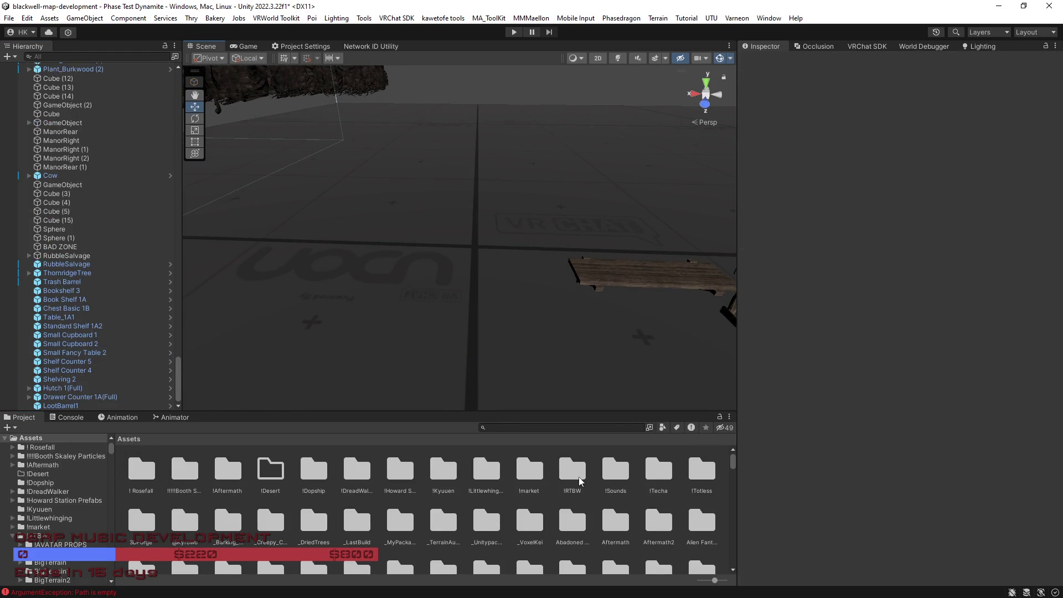
Step: Open the Loot Locations folder and preview the exported LootCrateGroup 1 model
{"action": "left_click", "coordinate": [574, 471]}
{"action": "double_click", "coordinate": [575, 477]}
{"action": "left_click", "coordinate": [573, 476]}
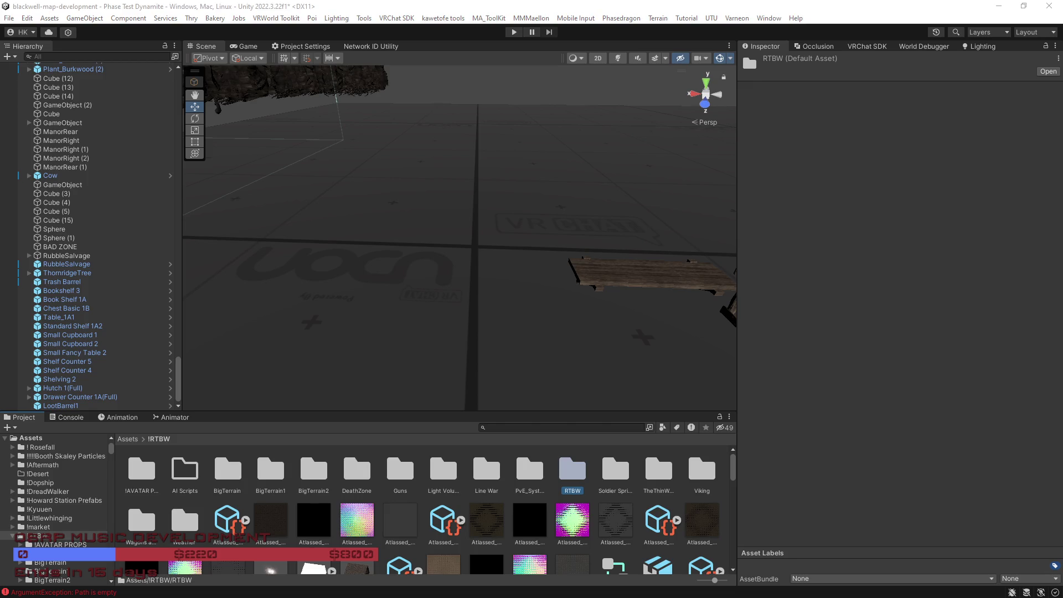
{"action": "double_click", "coordinate": [576, 474]}
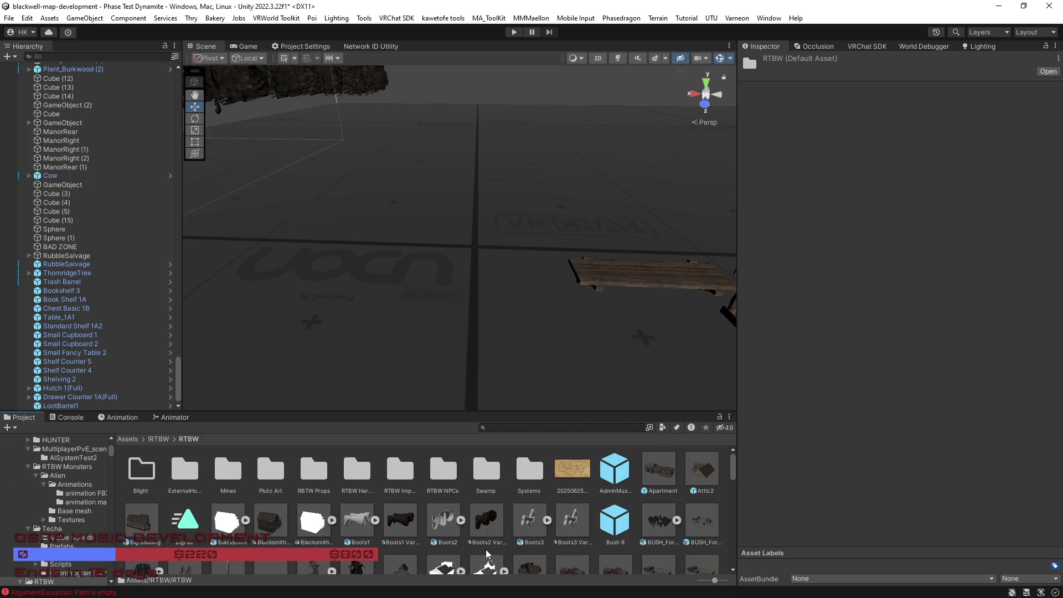
{"action": "double_click", "coordinate": [313, 472]}
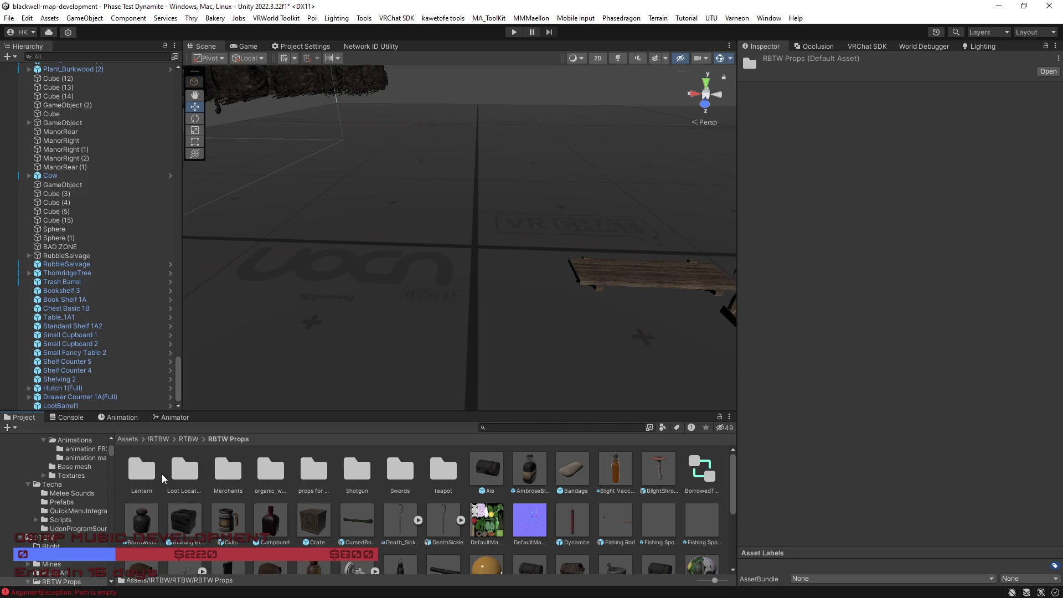
{"action": "double_click", "coordinate": [184, 470]}
{"action": "left_click", "coordinate": [187, 471]}
{"action": "left_click_drag", "start_coordinate": [808, 507], "coordinate": [923, 497]}
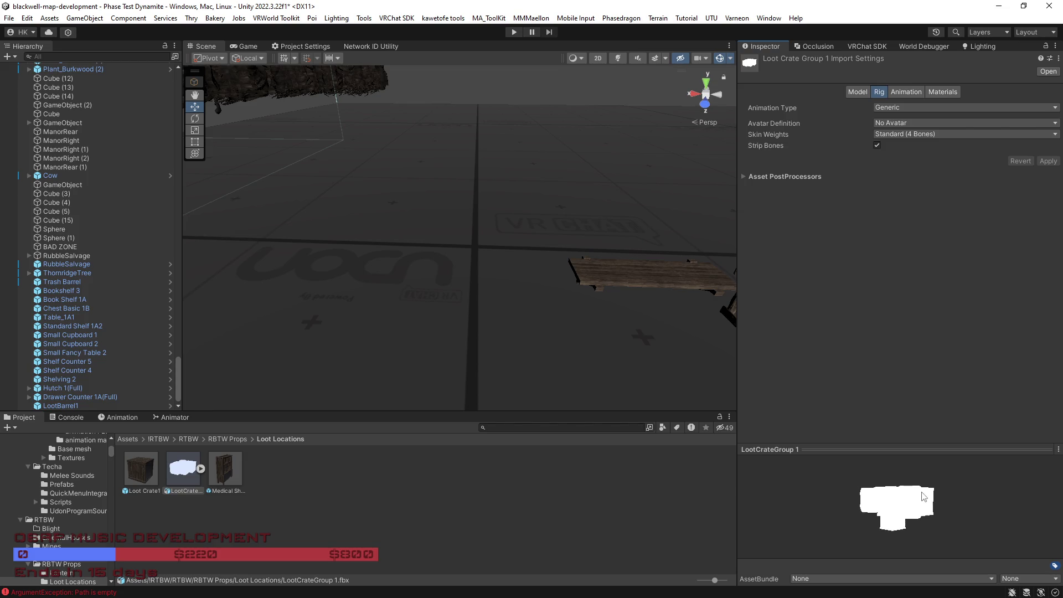
Step: Place the untextured LootCrateGroup 1 FBX in the scene, inspect its parts, then undo it
{"action": "mouse_move", "coordinate": [193, 486]}
{"action": "left_mouse_down"}
{"action": "mouse_move", "coordinate": [493, 309]}
{"action": "mouse_move", "coordinate": [421, 293]}
{"action": "left_mouse_up"}
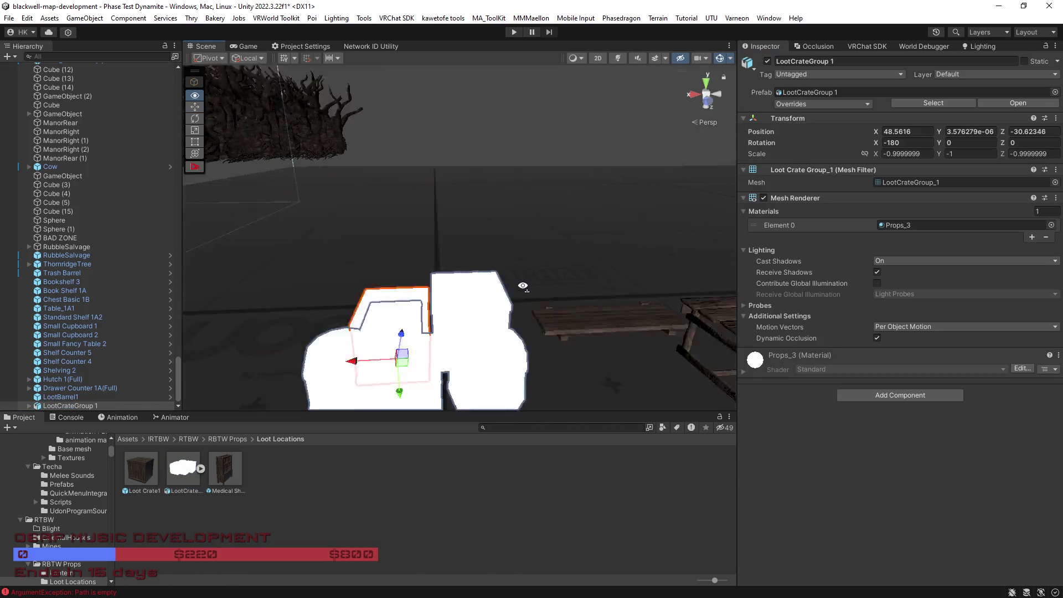
{"action": "mouse_move", "coordinate": [519, 268]}
{"action": "left_mouse_down"}
{"action": "mouse_move", "coordinate": [545, 310]}
{"action": "mouse_move", "coordinate": [594, 329]}
{"action": "mouse_move", "coordinate": [486, 332]}
{"action": "left_mouse_up"}
{"action": "left_click", "coordinate": [201, 469]}
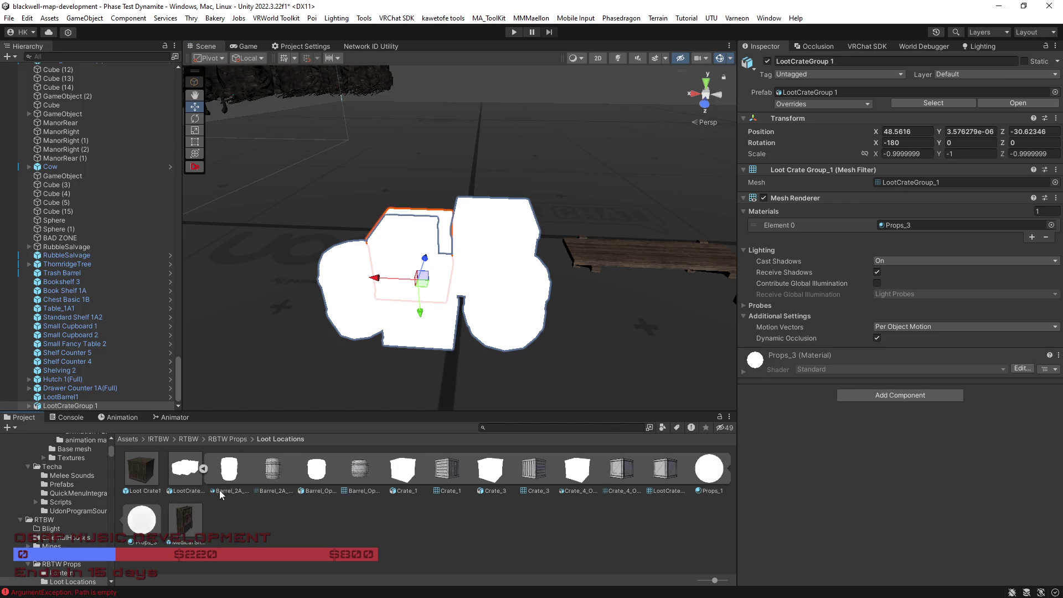
{"action": "scroll", "coordinate": [453, 403], "scroll_direction": "down", "scroll_amount": 4}
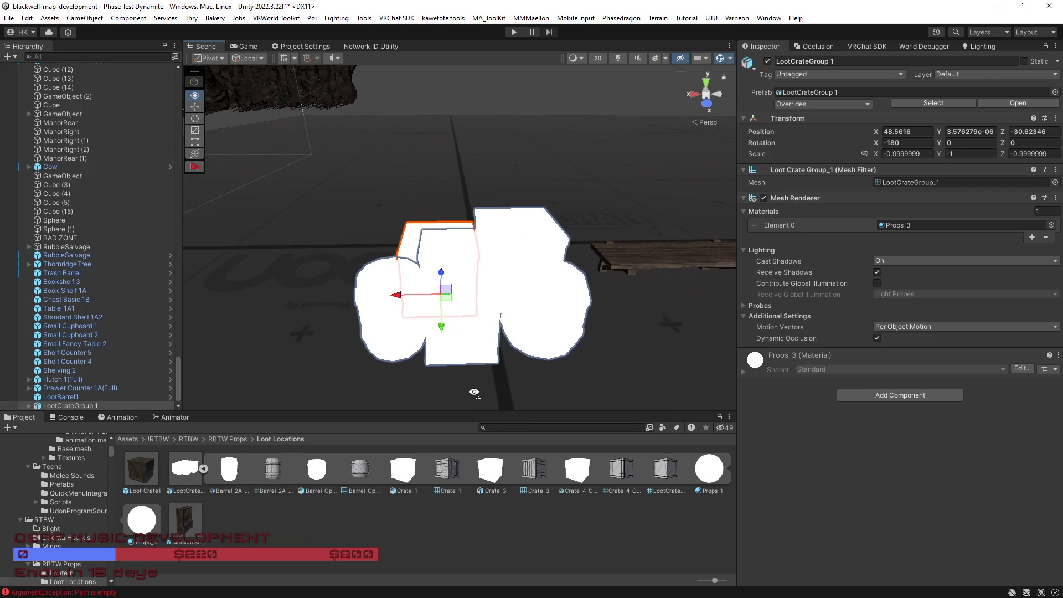
{"action": "left_click", "coordinate": [229, 439]}
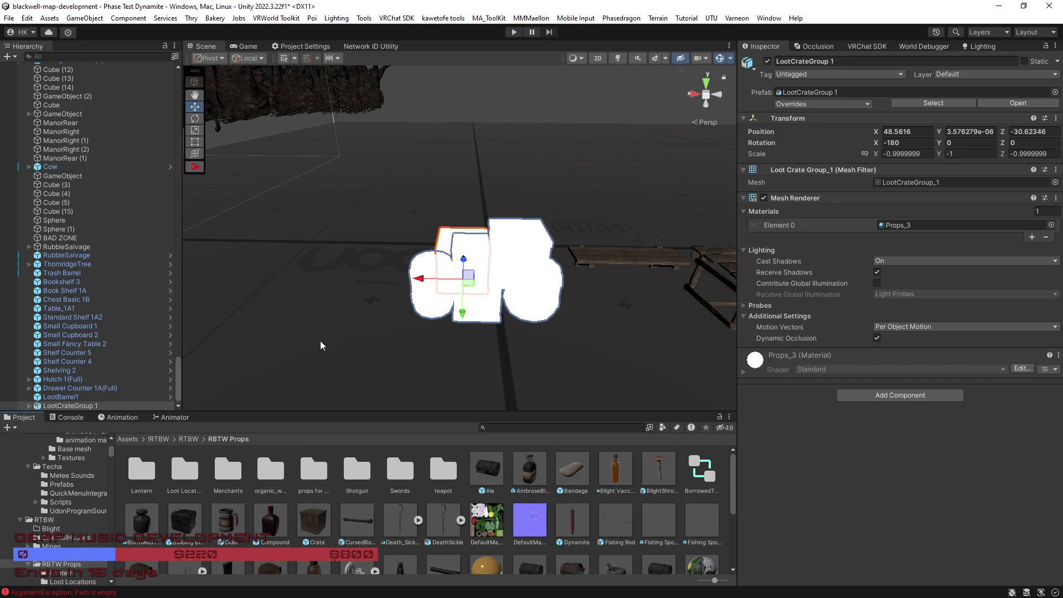
{"action": "key", "text": "ctrl+z"}
{"action": "key", "text": "ctrl+z"}
{"action": "key", "text": "ctrl+z"}
{"action": "key", "text": "ctrl+z"}
{"action": "key", "text": "ctrl+z"}
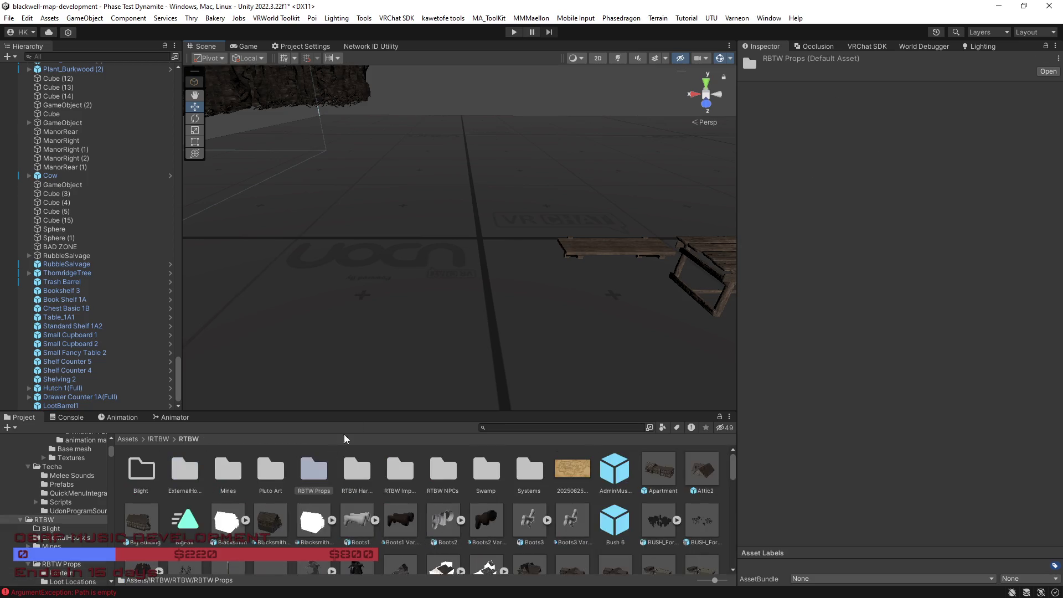
{"action": "key", "text": "ctrl+y"}
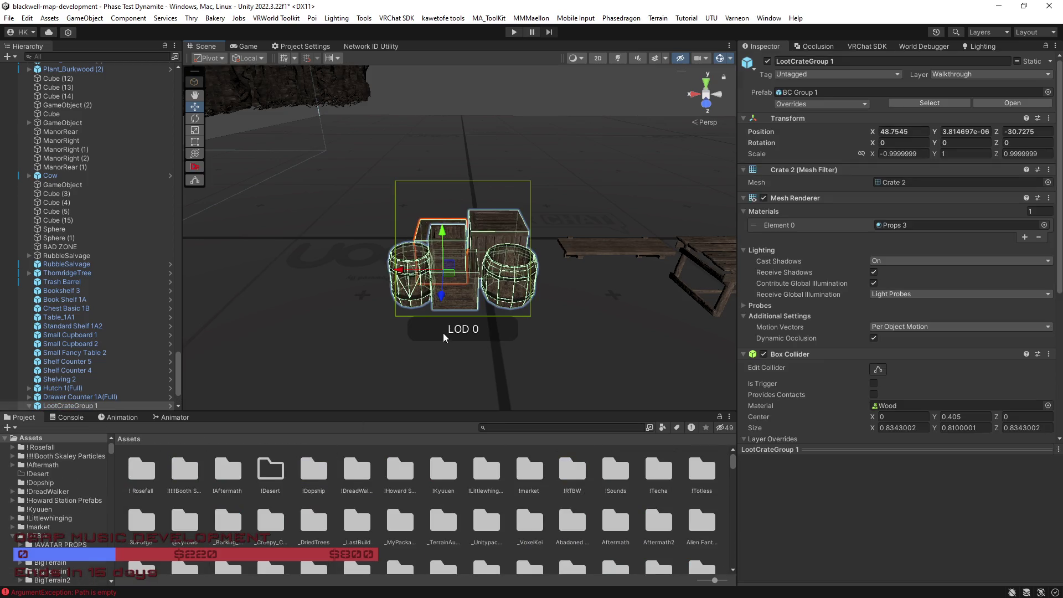
Step: Restore the original crate group and drag the Props 3 material onto its crates
{"action": "key", "text": "ctrl+y"}
{"action": "key", "text": "ctrl+y"}
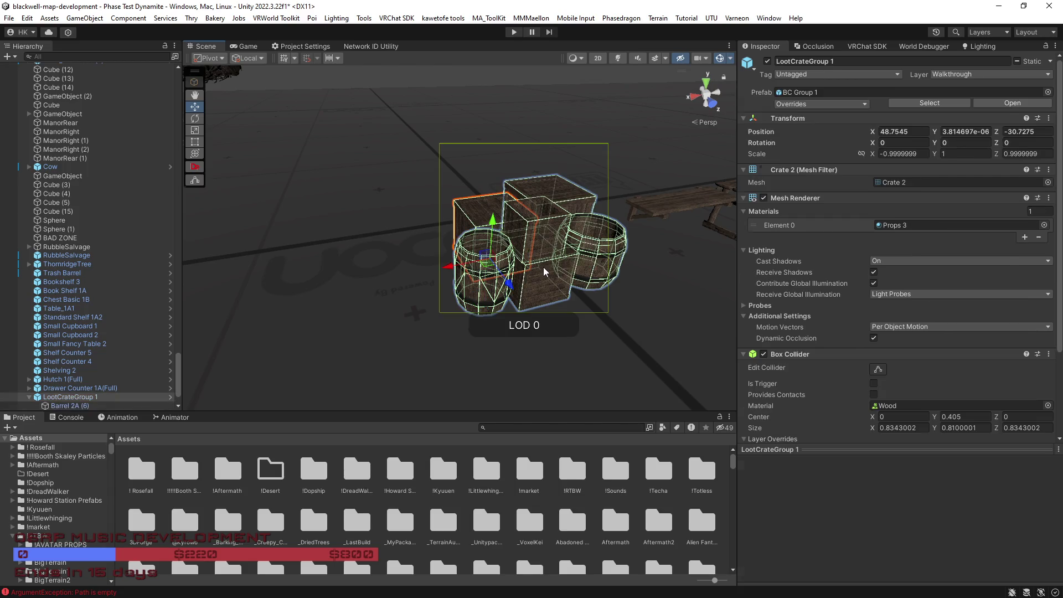
{"action": "key", "text": "ctrl+y"}
{"action": "mouse_move", "coordinate": [576, 278]}
{"action": "left_mouse_down"}
{"action": "mouse_move", "coordinate": [733, 297]}
{"action": "mouse_move", "coordinate": [457, 334]}
{"action": "mouse_move", "coordinate": [523, 302]}
{"action": "left_mouse_up"}
{"action": "left_click", "coordinate": [908, 197]}
{"action": "left_click_drag", "start_coordinate": [185, 515], "coordinate": [436, 301]}
{"action": "mouse_move", "coordinate": [408, 246]}
{"action": "left_mouse_down"}
{"action": "mouse_move", "coordinate": [399, 184]}
{"action": "mouse_move", "coordinate": [464, 181]}
{"action": "left_mouse_up"}
{"action": "mouse_move", "coordinate": [476, 235]}
{"action": "left_mouse_down"}
{"action": "mouse_move", "coordinate": [416, 178]}
{"action": "mouse_move", "coordinate": [371, 258]}
{"action": "left_mouse_up"}
{"action": "scroll", "coordinate": [370, 258], "scroll_direction": "up", "scroll_amount": 5}
{"action": "scroll", "coordinate": [553, 260], "scroll_direction": "down", "scroll_amount": 5}
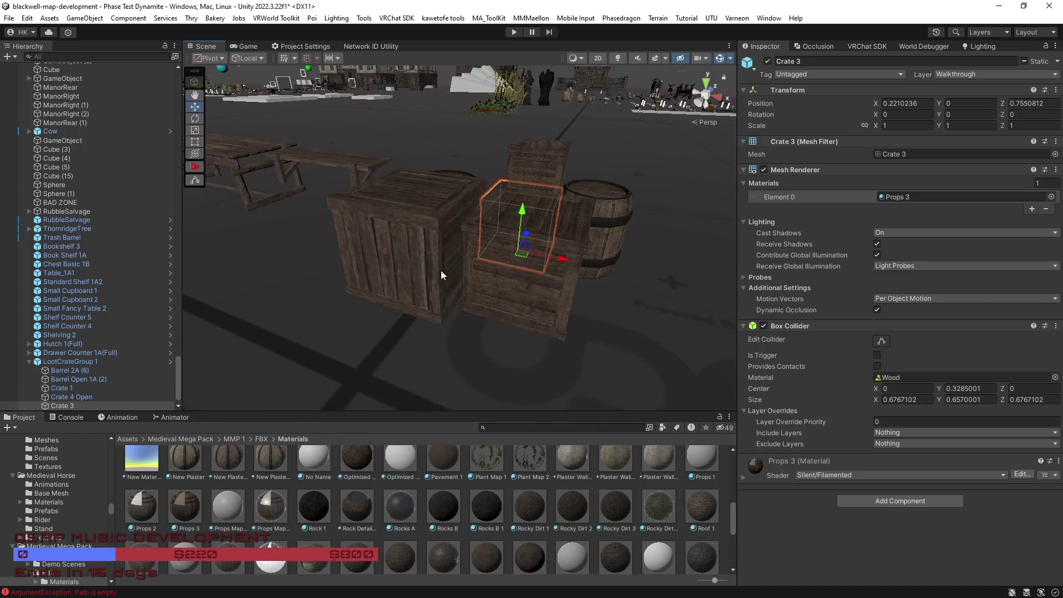
Step: Check Crate 1 and barrel Barrel 2A (6), confirming the barrel uses Props 3
{"action": "left_click", "coordinate": [419, 265]}
{"action": "left_click", "coordinate": [418, 264]}
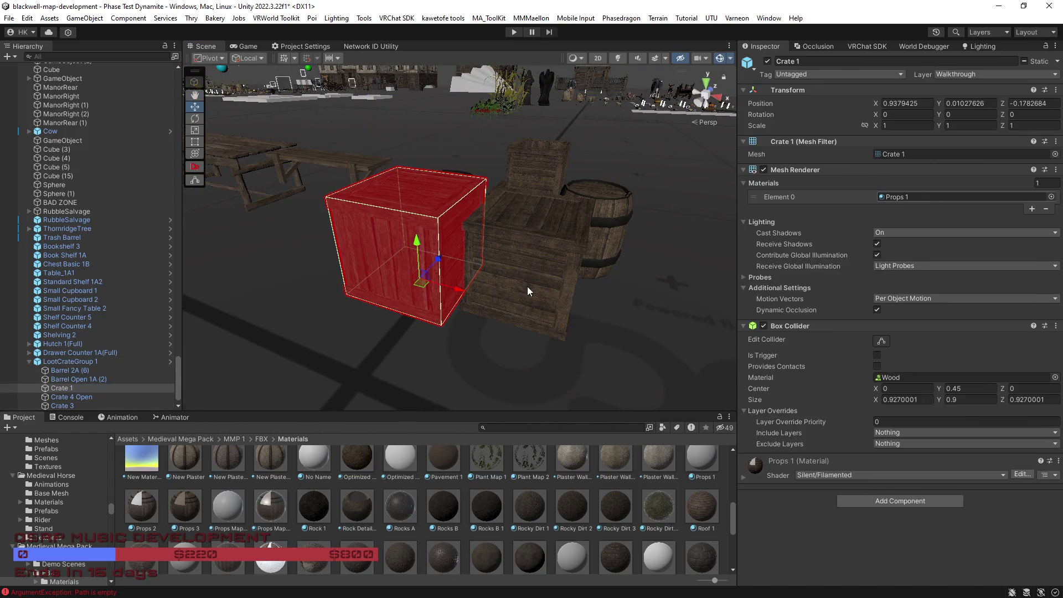
{"action": "mouse_move", "coordinate": [527, 289]}
{"action": "left_mouse_down"}
{"action": "mouse_move", "coordinate": [507, 448]}
{"action": "mouse_move", "coordinate": [540, 437]}
{"action": "mouse_move", "coordinate": [567, 314]}
{"action": "mouse_move", "coordinate": [509, 322]}
{"action": "mouse_move", "coordinate": [509, 277]}
{"action": "mouse_move", "coordinate": [448, 247]}
{"action": "mouse_move", "coordinate": [346, 345]}
{"action": "mouse_move", "coordinate": [399, 351]}
{"action": "left_mouse_up"}
{"action": "left_click", "coordinate": [398, 351]}
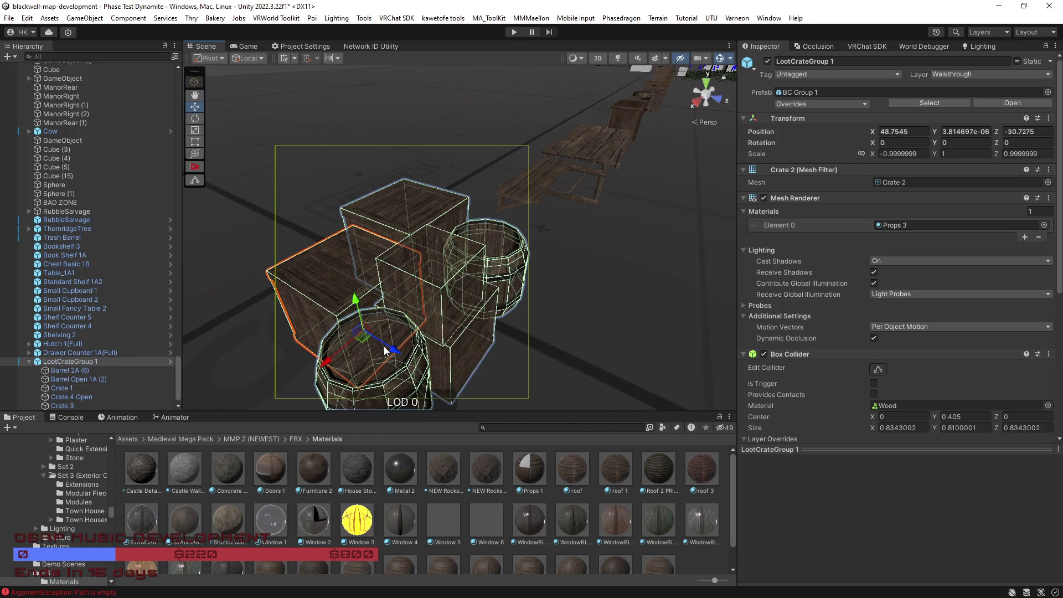
{"action": "left_click", "coordinate": [394, 400]}
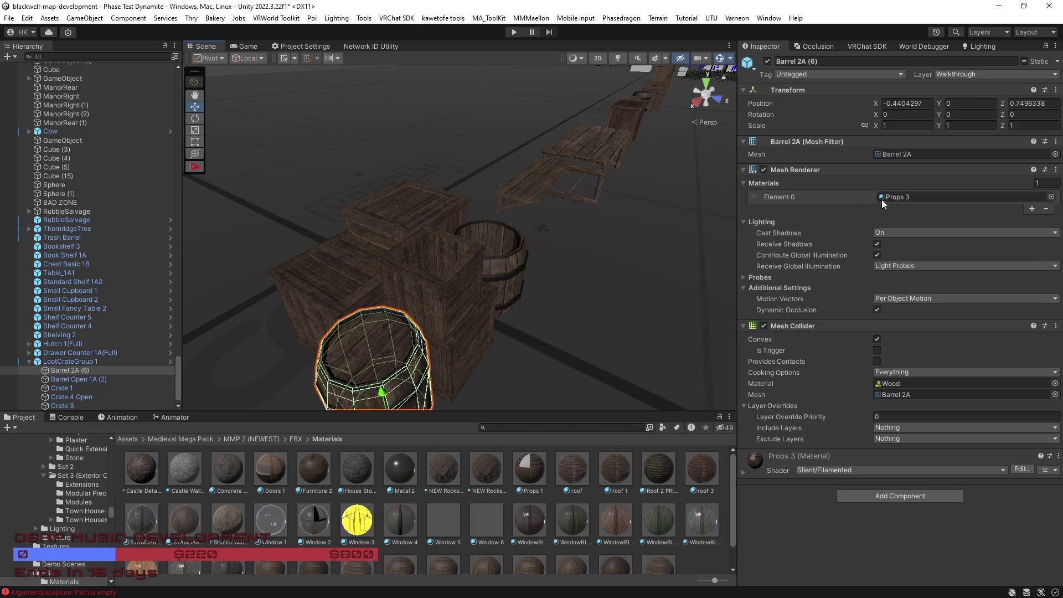
{"action": "left_click", "coordinate": [897, 197]}
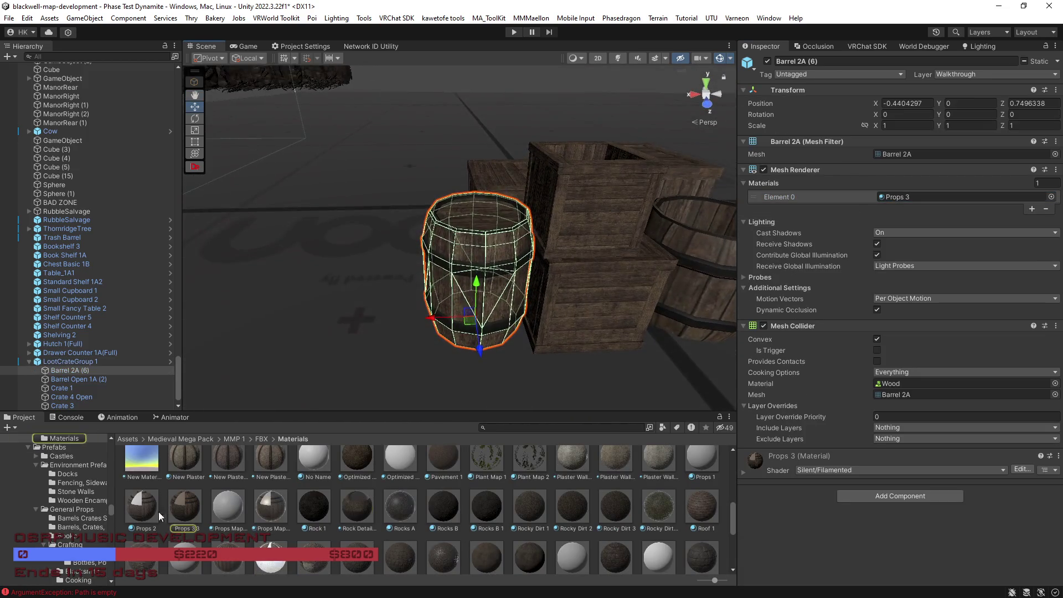
{"action": "mouse_move", "coordinate": [431, 332]}
{"action": "left_mouse_down"}
{"action": "mouse_move", "coordinate": [498, 341]}
{"action": "mouse_move", "coordinate": [498, 333]}
{"action": "left_mouse_up"}
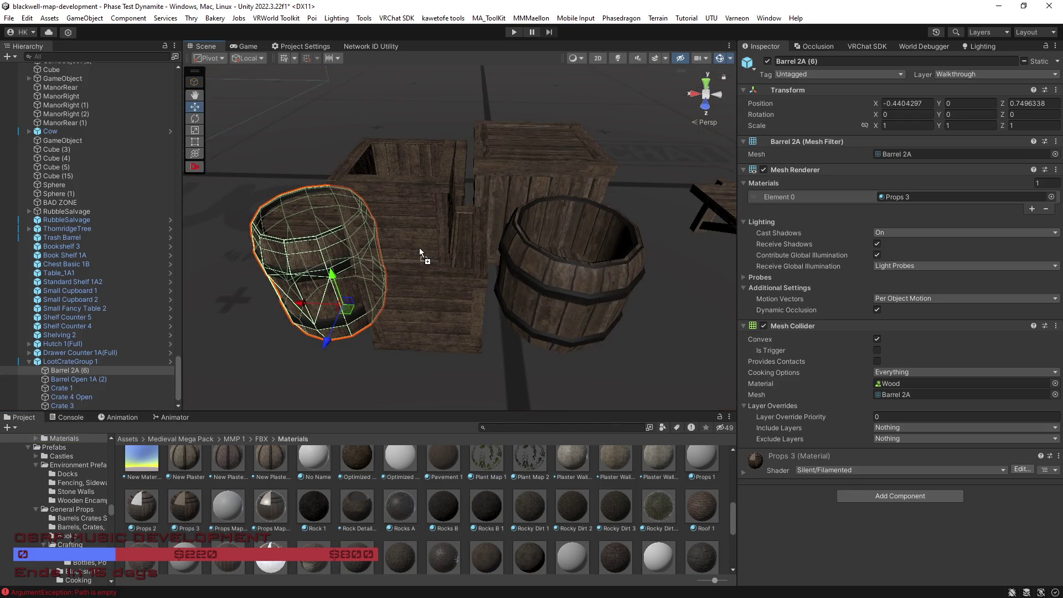
{"action": "mouse_move", "coordinate": [531, 264]}
{"action": "left_mouse_down"}
{"action": "mouse_move", "coordinate": [546, 299]}
{"action": "mouse_move", "coordinate": [500, 238]}
{"action": "mouse_move", "coordinate": [414, 292]}
{"action": "mouse_move", "coordinate": [469, 332]}
{"action": "left_mouse_up"}
{"action": "left_click", "coordinate": [468, 332]}
{"action": "key", "text": "f"}
{"action": "mouse_move", "coordinate": [548, 328]}
{"action": "left_mouse_down"}
{"action": "mouse_move", "coordinate": [570, 310]}
{"action": "mouse_move", "coordinate": [589, 260]}
{"action": "mouse_move", "coordinate": [457, 245]}
{"action": "left_mouse_up"}
Step: Inspect the Props 3 shader settings on Crate 3, then delete LootCrateGroup 1 from the scene
{"action": "right_click", "coordinate": [755, 469]}
{"action": "left_click", "coordinate": [461, 247]}
{"action": "left_click", "coordinate": [460, 247]}
{"action": "left_click", "coordinate": [740, 477]}
{"action": "scroll", "coordinate": [756, 483], "scroll_direction": "down", "scroll_amount": 10}
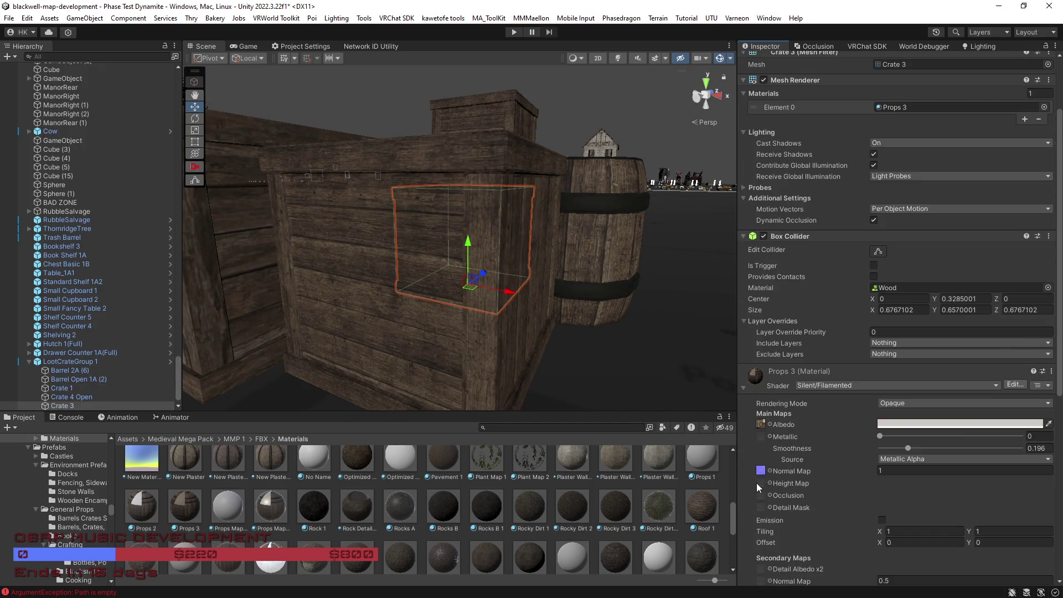
{"action": "scroll", "coordinate": [772, 481], "scroll_direction": "down", "scroll_amount": 4}
{"action": "left_click_drag", "start_coordinate": [553, 354], "coordinate": [523, 386]}
{"action": "scroll", "coordinate": [803, 337], "scroll_direction": "up", "scroll_amount": 4}
{"action": "scroll", "coordinate": [801, 335], "scroll_direction": "up", "scroll_amount": 3}
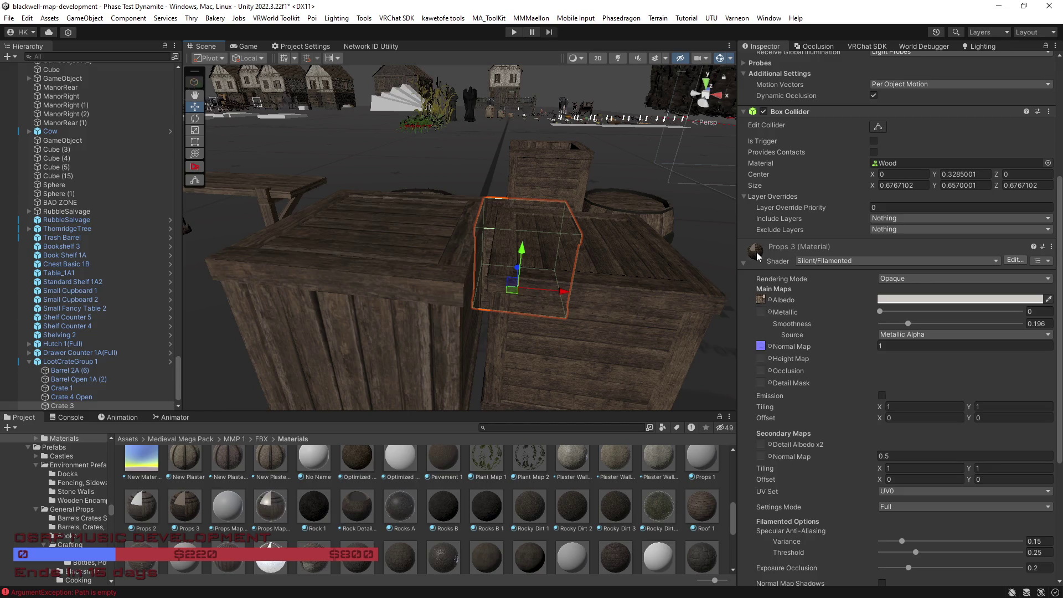
{"action": "scroll", "coordinate": [622, 308], "scroll_direction": "down", "scroll_amount": 5}
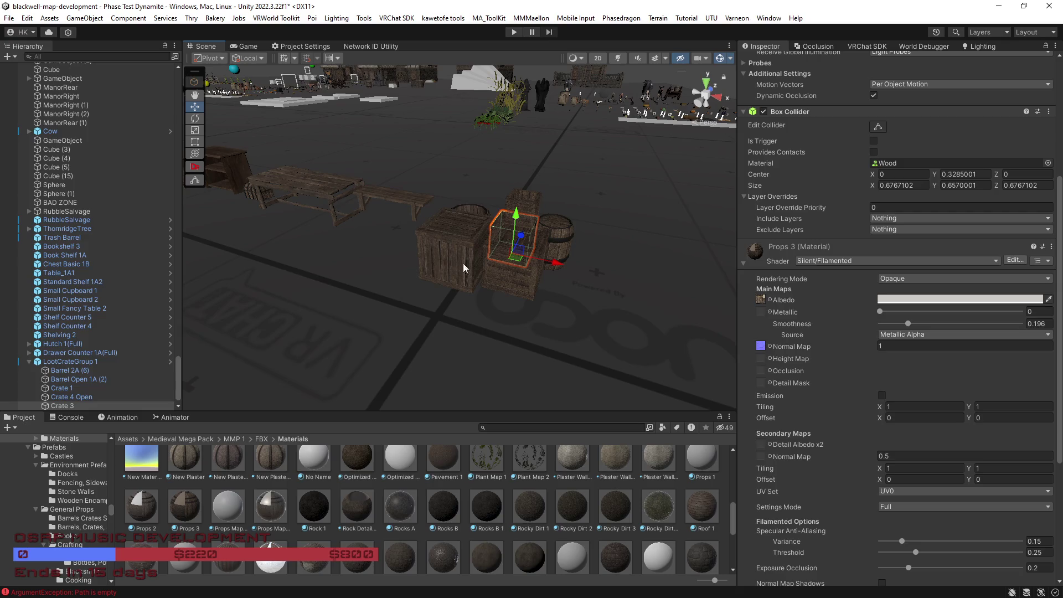
{"action": "left_click", "coordinate": [447, 258]}
{"action": "key", "text": "Delete"}
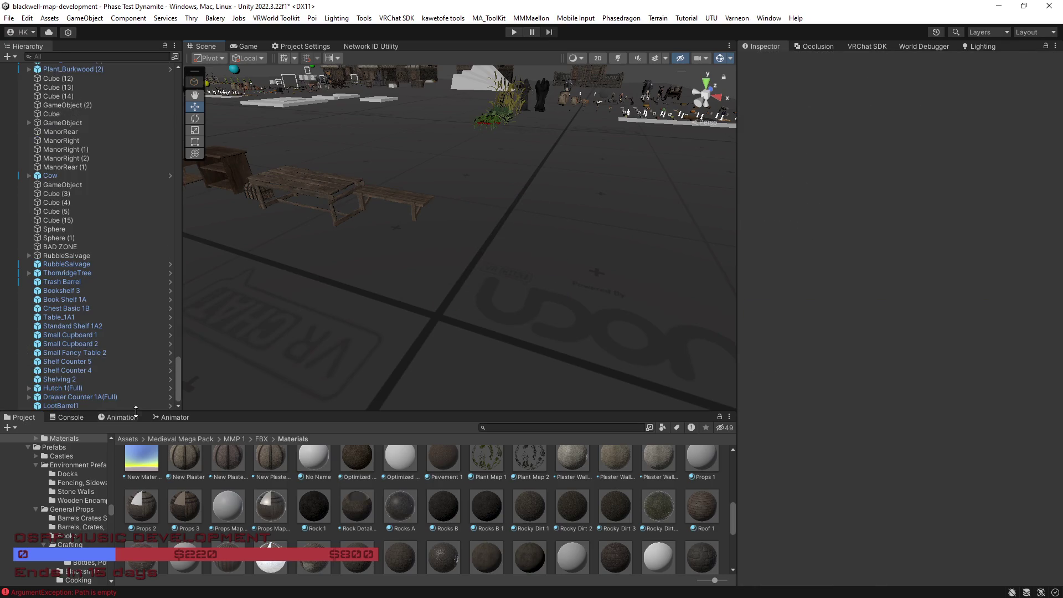
Step: Browse to the Assets > !RTBW > RTBW > RBTW Props > Loot Locations folder
{"action": "left_click", "coordinate": [129, 438]}
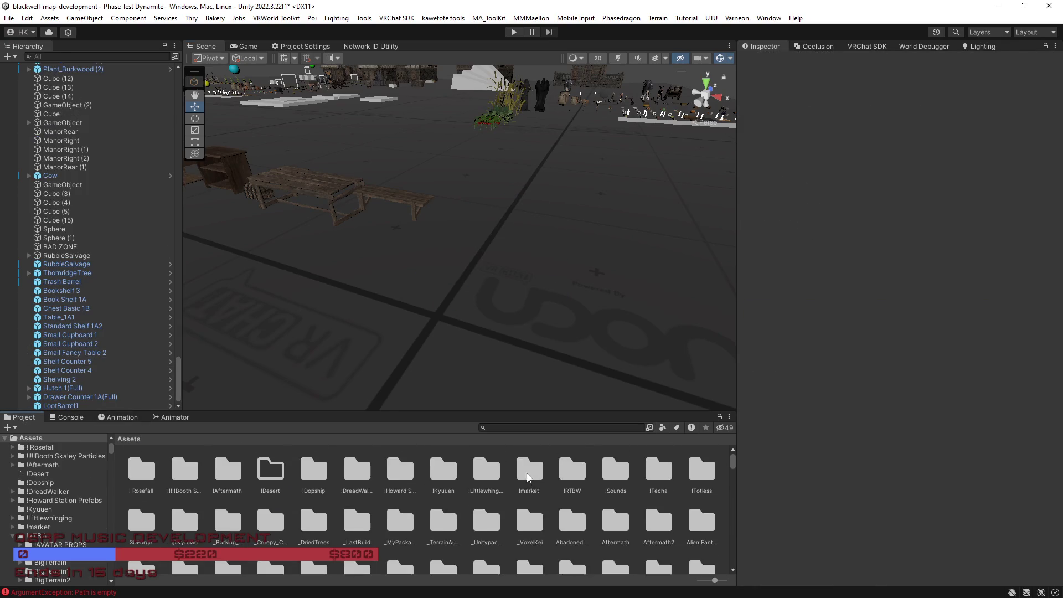
{"action": "double_click", "coordinate": [573, 470]}
{"action": "double_click", "coordinate": [572, 471]}
{"action": "scroll", "coordinate": [382, 521], "scroll_direction": "down", "scroll_amount": 1}
{"action": "scroll", "coordinate": [365, 506], "scroll_direction": "up", "scroll_amount": 1}
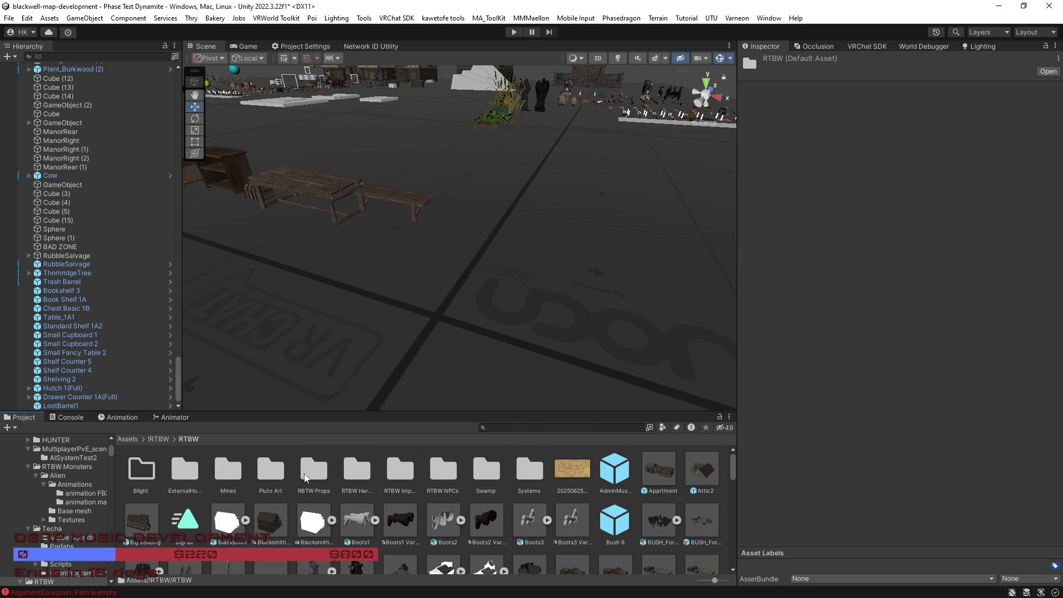
{"action": "double_click", "coordinate": [314, 470]}
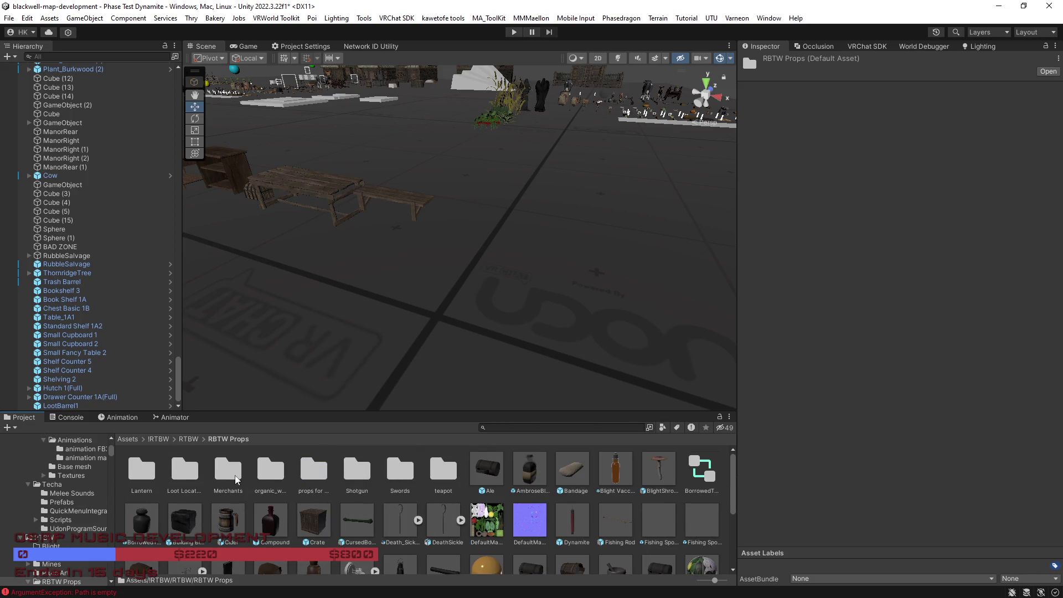
{"action": "double_click", "coordinate": [195, 479]}
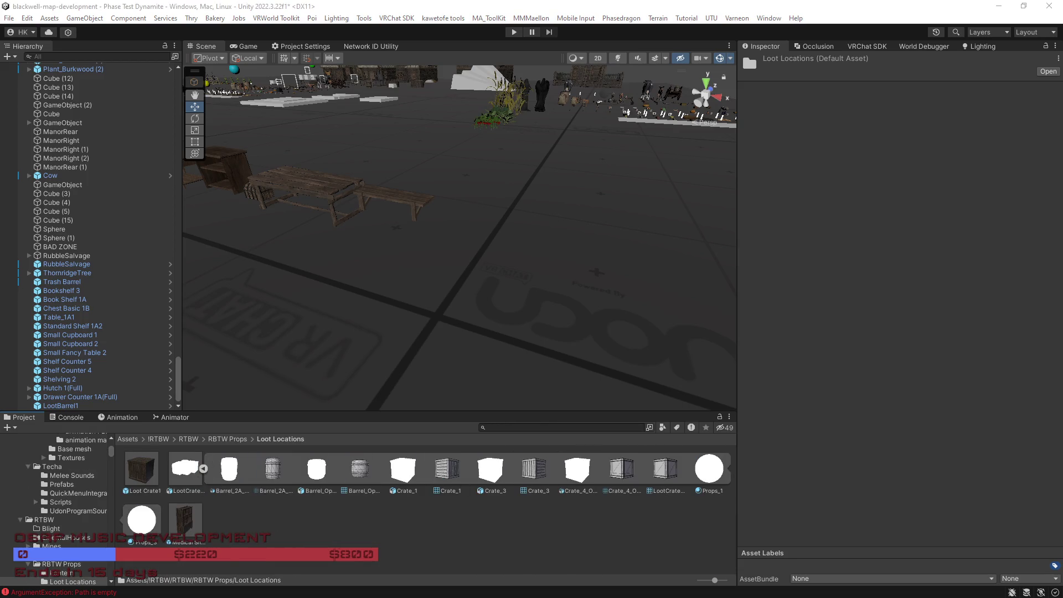
Step: Place LootCrateGroup 1 in the scene and inspect its crates, barrels and Crate_4_Open
{"action": "mouse_move", "coordinate": [172, 480]}
{"action": "left_mouse_down"}
{"action": "mouse_move", "coordinate": [550, 249]}
{"action": "mouse_move", "coordinate": [517, 261]}
{"action": "mouse_move", "coordinate": [531, 270]}
{"action": "left_mouse_up"}
{"action": "scroll", "coordinate": [532, 288], "scroll_direction": "up", "scroll_amount": 3}
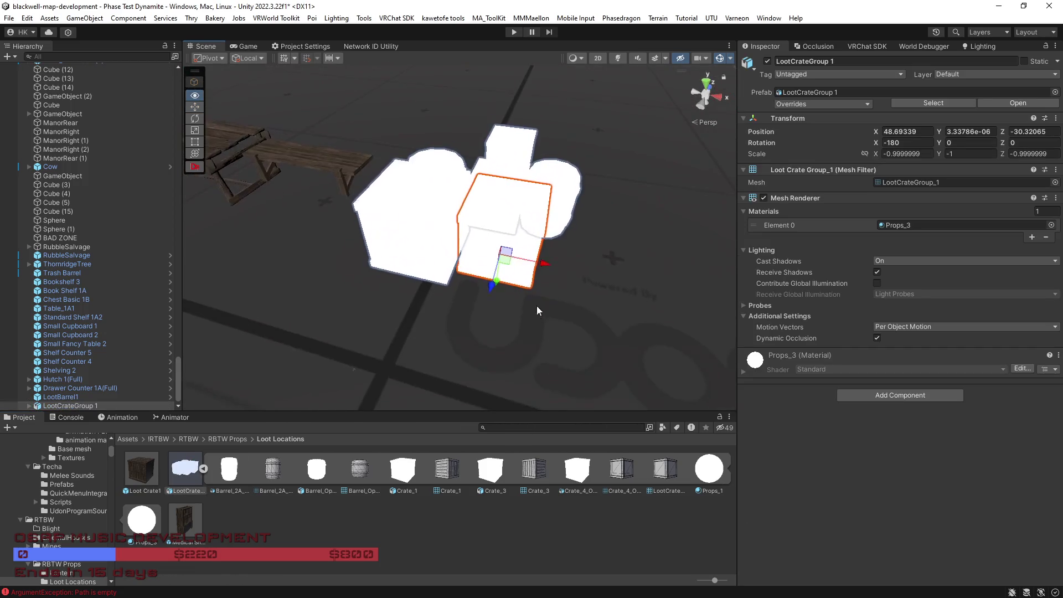
{"action": "left_click", "coordinate": [427, 246]}
{"action": "scroll", "coordinate": [391, 217], "scroll_direction": "up", "scroll_amount": 5}
{"action": "left_click", "coordinate": [442, 249]}
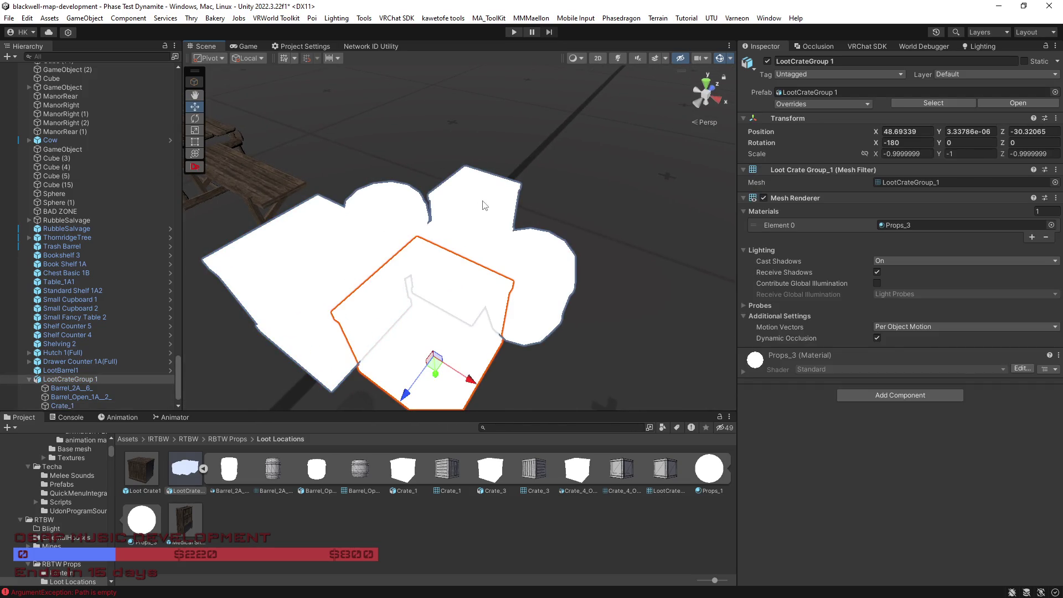
{"action": "left_click", "coordinate": [535, 285]}
{"action": "left_click", "coordinate": [477, 259]}
{"action": "left_click", "coordinate": [478, 235]}
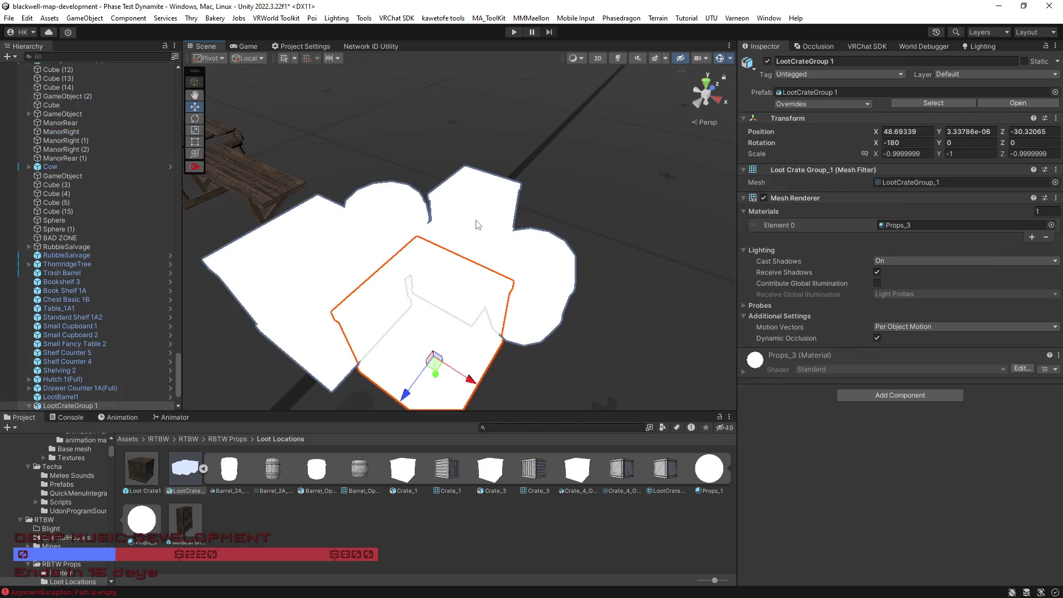
{"action": "left_click", "coordinate": [476, 224]}
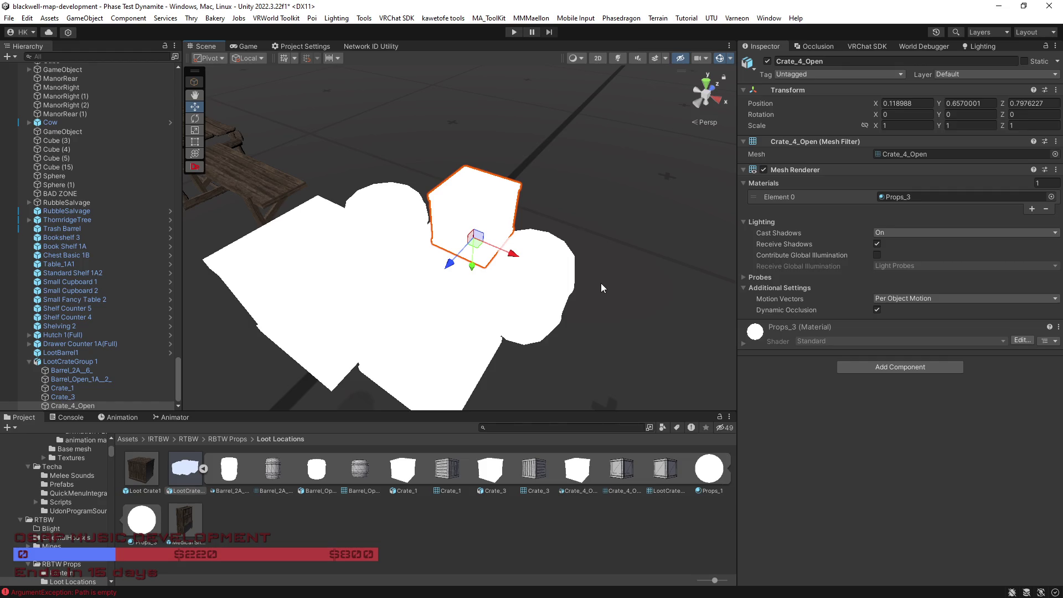
{"action": "mouse_move", "coordinate": [609, 316]}
{"action": "left_mouse_down"}
{"action": "mouse_move", "coordinate": [621, 325]}
{"action": "mouse_move", "coordinate": [571, 308]}
{"action": "mouse_move", "coordinate": [393, 301]}
{"action": "left_mouse_up"}
Step: Select LootCrateGroup 1 and reveal its FBX file in File Explorer
{"action": "left_click", "coordinate": [415, 301]}
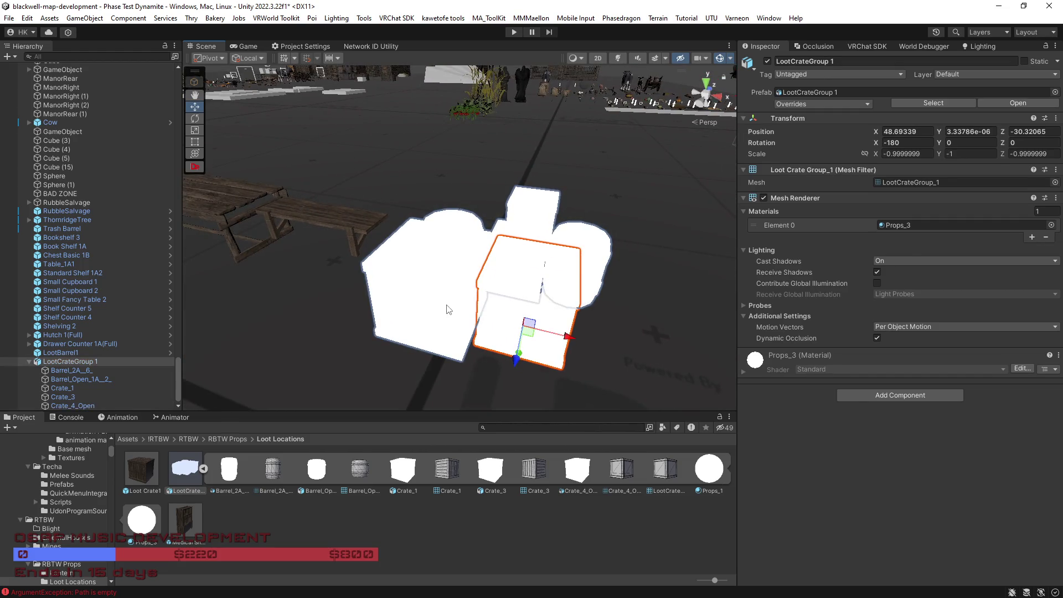
{"action": "right_click", "coordinate": [177, 468]}
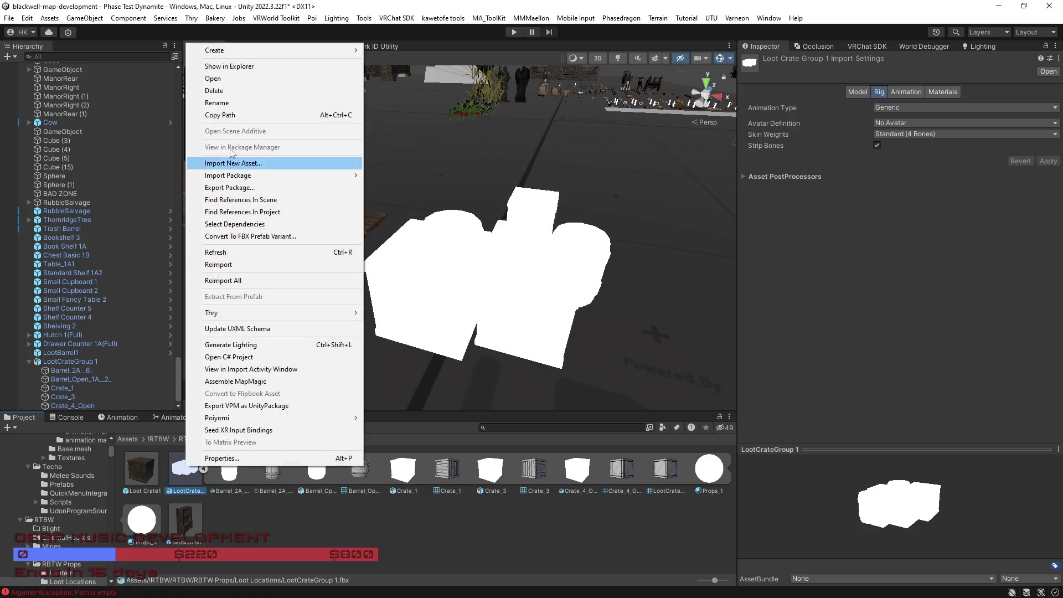
{"action": "left_click", "coordinate": [231, 68]}
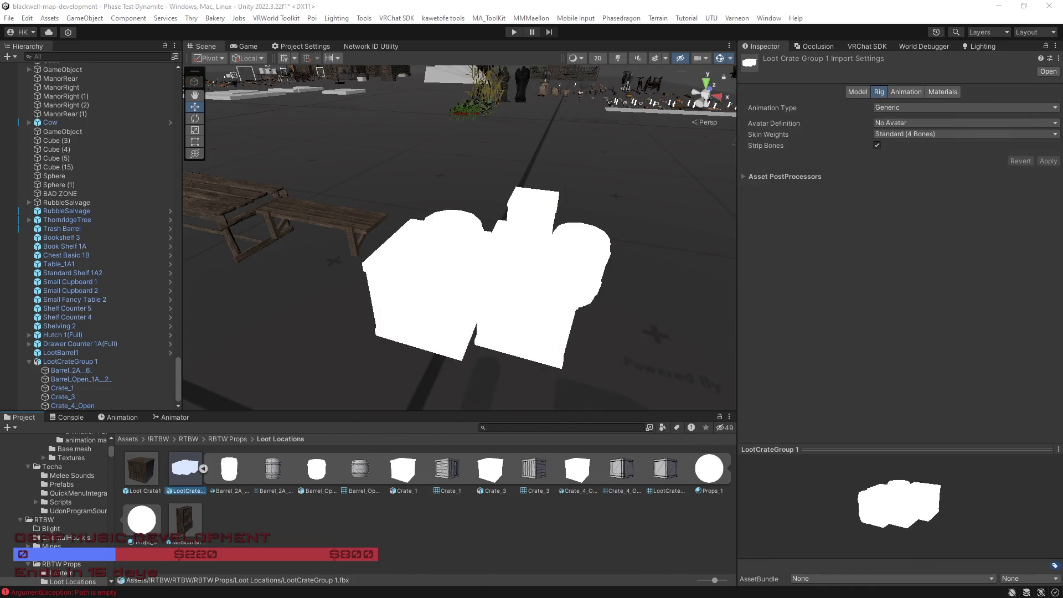
Step: Clear Blender's default objects and import LootCrateGroup 1.fbx
{"action": "key", "text": "a"}
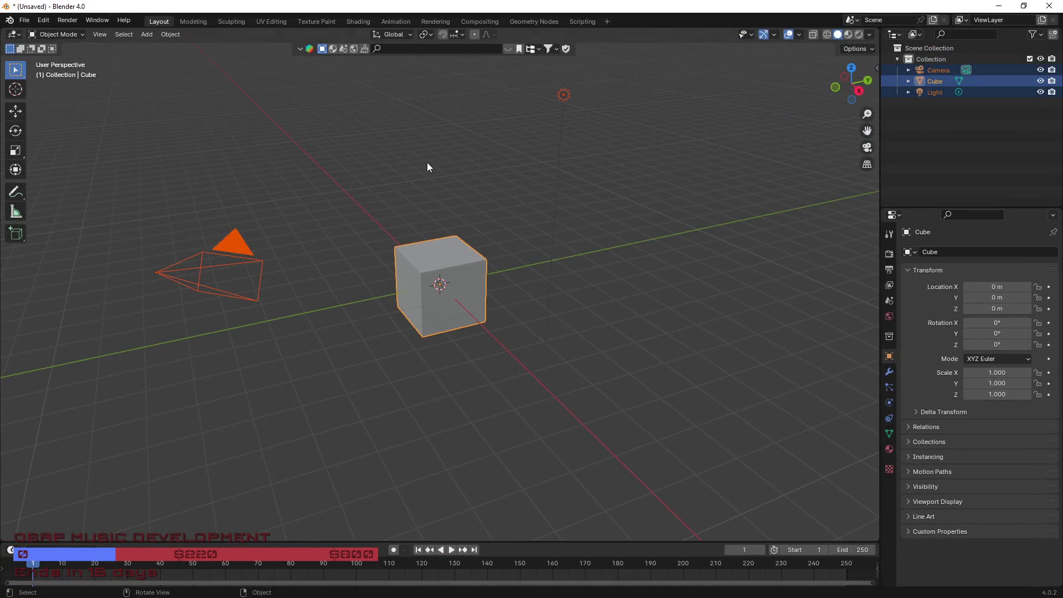
{"action": "key", "text": "Delete"}
{"action": "left_click", "coordinate": [24, 22]}
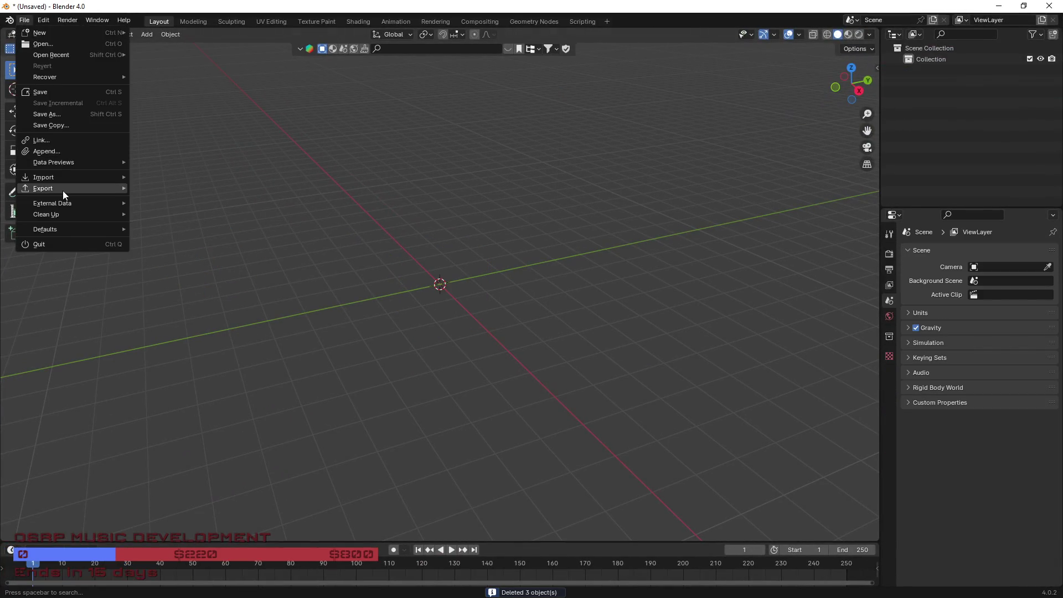
{"action": "mouse_move", "coordinate": [52, 177]}
{"action": "left_click", "coordinate": [165, 289]}
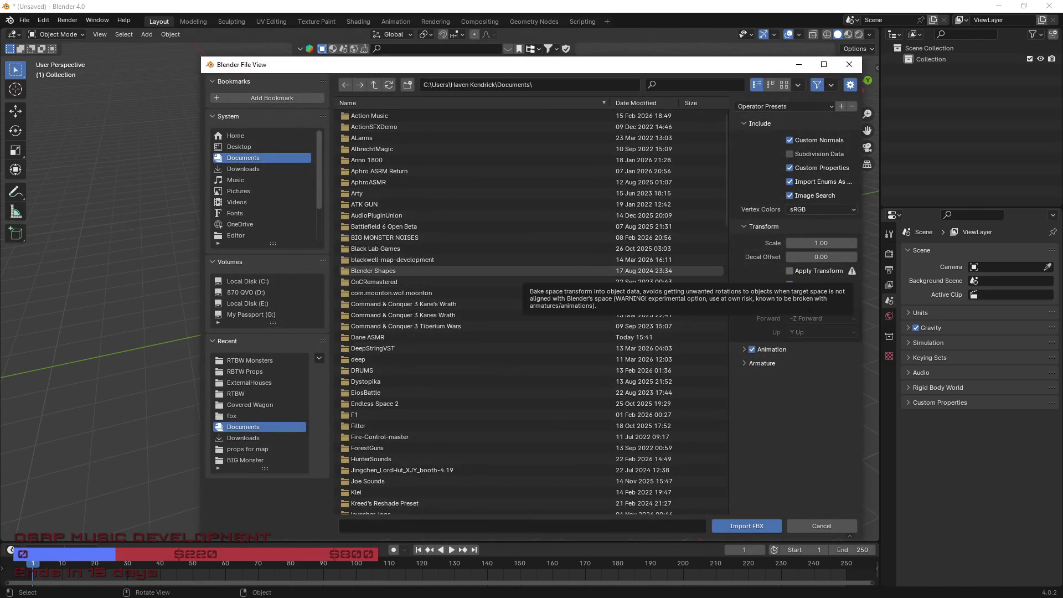
{"action": "left_click_drag", "start_coordinate": [486, 529], "coordinate": [486, 530]}
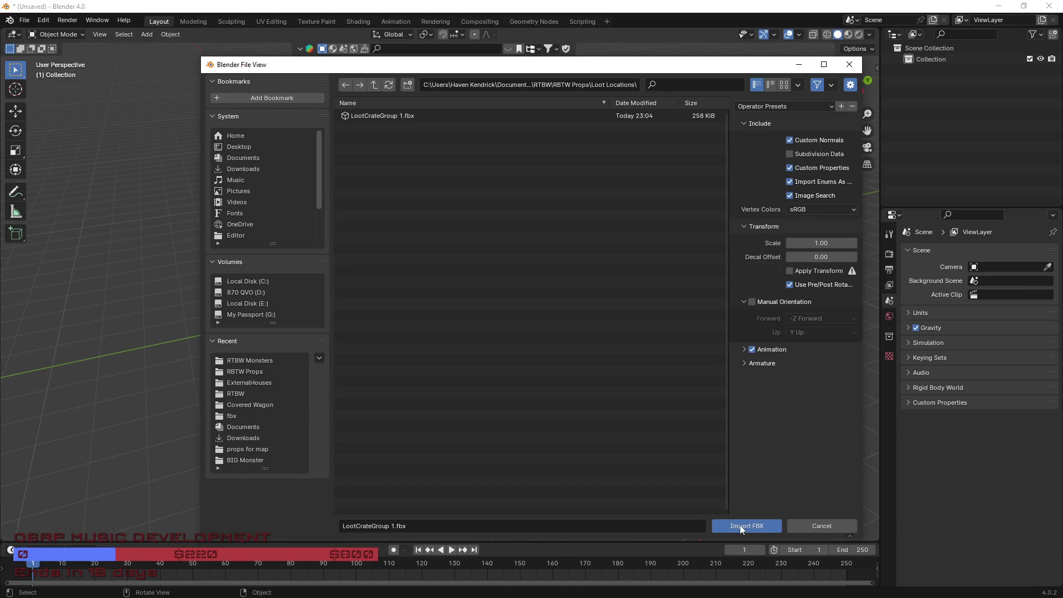
{"action": "left_click", "coordinate": [740, 525]}
{"action": "scroll", "coordinate": [463, 273], "scroll_direction": "up", "scroll_amount": 6}
Step: Join all the imported crates and barrels into a single Crate_1 mesh
{"action": "left_click", "coordinate": [447, 345]}
{"action": "left_click", "coordinate": [320, 207]}
{"action": "mouse_move", "coordinate": [422, 281]}
{"action": "left_mouse_down"}
{"action": "mouse_move", "coordinate": [573, 280]}
{"action": "mouse_move", "coordinate": [514, 270]}
{"action": "left_mouse_up"}
{"action": "left_click", "coordinate": [426, 257]}
{"action": "left_click_drag", "start_coordinate": [426, 257], "coordinate": [448, 217]}
{"action": "key", "text": "a"}
{"action": "left_click", "coordinate": [646, 220], "text": "shift"}
{"action": "left_click", "coordinate": [495, 103], "text": "shift"}
{"action": "key", "text": "ctrl+j"}
Step: Inspect the joined Crate_1 mesh and its modifier settings
{"action": "scroll", "coordinate": [703, 291], "scroll_direction": "down", "scroll_amount": 3}
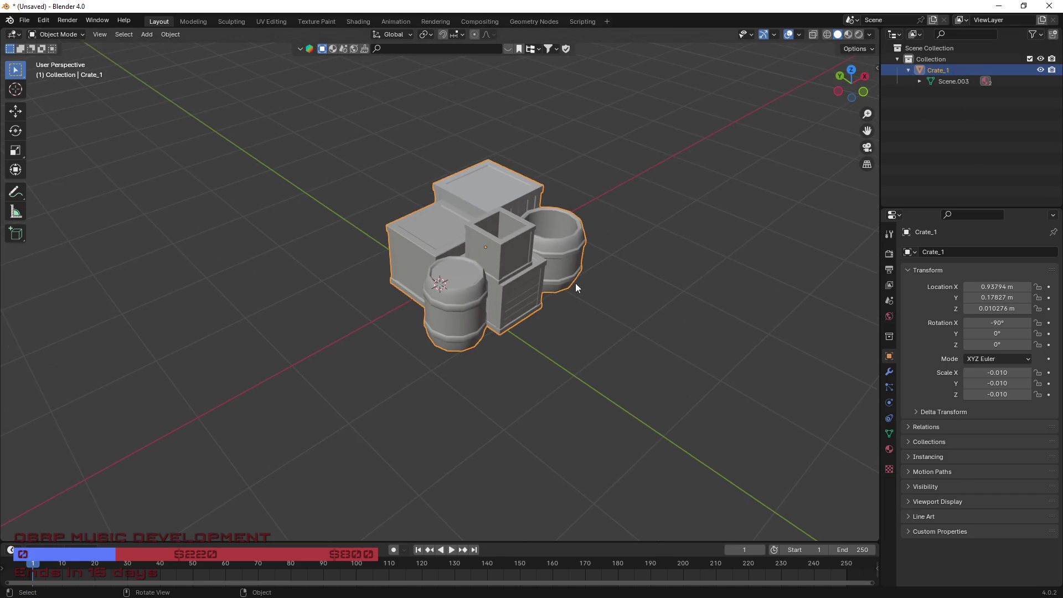
{"action": "left_click_drag", "start_coordinate": [580, 283], "coordinate": [392, 261]}
{"action": "scroll", "coordinate": [440, 268], "scroll_direction": "up", "scroll_amount": 3}
{"action": "key", "text": "Tab"}
{"action": "key", "text": "Tab"}
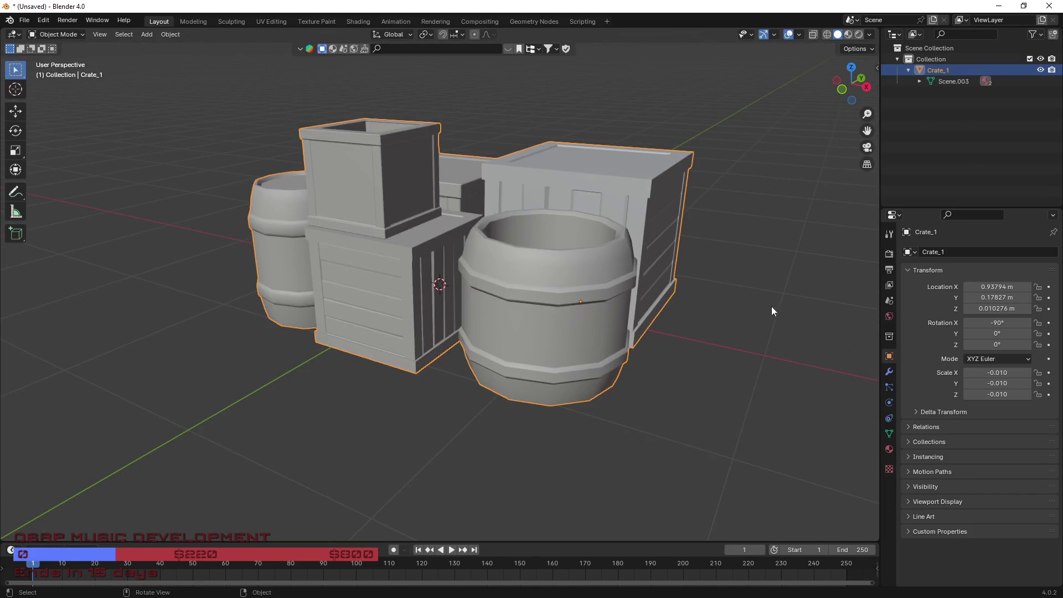
{"action": "left_click", "coordinate": [888, 374]}
{"action": "key", "text": "Tab"}
{"action": "scroll", "coordinate": [365, 262], "scroll_direction": "down", "scroll_amount": 3}
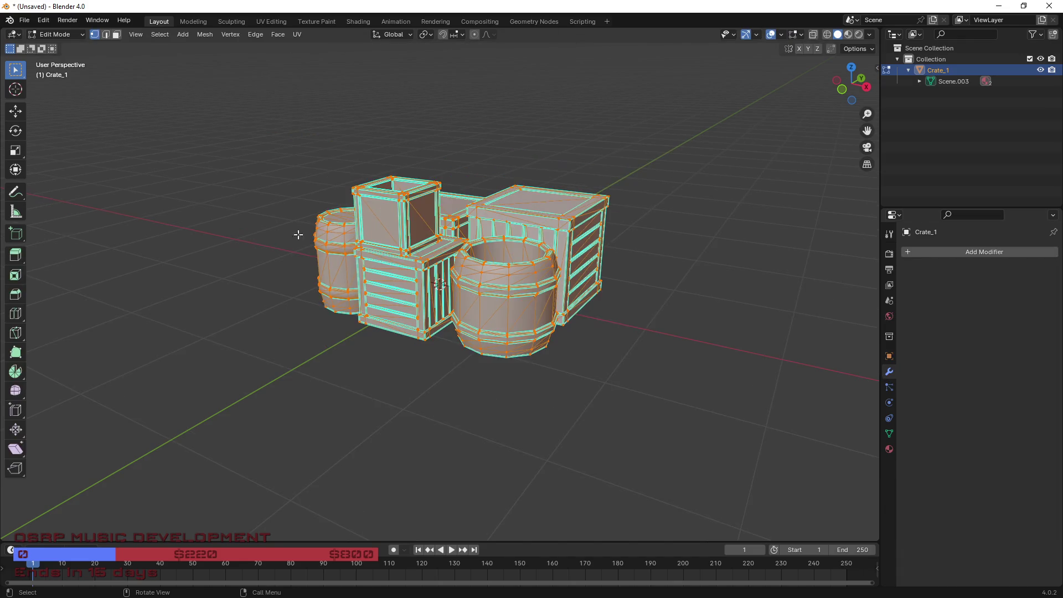
Step: Export Crate_1 as FBX into the project folder and return to Unity
{"action": "left_click", "coordinate": [23, 23]}
{"action": "mouse_move", "coordinate": [59, 189]}
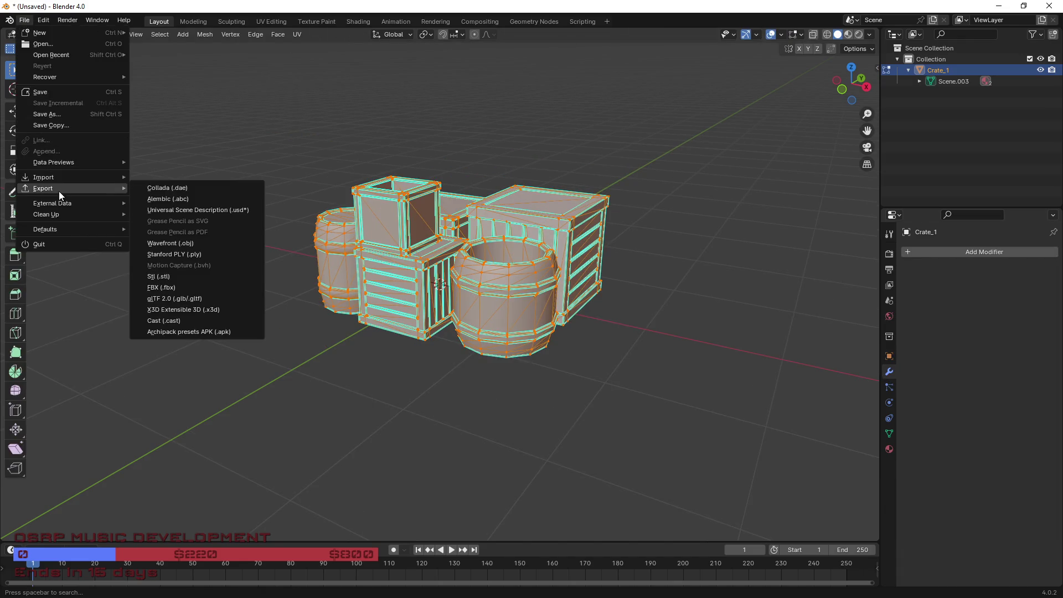
{"action": "left_click", "coordinate": [166, 288]}
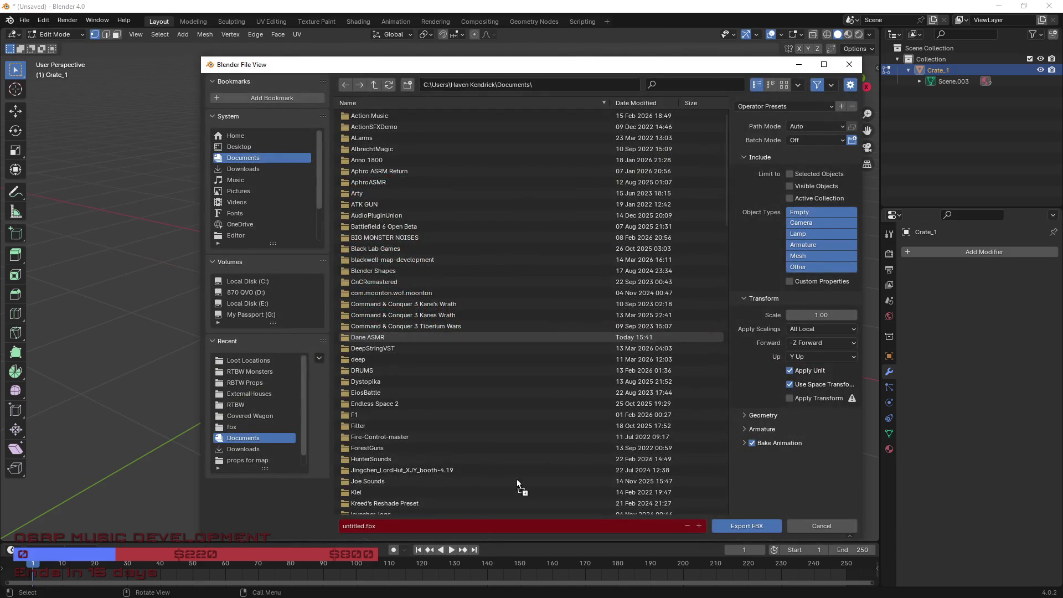
{"action": "left_click", "coordinate": [740, 525]}
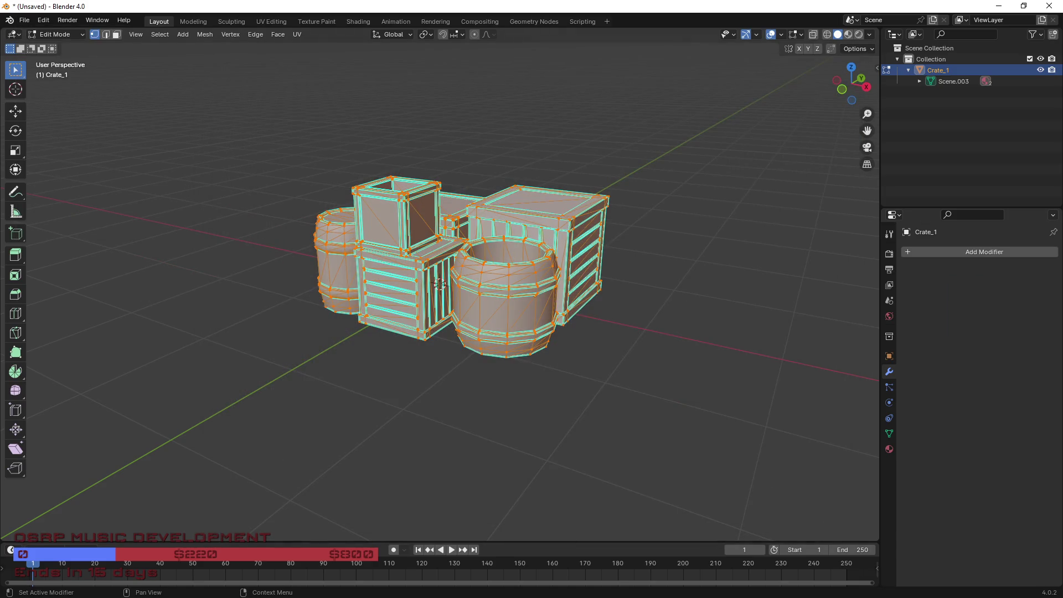
{"action": "key", "text": "alt+Tab"}
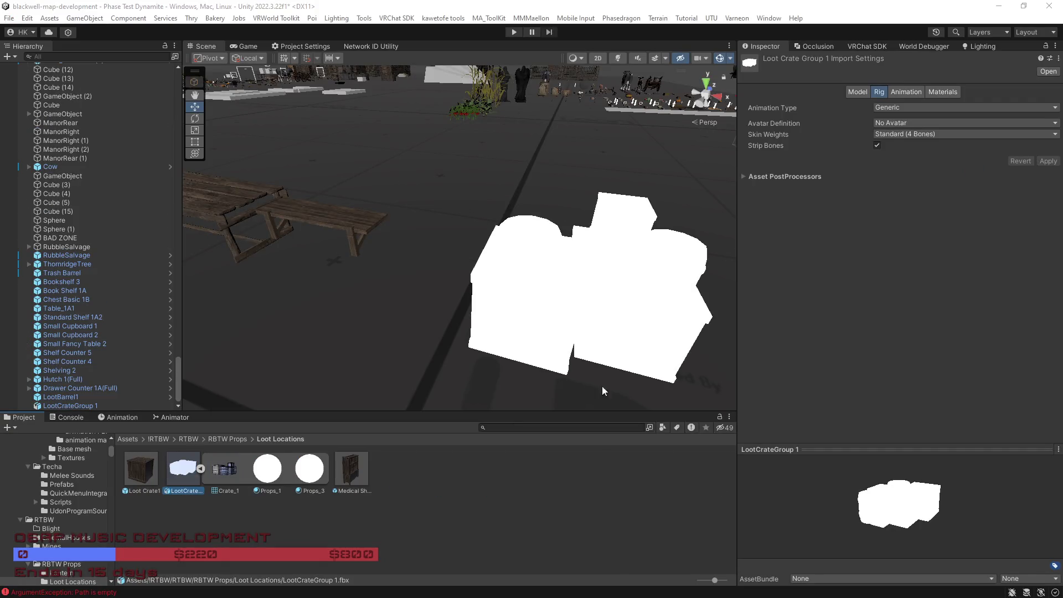
Step: Frame LootCrateGroup 1 and locate Loot Crate1's Props 1 material in the project assets
{"action": "mouse_move", "coordinate": [574, 348]}
{"action": "left_mouse_down"}
{"action": "mouse_move", "coordinate": [550, 339]}
{"action": "mouse_move", "coordinate": [574, 334]}
{"action": "mouse_move", "coordinate": [540, 351]}
{"action": "mouse_move", "coordinate": [546, 316]}
{"action": "left_mouse_up"}
{"action": "left_click", "coordinate": [408, 256]}
{"action": "key", "text": "f"}
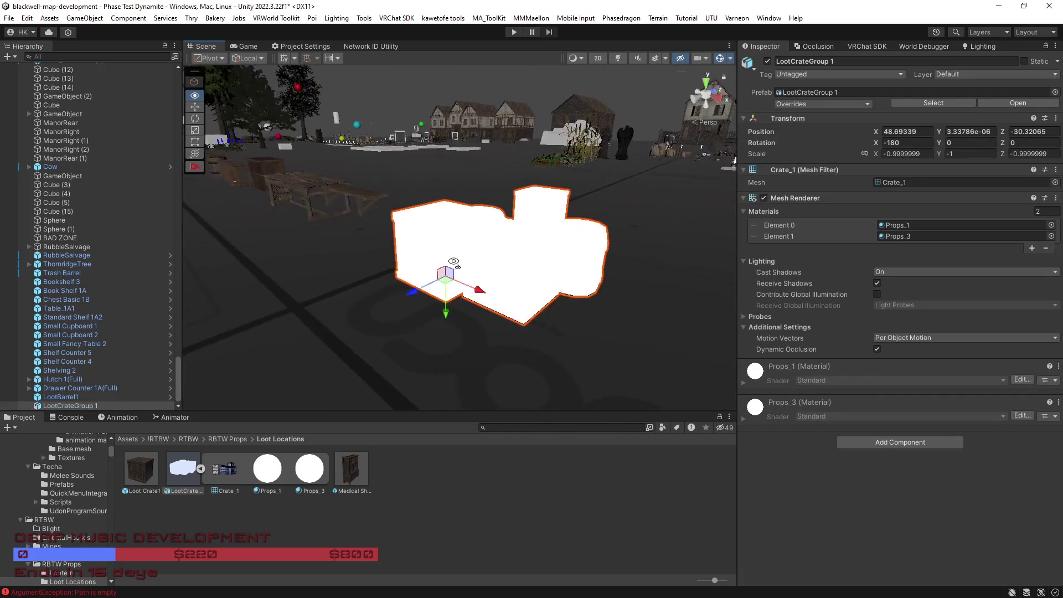
{"action": "left_click", "coordinate": [201, 470]}
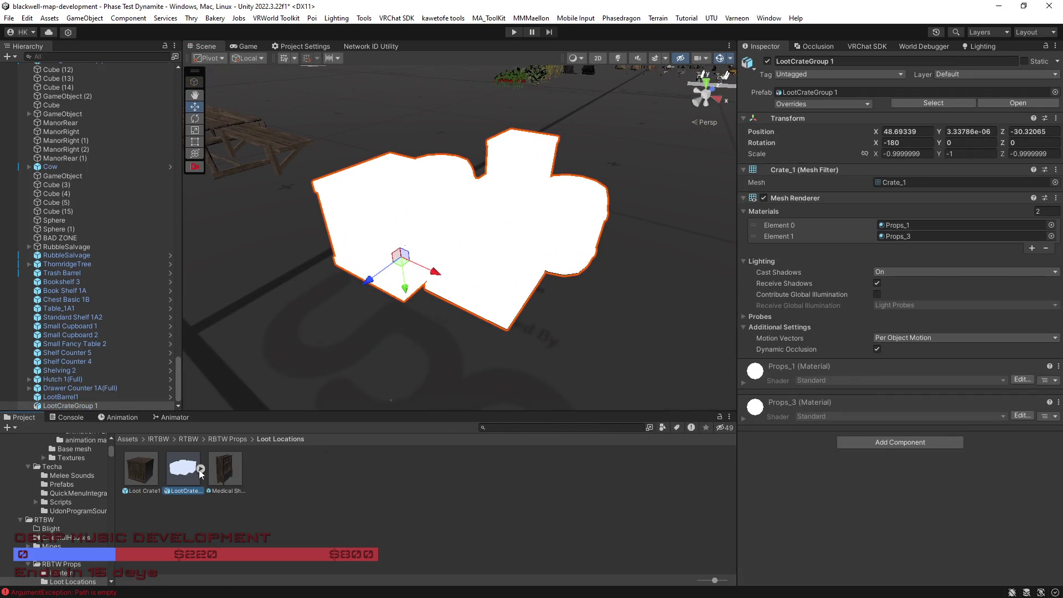
{"action": "scroll", "coordinate": [370, 235], "scroll_direction": "down", "scroll_amount": 10}
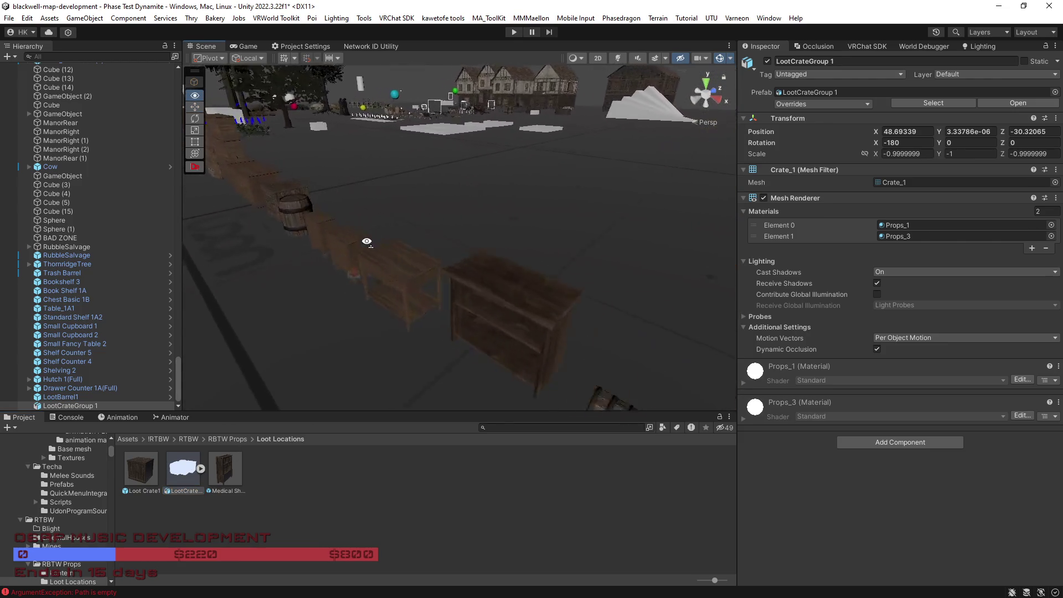
{"action": "left_click", "coordinate": [371, 234]}
{"action": "left_click", "coordinate": [354, 227]}
{"action": "right_click", "coordinate": [818, 355]}
{"action": "left_click", "coordinate": [852, 408]}
Step: Apply Props 1 to LootCrateGroup 1 and remove its second material, Props_3
{"action": "mouse_move", "coordinate": [633, 266]}
{"action": "left_mouse_down"}
{"action": "mouse_move", "coordinate": [622, 249]}
{"action": "mouse_move", "coordinate": [574, 284]}
{"action": "mouse_move", "coordinate": [559, 332]}
{"action": "left_mouse_up"}
{"action": "mouse_move", "coordinate": [531, 457]}
{"action": "left_mouse_down"}
{"action": "mouse_move", "coordinate": [494, 361]}
{"action": "mouse_move", "coordinate": [496, 335]}
{"action": "mouse_move", "coordinate": [565, 302]}
{"action": "mouse_move", "coordinate": [510, 308]}
{"action": "mouse_move", "coordinate": [574, 301]}
{"action": "mouse_move", "coordinate": [499, 307]}
{"action": "left_mouse_up"}
{"action": "left_click", "coordinate": [515, 305]}
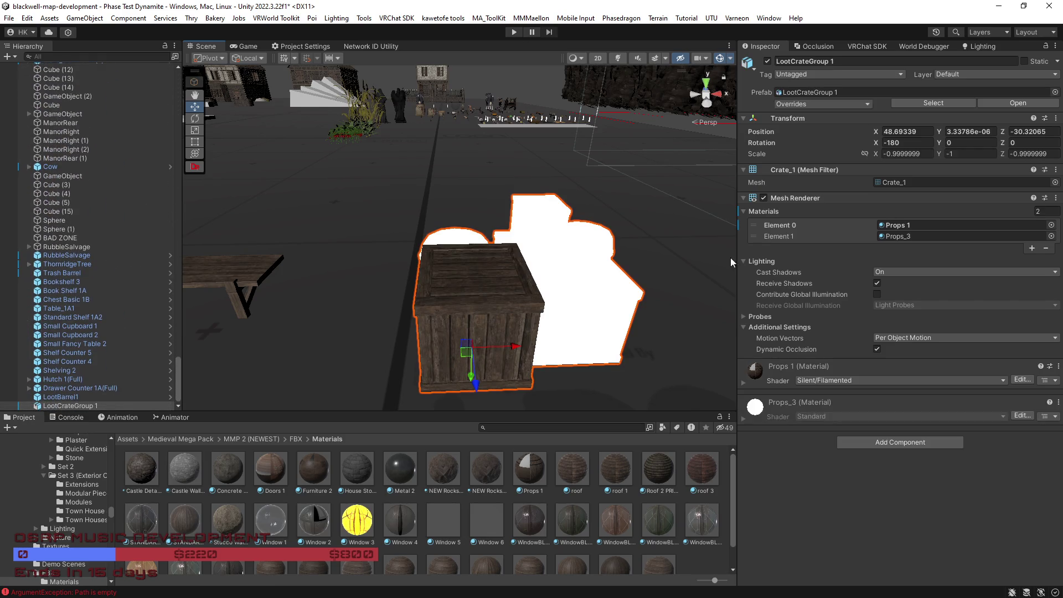
{"action": "left_click", "coordinate": [792, 235]}
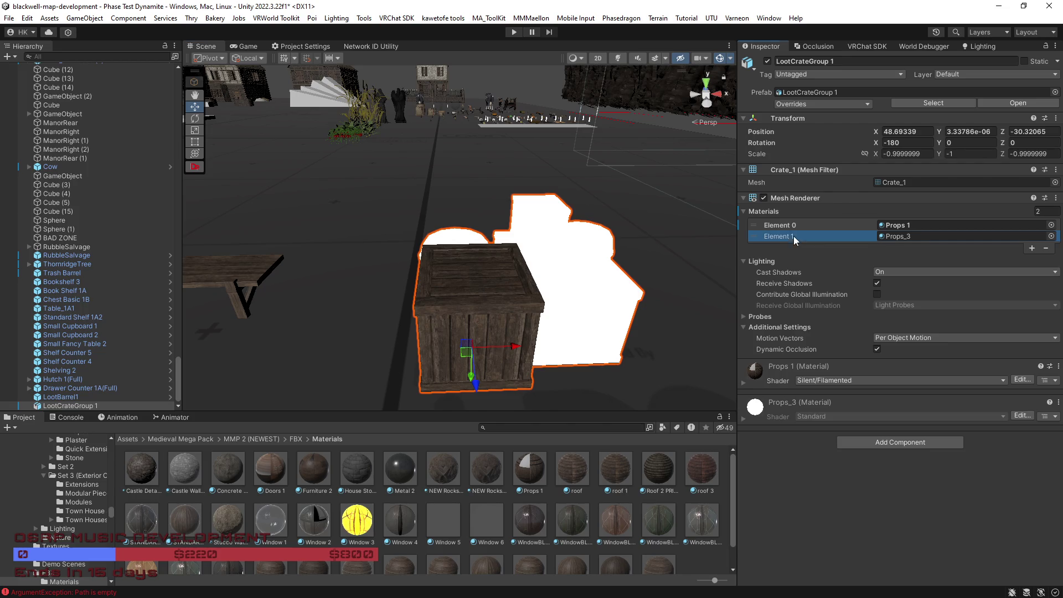
{"action": "left_click", "coordinate": [1045, 249]}
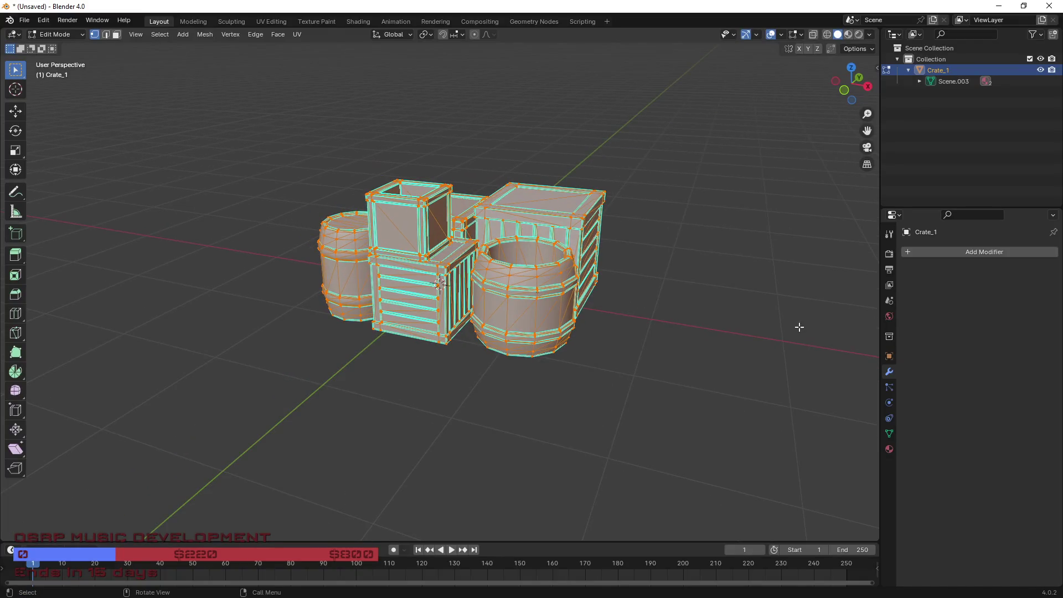
Step: Select the Crate_1 faces that use the Props_3 material
{"action": "left_click", "coordinate": [889, 449]}
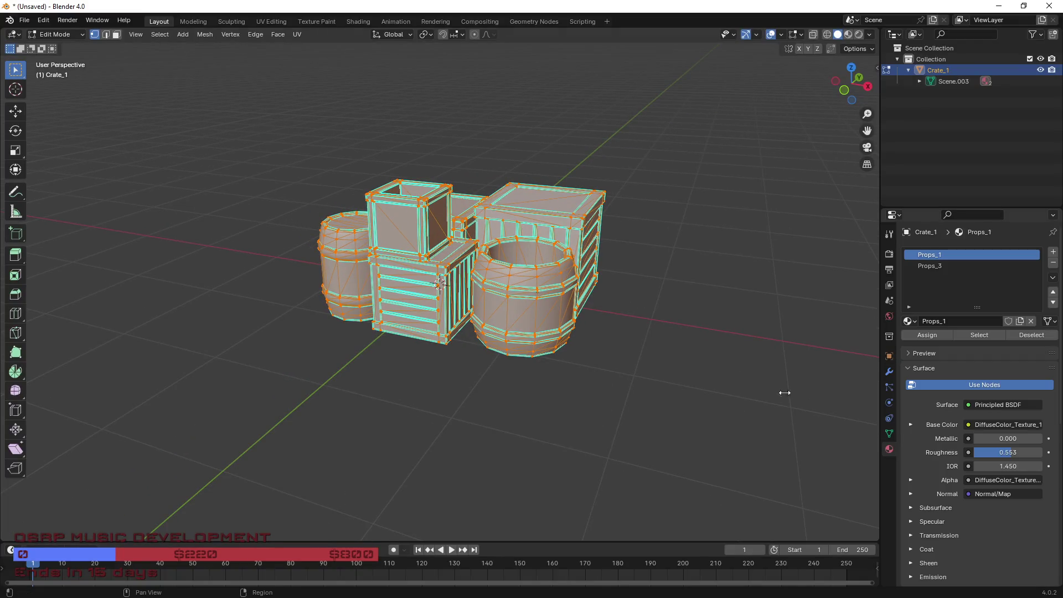
{"action": "left_click", "coordinate": [929, 267]}
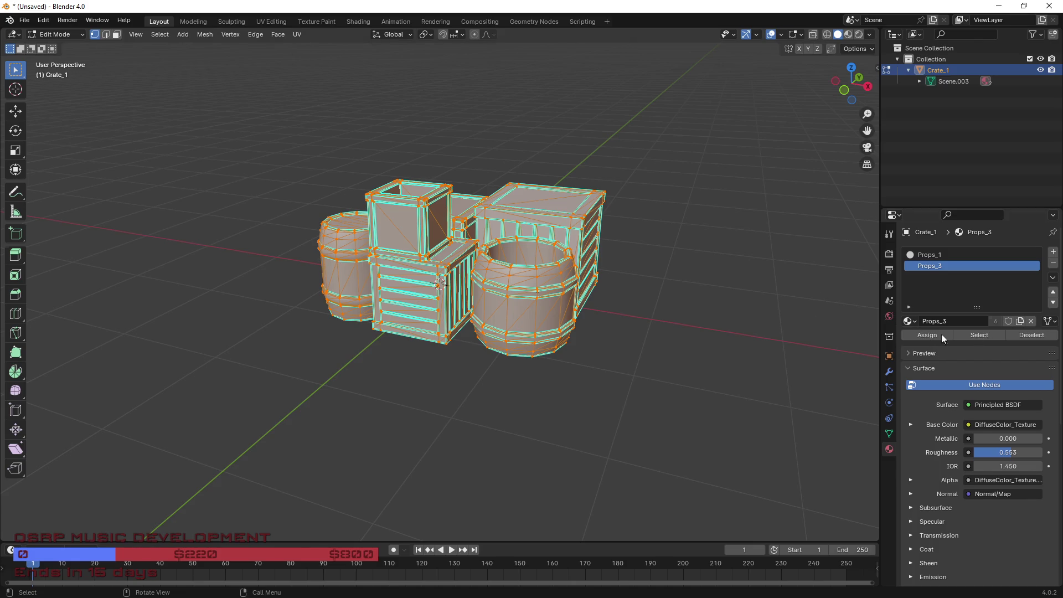
{"action": "key", "text": "Tab"}
{"action": "key", "text": "Tab"}
{"action": "key", "text": "Tab"}
{"action": "key", "text": "Tab"}
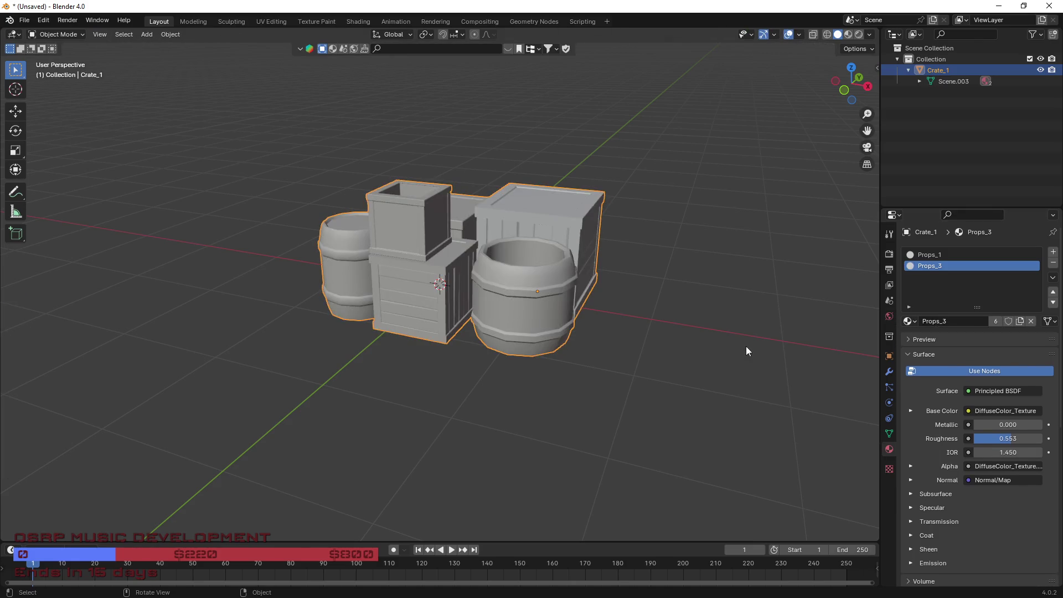
{"action": "key", "text": "alt+a"}
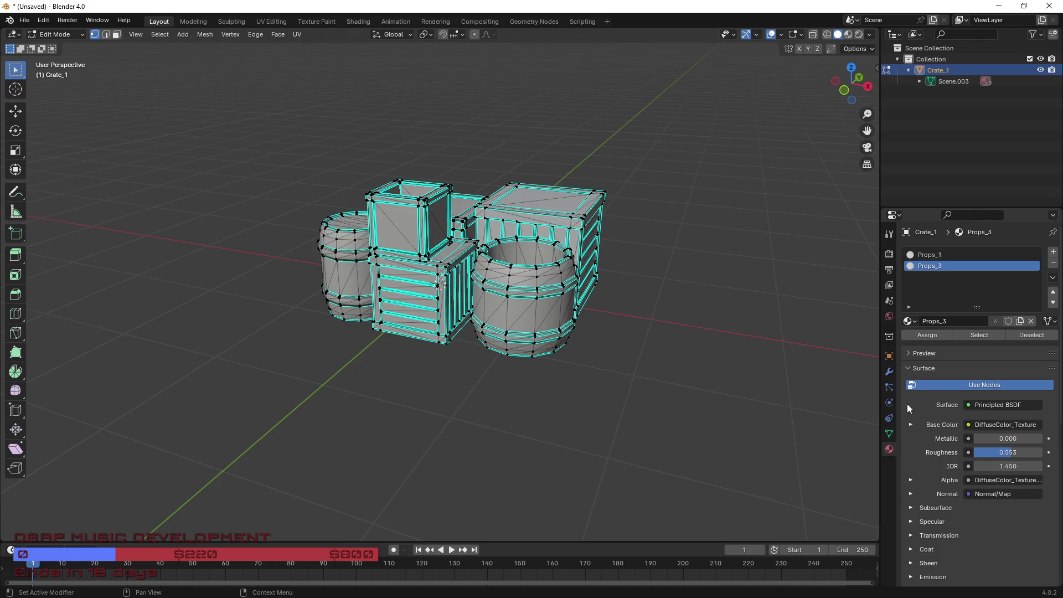
{"action": "left_click", "coordinate": [977, 337]}
{"action": "left_click_drag", "start_coordinate": [707, 330], "coordinate": [640, 349]}
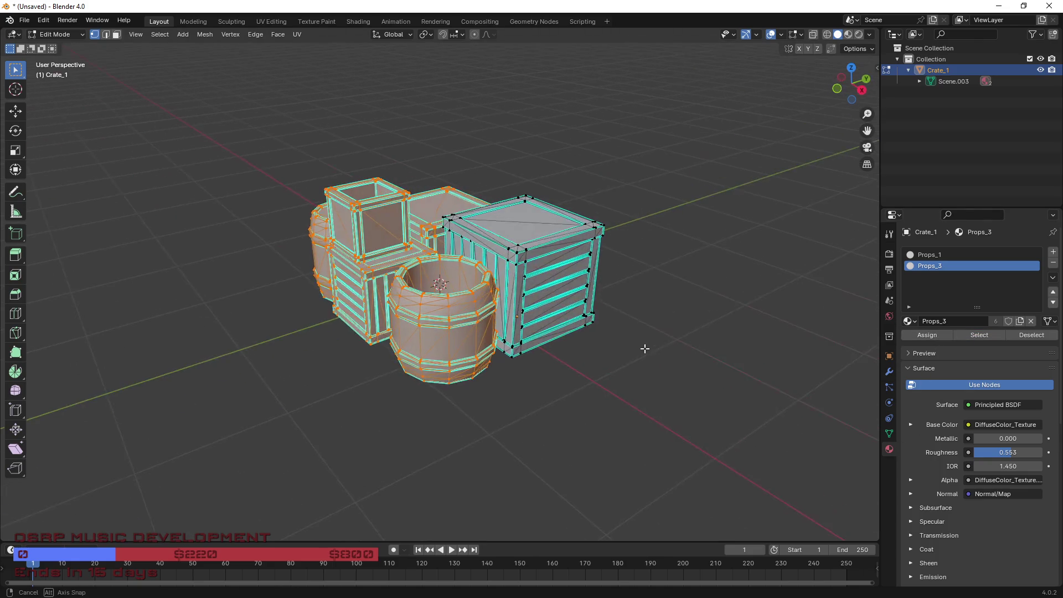
Step: Remove the Props_1 slot in Object Mode and rename the remaining Props_3 material to Props_1
{"action": "left_click", "coordinate": [934, 255]}
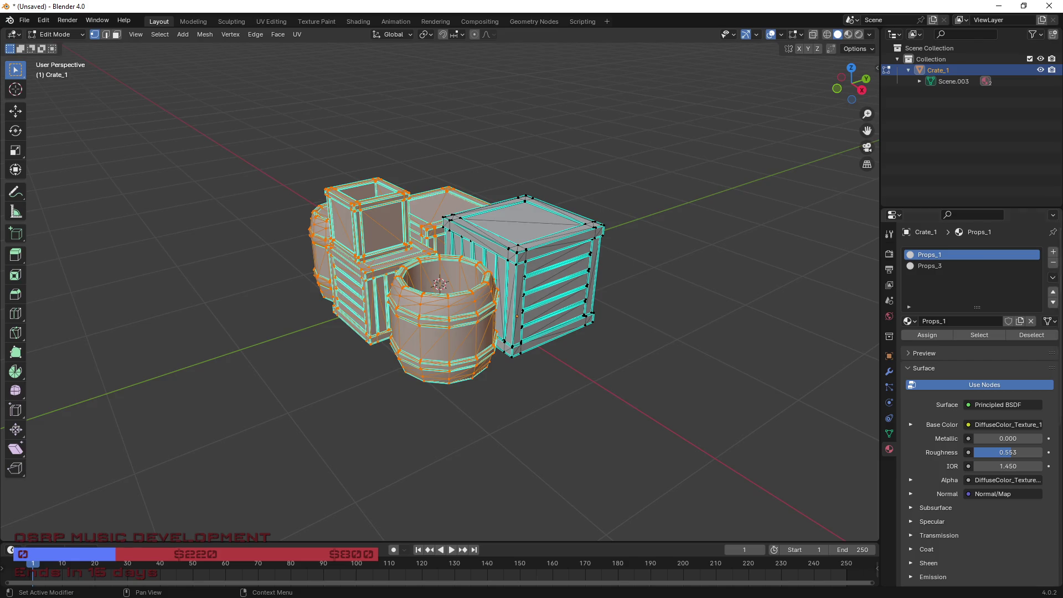
{"action": "left_click", "coordinate": [1053, 263]}
{"action": "key", "text": "Tab"}
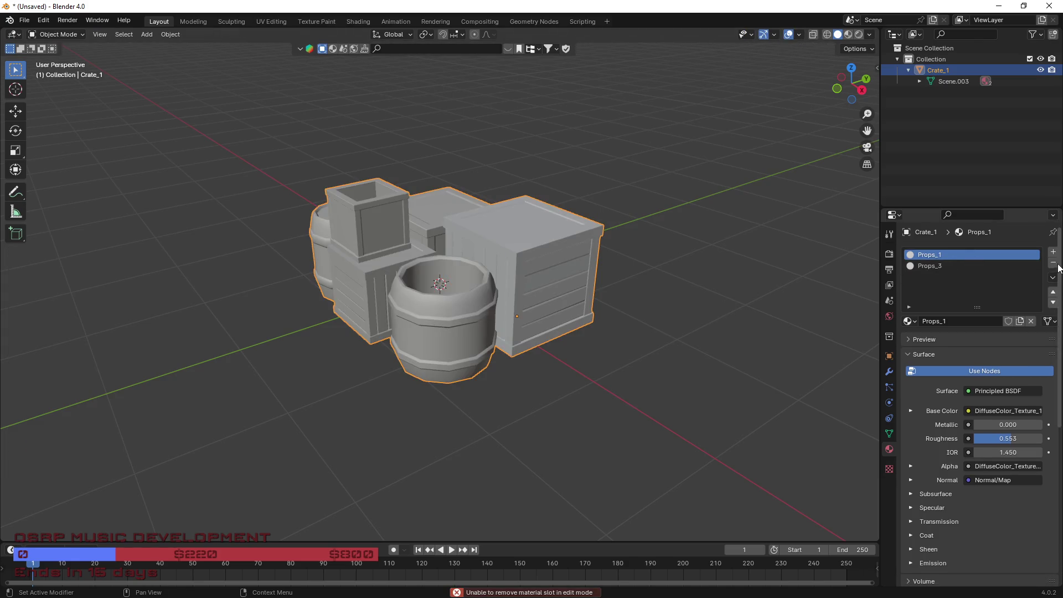
{"action": "left_click", "coordinate": [1052, 264]}
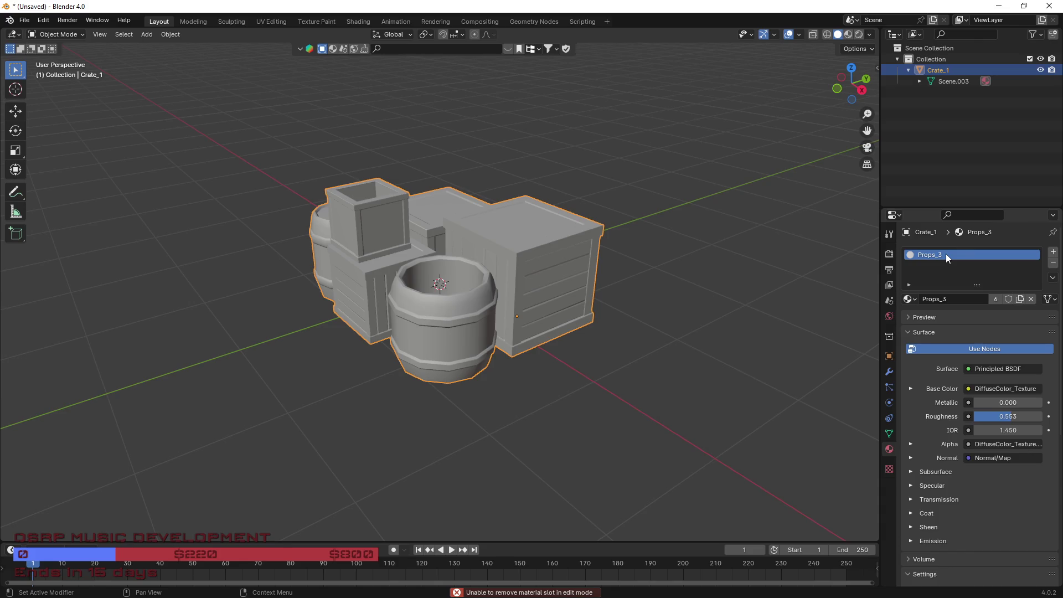
{"action": "double_click", "coordinate": [944, 254]}
{"action": "left_click", "coordinate": [940, 256]}
{"action": "type", "text": "1"}
{"action": "left_click", "coordinate": [31, 22]}
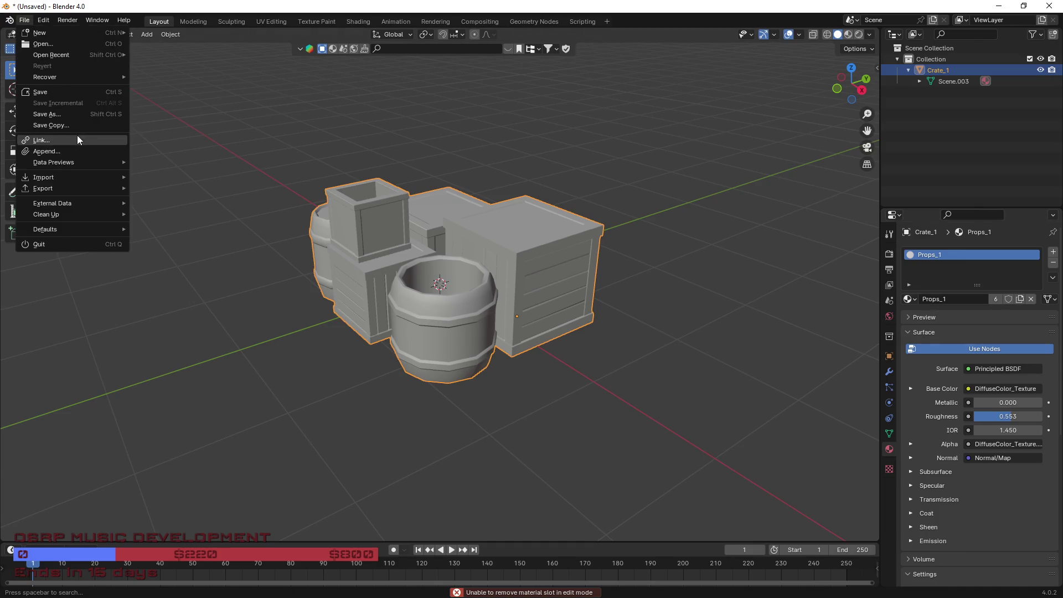
Step: Re-export Crate_1 as FBX over LootCrateGroup 1.fbx, cancelling a mistaken STL export first
{"action": "key", "text": "Tab"}
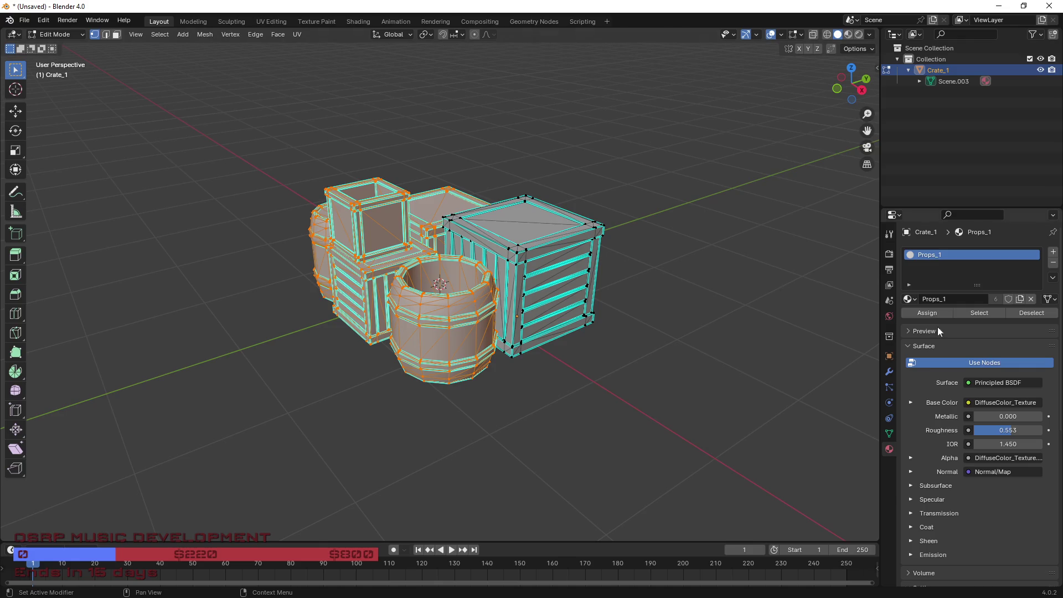
{"action": "left_click", "coordinate": [25, 20]}
{"action": "mouse_move", "coordinate": [58, 192]}
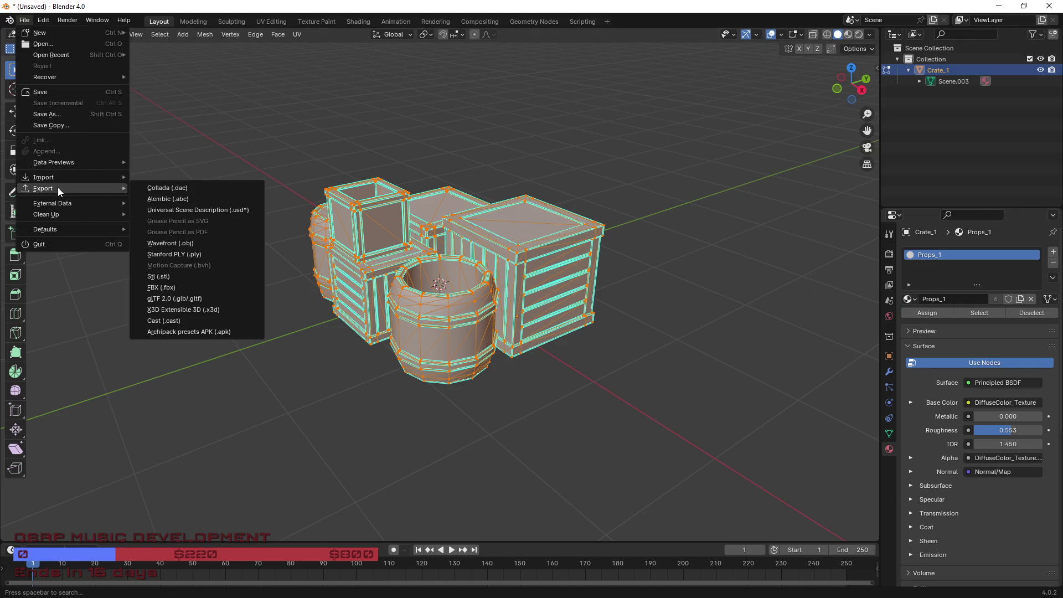
{"action": "left_click", "coordinate": [166, 277]}
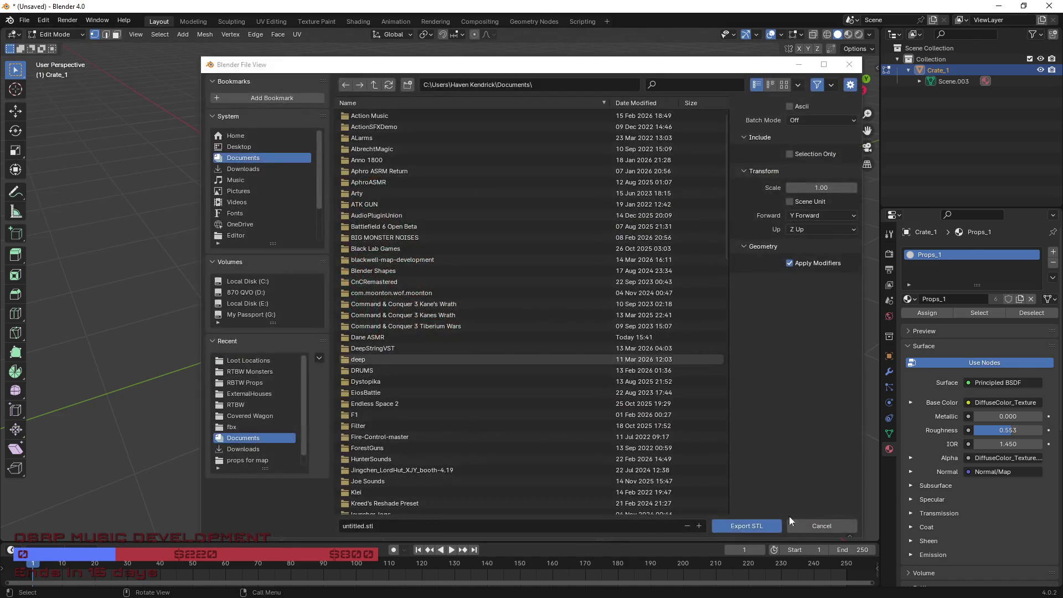
{"action": "left_click", "coordinate": [819, 526]}
{"action": "left_click", "coordinate": [24, 20]}
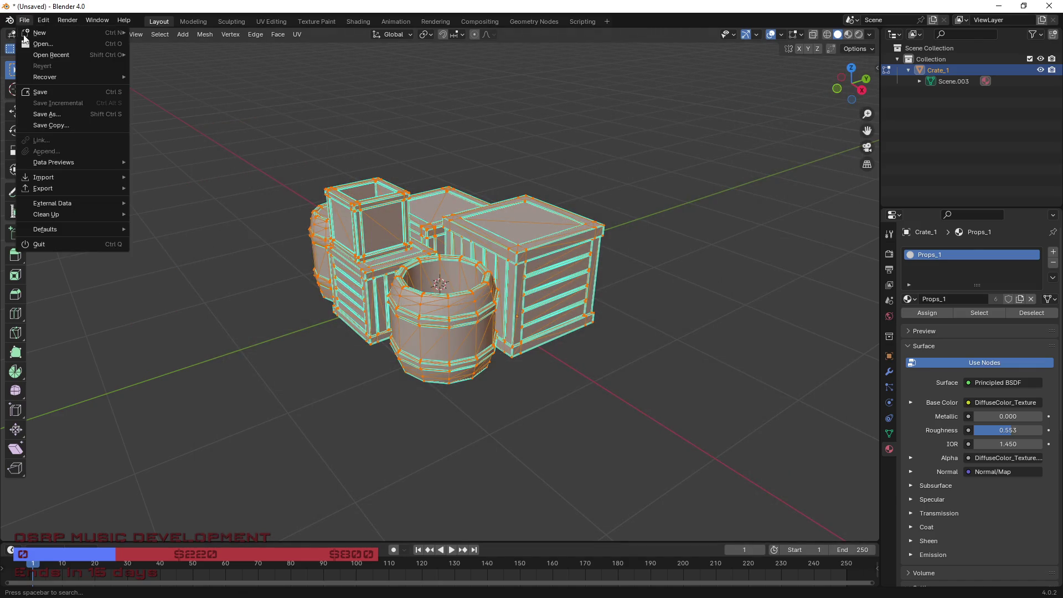
{"action": "mouse_move", "coordinate": [83, 188]}
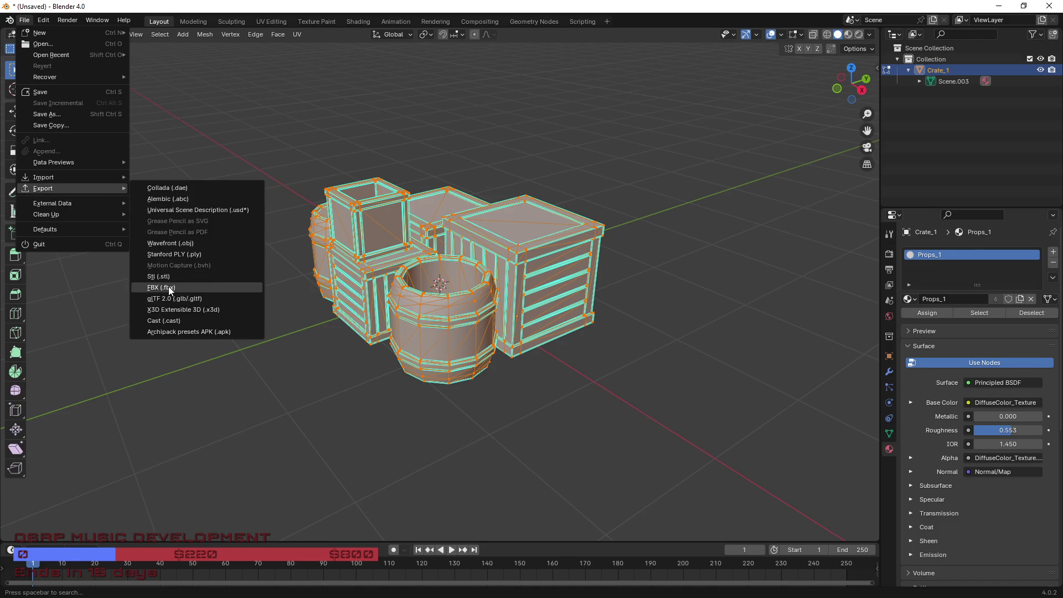
{"action": "left_click", "coordinate": [169, 287]}
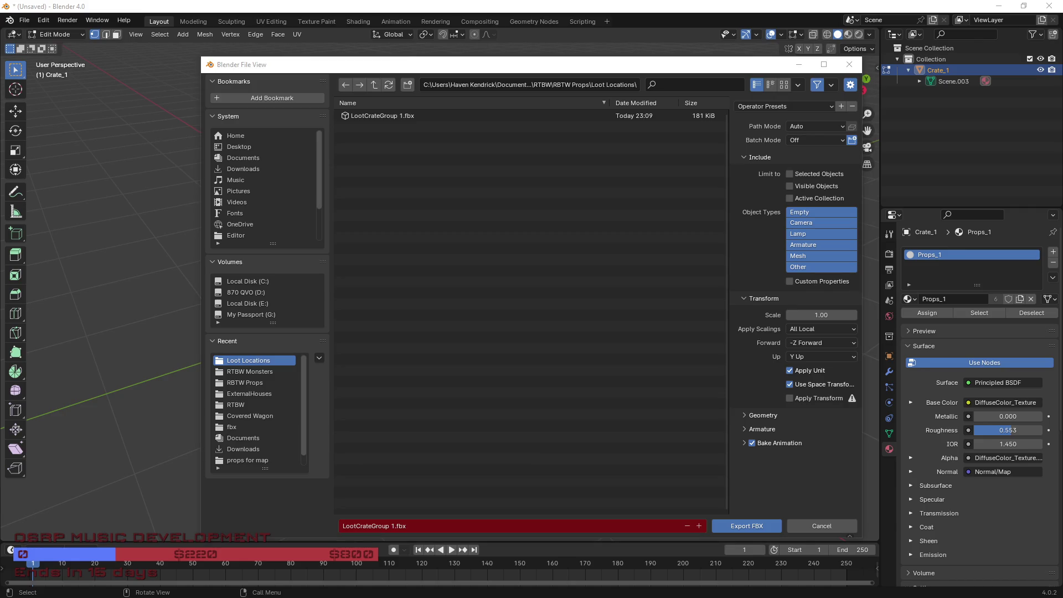
{"action": "left_click", "coordinate": [731, 520]}
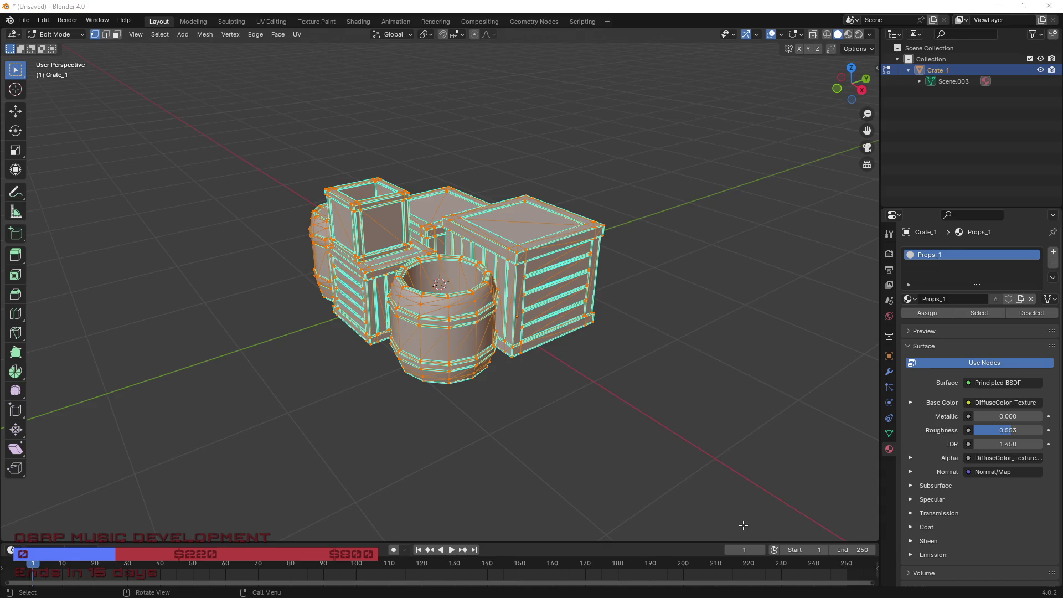
{"action": "key", "text": "alt+Tab"}
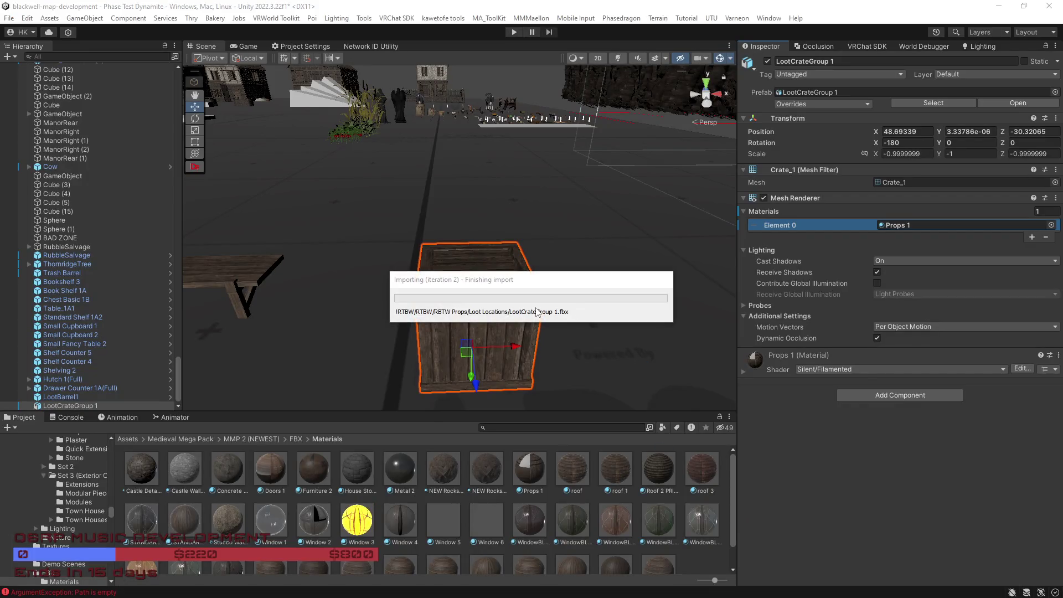
Step: Clear LootCrateGroup 1's -180 X rotation, raise it to Y 1 and move it beside the barrels
{"action": "mouse_move", "coordinate": [493, 321]}
{"action": "left_mouse_down"}
{"action": "mouse_move", "coordinate": [612, 321]}
{"action": "mouse_move", "coordinate": [553, 332]}
{"action": "mouse_move", "coordinate": [488, 317]}
{"action": "mouse_move", "coordinate": [457, 291]}
{"action": "mouse_move", "coordinate": [447, 301]}
{"action": "mouse_move", "coordinate": [346, 298]}
{"action": "mouse_move", "coordinate": [451, 288]}
{"action": "mouse_move", "coordinate": [402, 316]}
{"action": "mouse_move", "coordinate": [449, 313]}
{"action": "mouse_move", "coordinate": [621, 351]}
{"action": "mouse_move", "coordinate": [588, 304]}
{"action": "mouse_move", "coordinate": [418, 275]}
{"action": "mouse_move", "coordinate": [304, 303]}
{"action": "mouse_move", "coordinate": [345, 317]}
{"action": "mouse_move", "coordinate": [463, 303]}
{"action": "mouse_move", "coordinate": [497, 255]}
{"action": "mouse_move", "coordinate": [548, 269]}
{"action": "mouse_move", "coordinate": [518, 297]}
{"action": "mouse_move", "coordinate": [610, 275]}
{"action": "mouse_move", "coordinate": [360, 284]}
{"action": "mouse_move", "coordinate": [654, 252]}
{"action": "mouse_move", "coordinate": [613, 262]}
{"action": "mouse_move", "coordinate": [720, 233]}
{"action": "left_mouse_up"}
{"action": "left_click", "coordinate": [361, 261]}
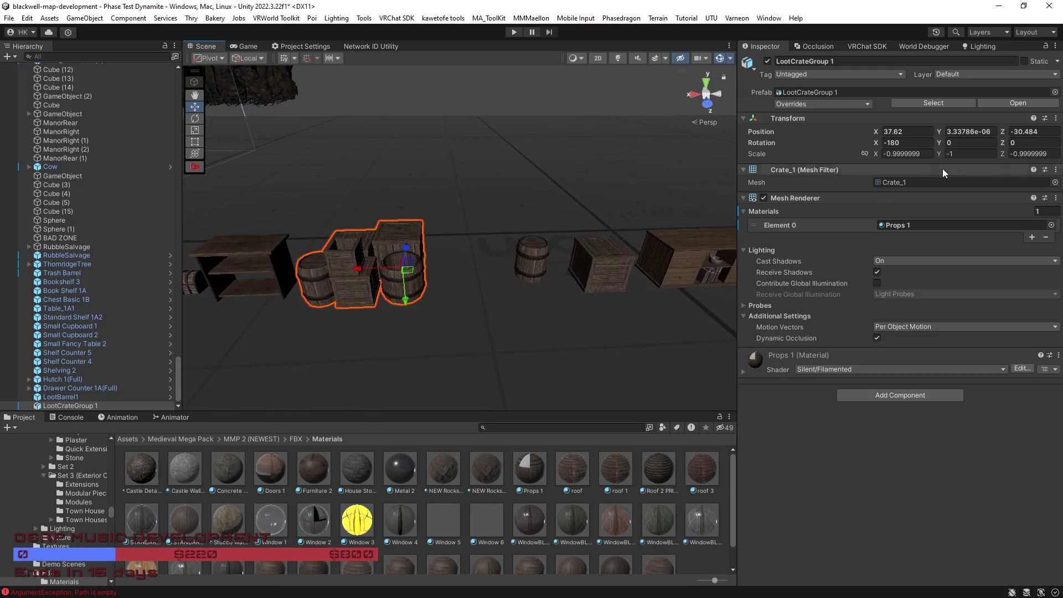
{"action": "key", "text": "BackSpace"}
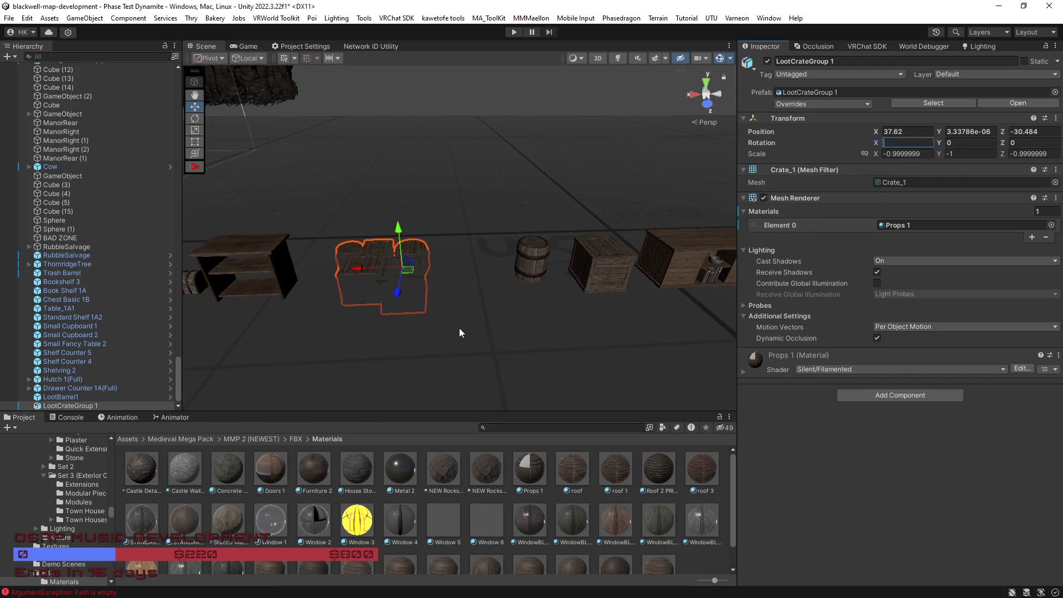
{"action": "left_click_drag", "start_coordinate": [398, 228], "coordinate": [398, 194]}
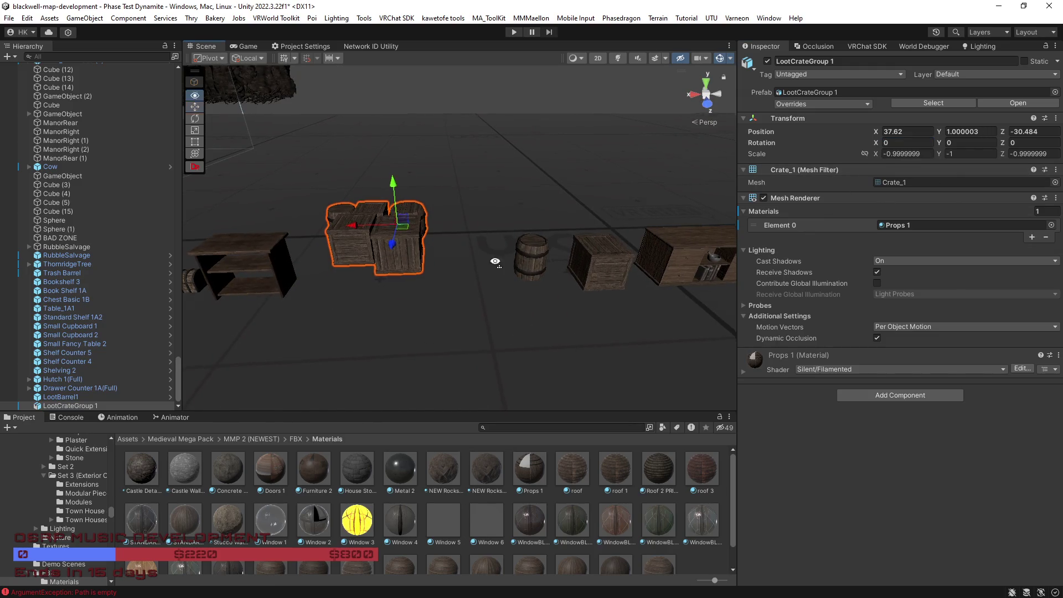
{"action": "key", "text": "f"}
{"action": "mouse_move", "coordinate": [486, 268]}
{"action": "left_mouse_down"}
{"action": "mouse_move", "coordinate": [490, 257]}
{"action": "mouse_move", "coordinate": [494, 267]}
{"action": "left_mouse_up"}
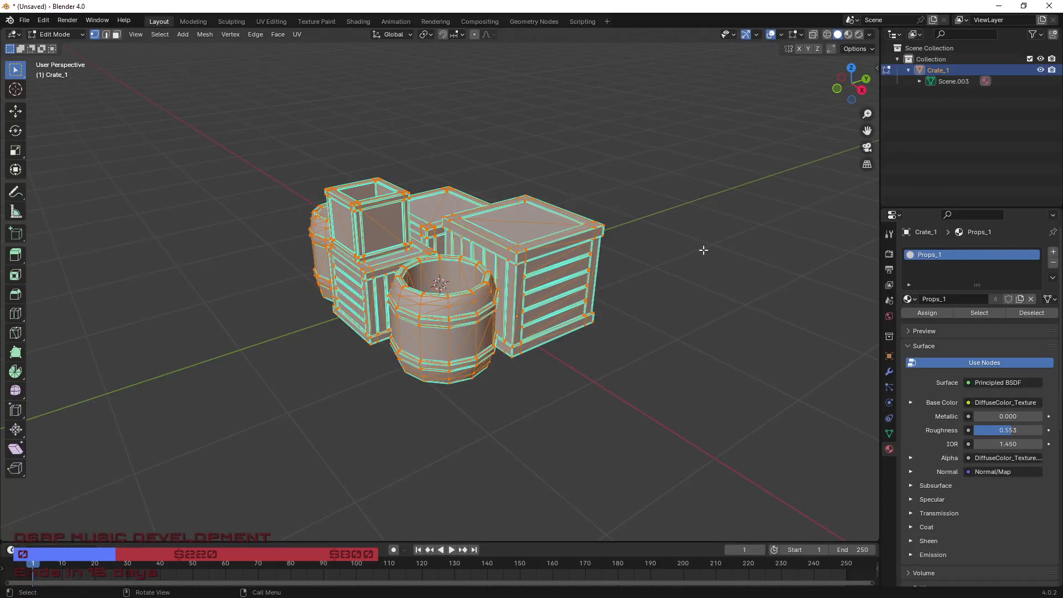
Step: Export Crate_1 to FBX with -Y Up as the up axis, overwriting LootCrateGroup 1.fbx
{"action": "left_click", "coordinate": [22, 24]}
{"action": "mouse_move", "coordinate": [74, 191]}
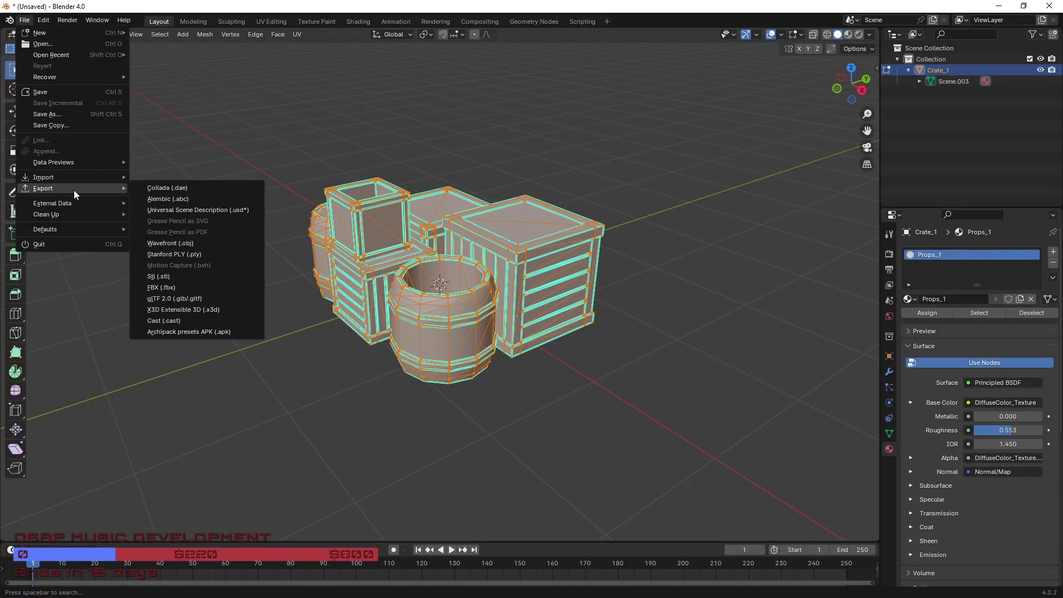
{"action": "left_click", "coordinate": [175, 291]}
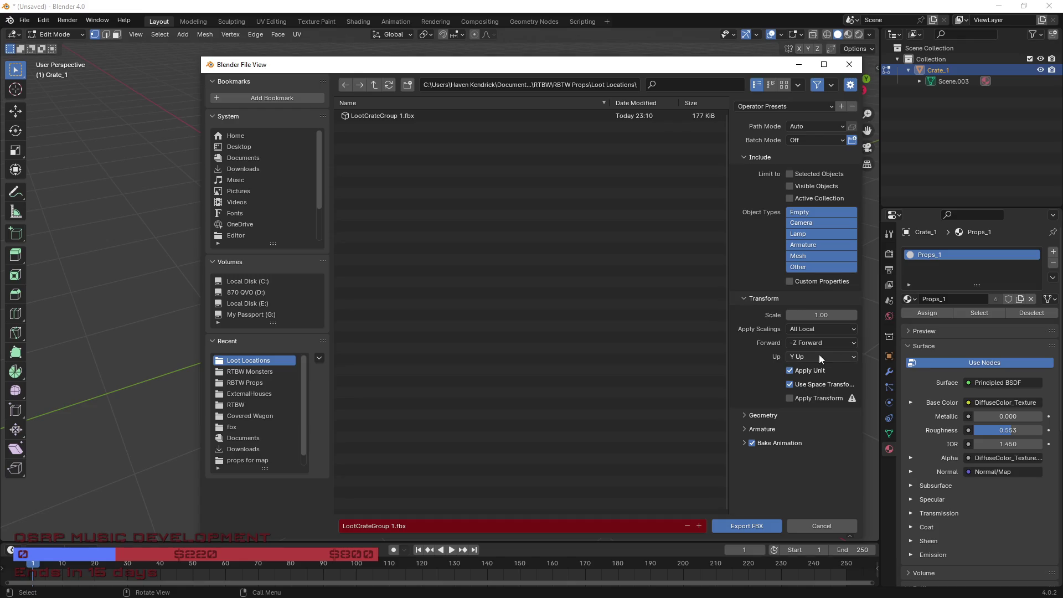
{"action": "left_click", "coordinate": [849, 355]}
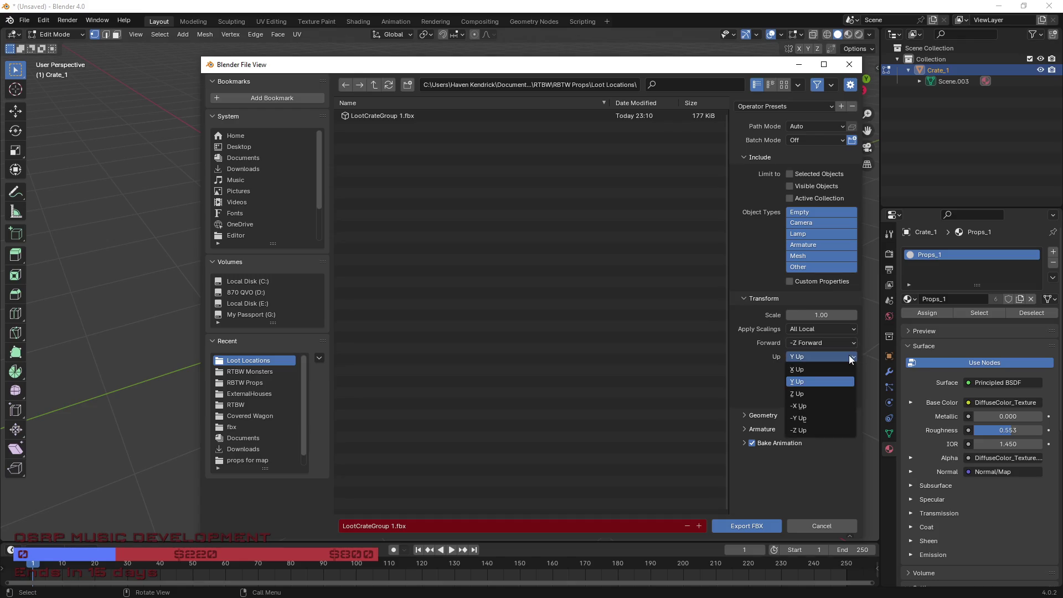
{"action": "left_click", "coordinate": [832, 416]}
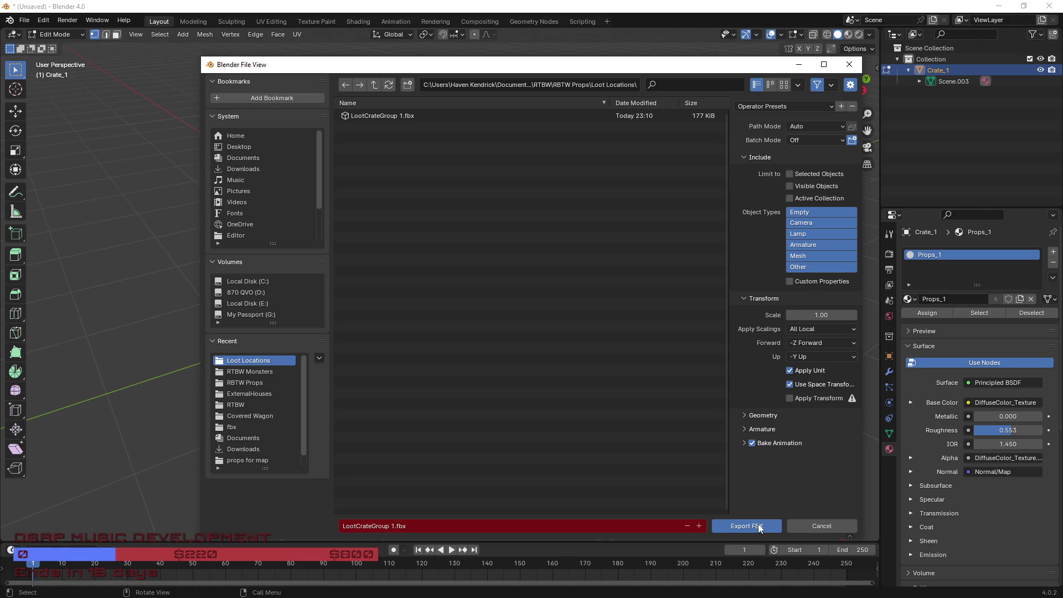
{"action": "left_click", "coordinate": [759, 525]}
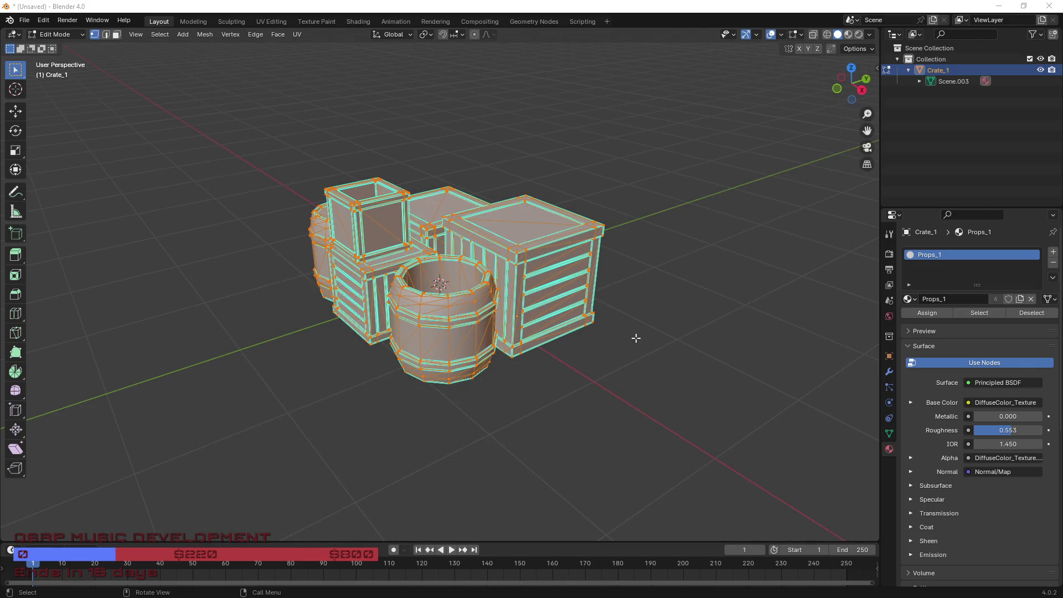
{"action": "key", "text": "alt+Tab"}
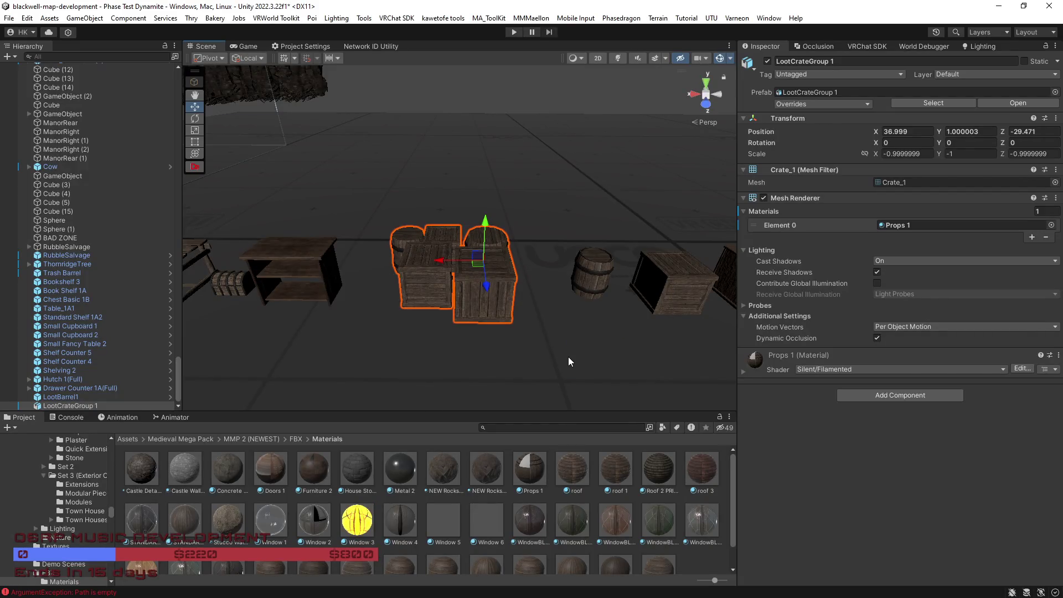
Step: Check the Crate_1 mesh preview and LootCrateGroup 1 import settings in the Project window
{"action": "mouse_move", "coordinate": [613, 307]}
{"action": "left_mouse_down"}
{"action": "mouse_move", "coordinate": [658, 254]}
{"action": "mouse_move", "coordinate": [653, 262]}
{"action": "left_mouse_up"}
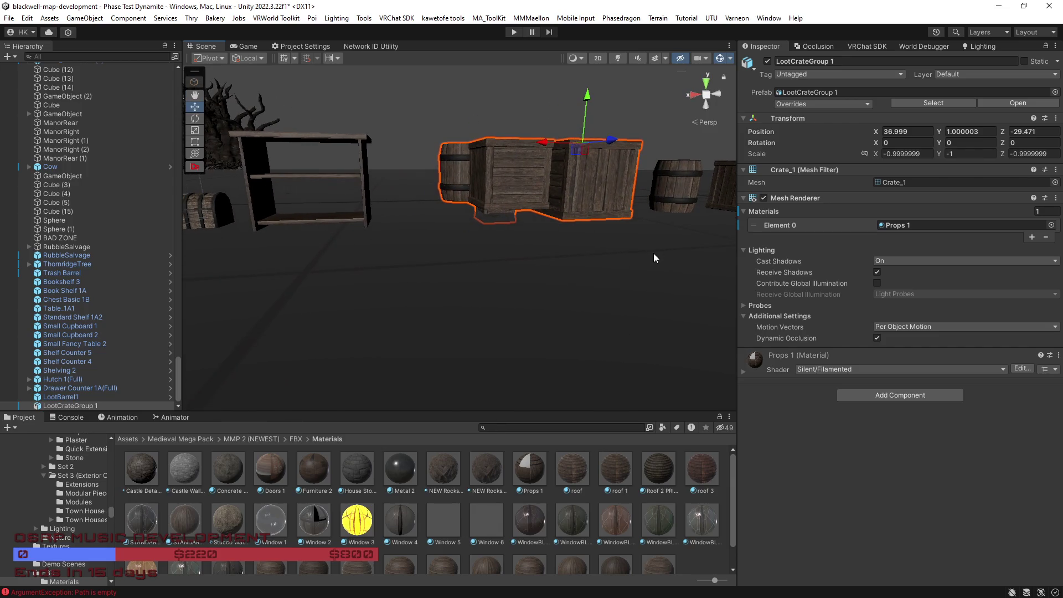
{"action": "left_click", "coordinate": [888, 183]}
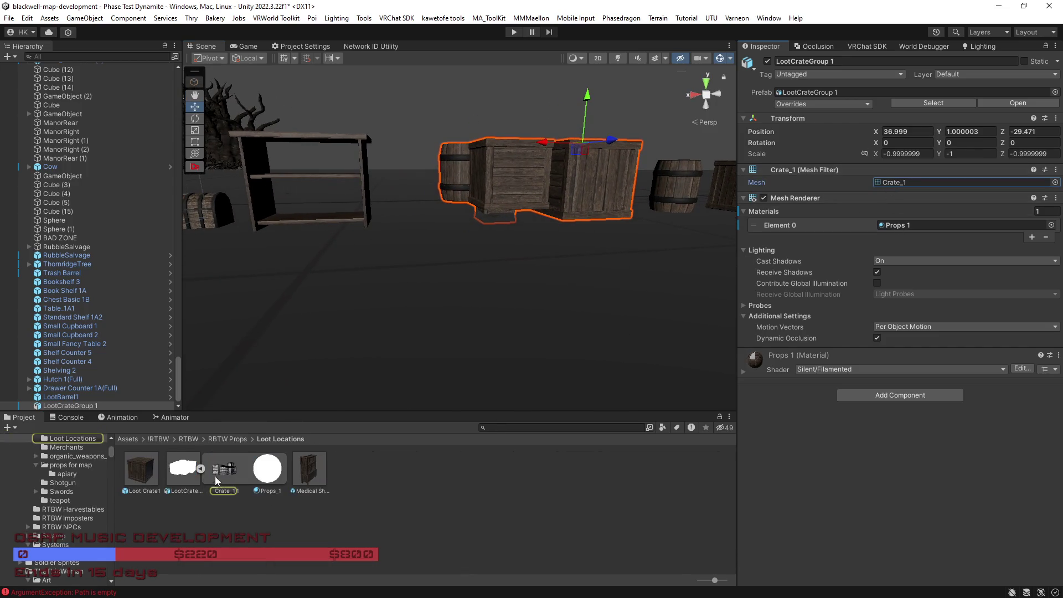
{"action": "left_click", "coordinate": [183, 469]}
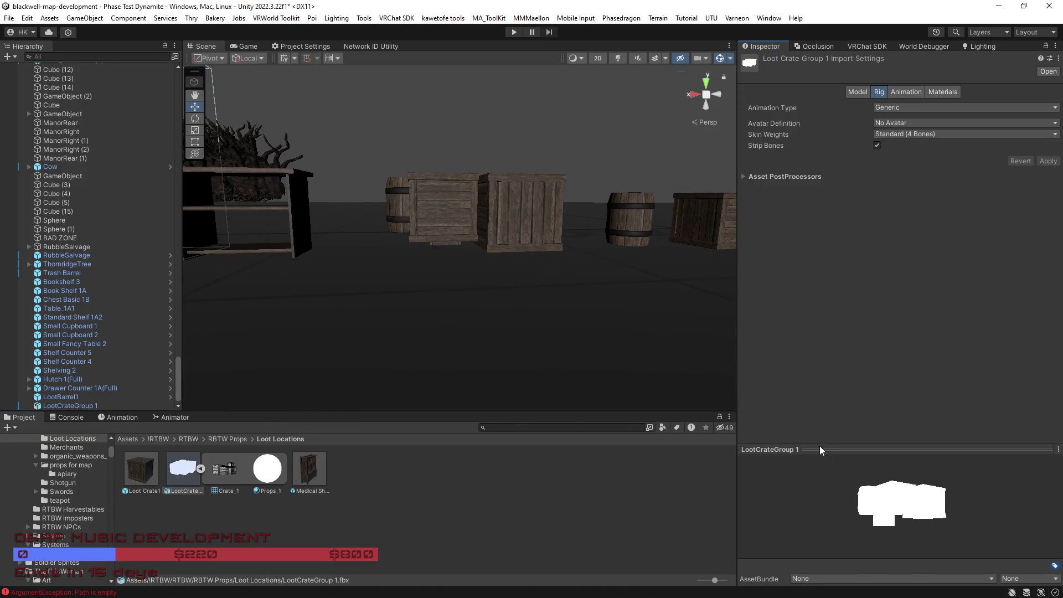
{"action": "left_click", "coordinate": [222, 469]}
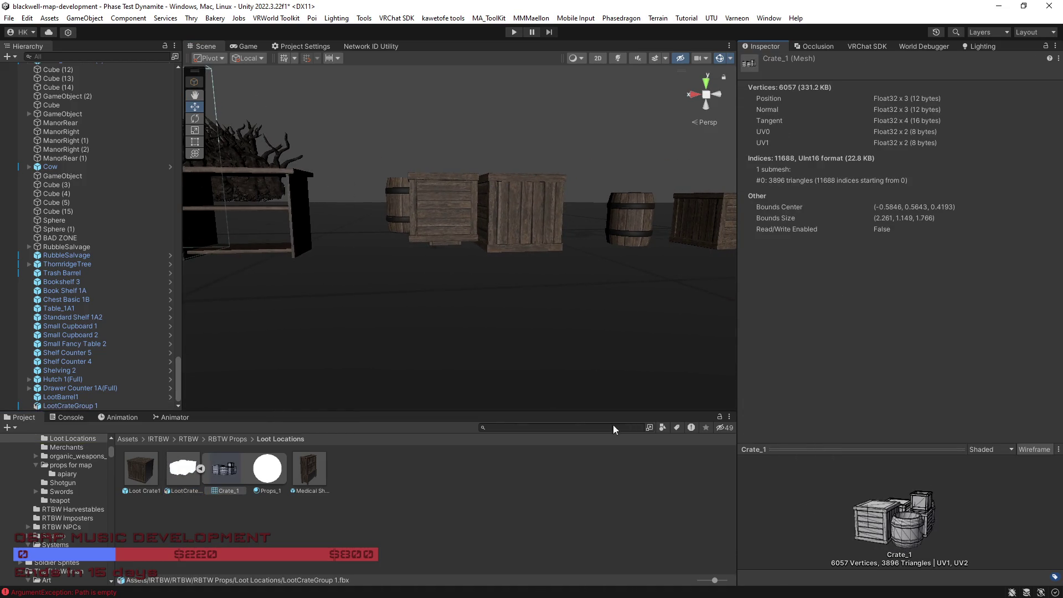
{"action": "left_click", "coordinate": [180, 472]}
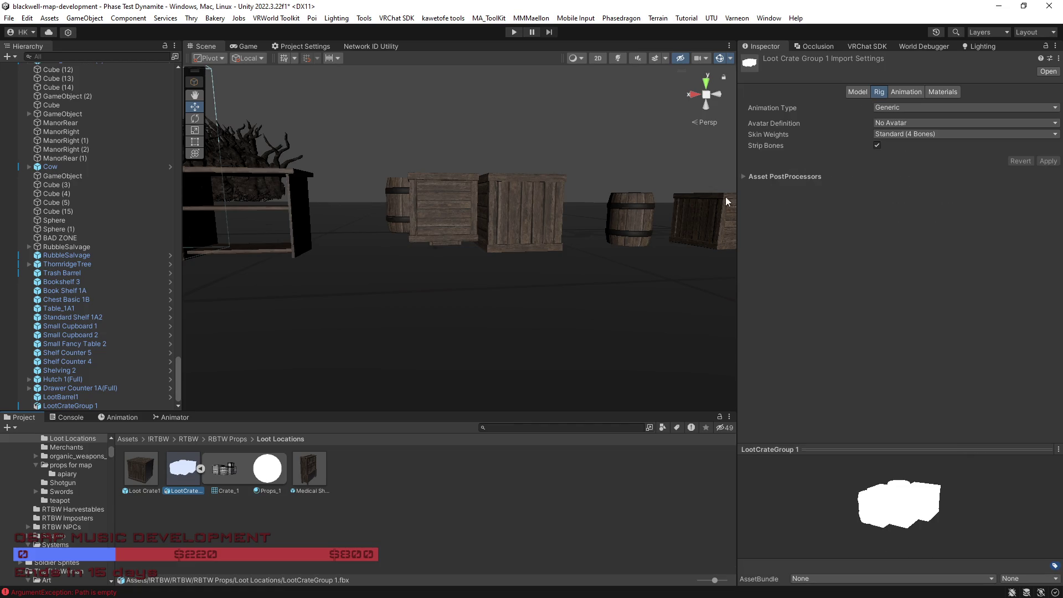
Step: Rotate the crate group to Z 180 and lower it near the ground at 37.216, 0.028, -29.471
{"action": "left_click", "coordinate": [547, 242]}
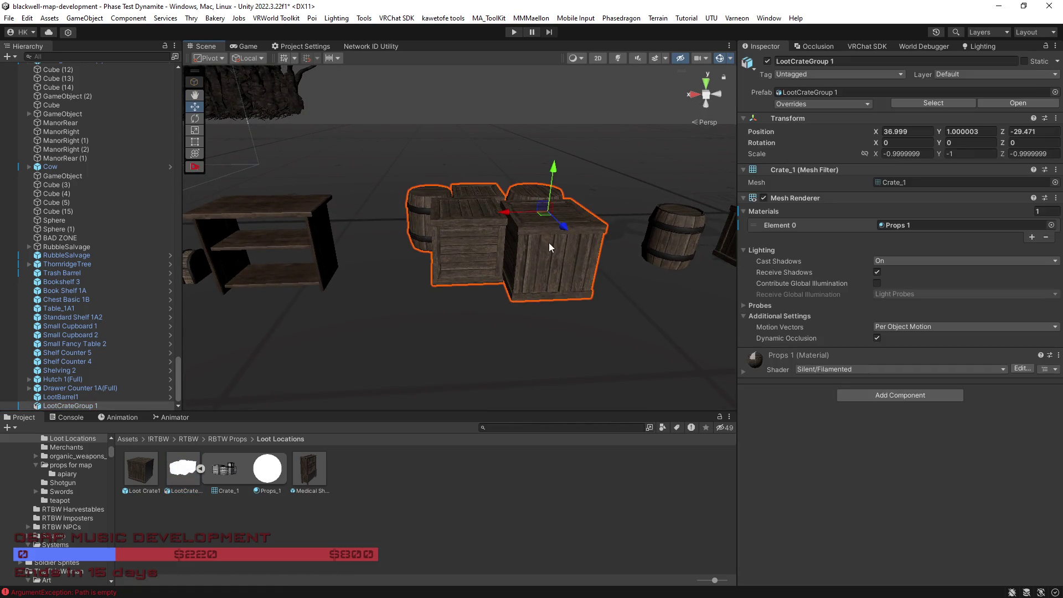
{"action": "key", "text": "e"}
{"action": "mouse_move", "coordinate": [545, 239]}
{"action": "left_mouse_down"}
{"action": "mouse_move", "coordinate": [831, 264]}
{"action": "mouse_move", "coordinate": [566, 272]}
{"action": "left_mouse_up"}
{"action": "key", "text": "f"}
{"action": "key", "text": "w"}
{"action": "mouse_move", "coordinate": [462, 227]}
{"action": "left_mouse_down"}
{"action": "mouse_move", "coordinate": [427, 242]}
{"action": "mouse_move", "coordinate": [403, 290]}
{"action": "mouse_move", "coordinate": [417, 304]}
{"action": "mouse_move", "coordinate": [443, 285]}
{"action": "left_mouse_up"}
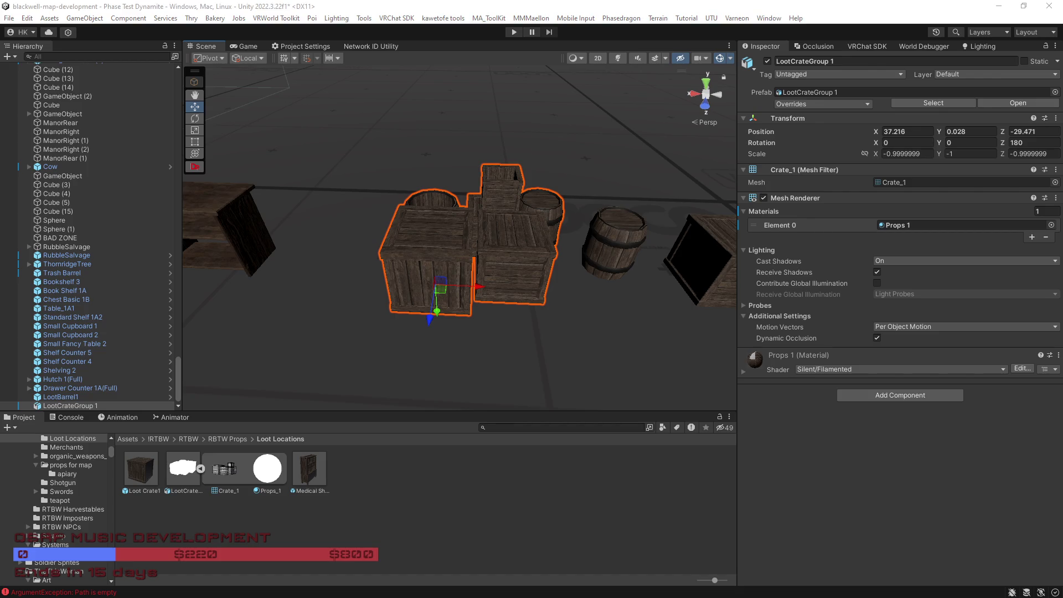
Step: Look around the crate group and cabinet row, then nudge LootCrateGroup 1 to X 37.507
{"action": "left_click_drag", "start_coordinate": [580, 299], "coordinate": [642, 264]}
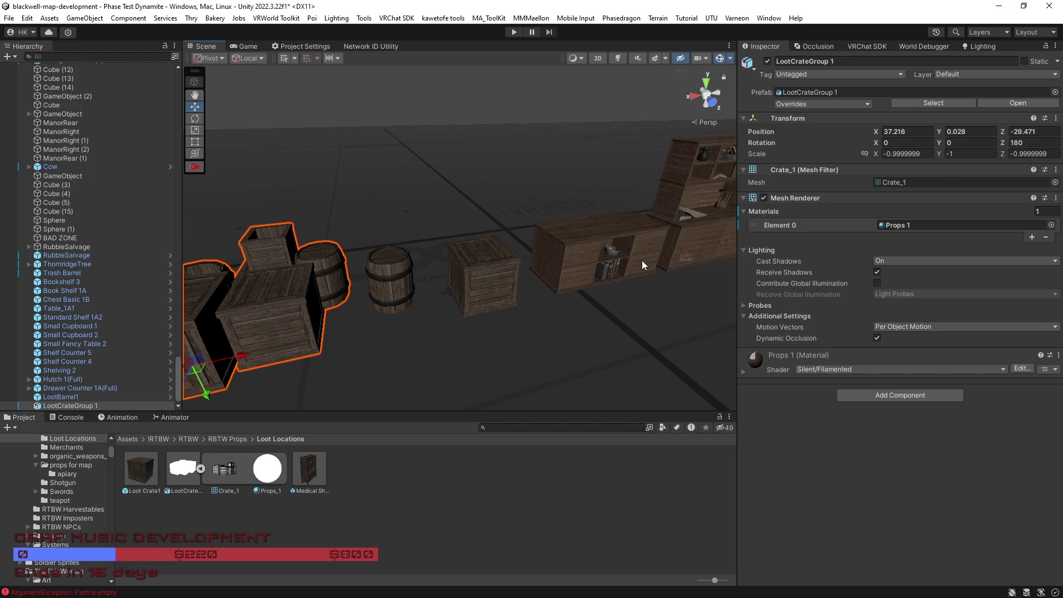
{"action": "mouse_move", "coordinate": [642, 265]}
{"action": "left_mouse_down"}
{"action": "mouse_move", "coordinate": [611, 247]}
{"action": "mouse_move", "coordinate": [526, 237]}
{"action": "mouse_move", "coordinate": [756, 237]}
{"action": "left_mouse_up"}
{"action": "key", "text": "f"}
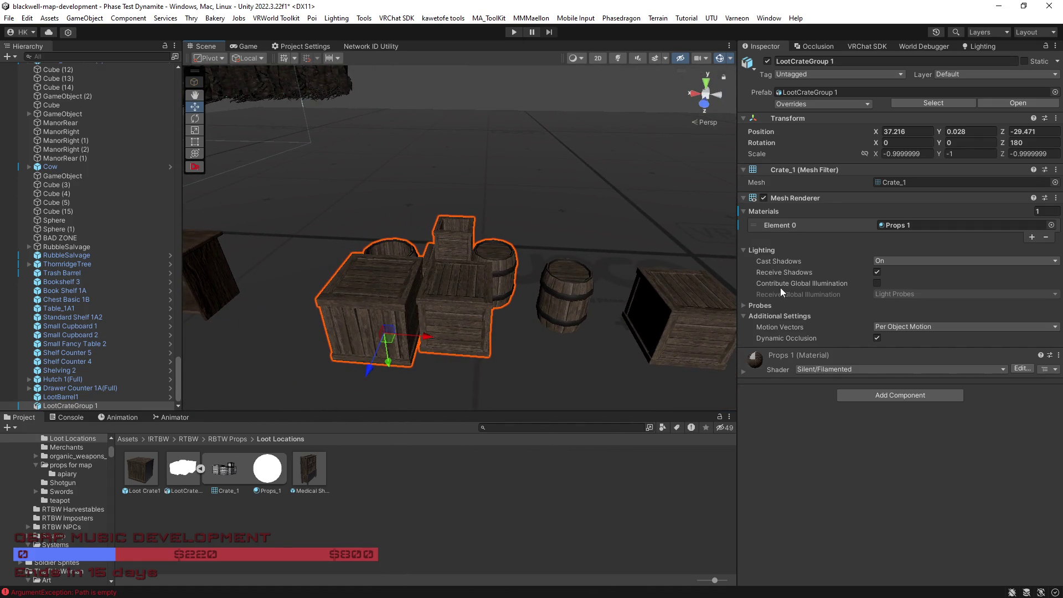
{"action": "mouse_move", "coordinate": [514, 260]}
{"action": "left_mouse_down"}
{"action": "mouse_move", "coordinate": [709, 237]}
{"action": "mouse_move", "coordinate": [484, 227]}
{"action": "left_mouse_up"}
{"action": "left_click_drag", "start_coordinate": [533, 236], "coordinate": [540, 247]}
{"action": "left_click", "coordinate": [545, 278]}
{"action": "mouse_move", "coordinate": [526, 286]}
{"action": "left_mouse_down"}
{"action": "mouse_move", "coordinate": [486, 297]}
{"action": "mouse_move", "coordinate": [509, 315]}
{"action": "mouse_move", "coordinate": [482, 269]}
{"action": "mouse_move", "coordinate": [424, 294]}
{"action": "left_mouse_up"}
{"action": "left_click", "coordinate": [430, 268]}
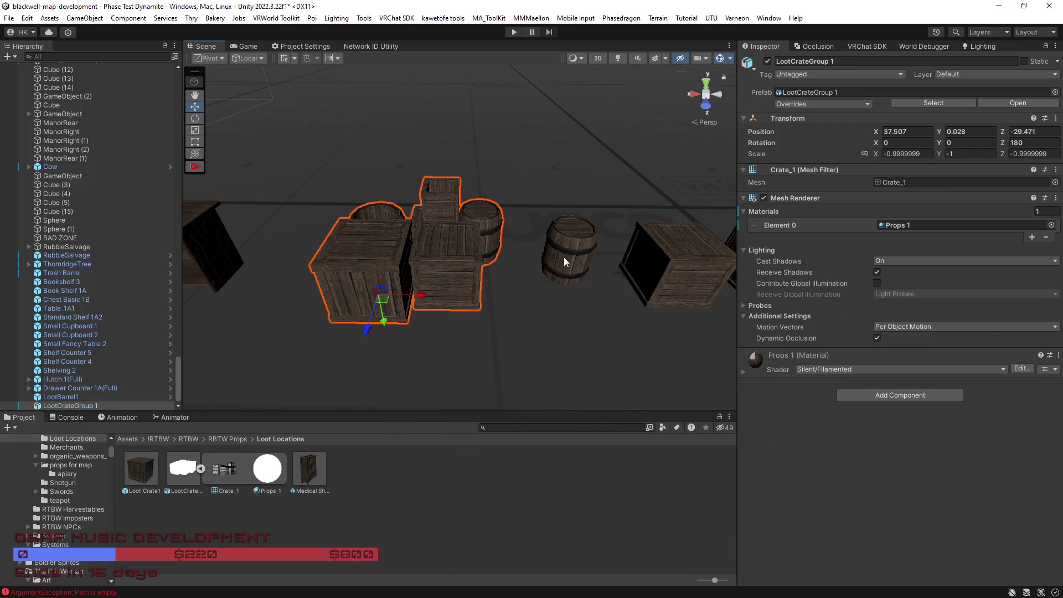
Step: Select the existing Loot Crate1 prop in the Scene view
{"action": "scroll", "coordinate": [570, 308], "scroll_direction": "up", "scroll_amount": 3}
{"action": "mouse_move", "coordinate": [560, 300]}
{"action": "left_mouse_down"}
{"action": "mouse_move", "coordinate": [546, 297]}
{"action": "mouse_move", "coordinate": [564, 300]}
{"action": "left_mouse_up"}
{"action": "left_click", "coordinate": [563, 299]}
{"action": "scroll", "coordinate": [83, 321], "scroll_direction": "down", "scroll_amount": 3}
{"action": "scroll", "coordinate": [98, 310], "scroll_direction": "up", "scroll_amount": 4}
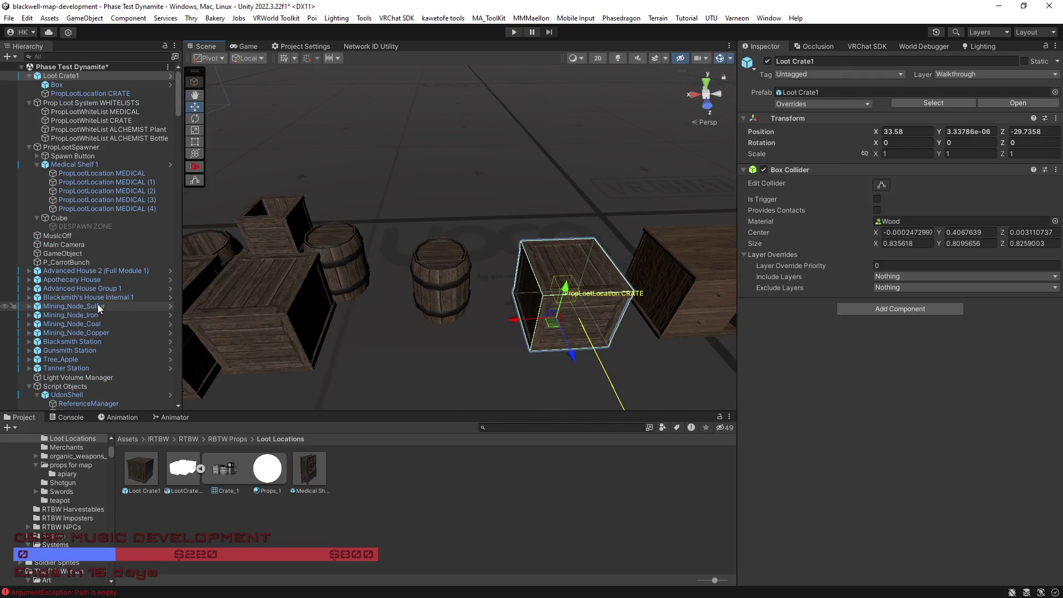
Step: Parent a PropLootLocation CRATE under LootBarrel1 in the Hierarchy
{"action": "left_click", "coordinate": [63, 95]}
{"action": "mouse_move", "coordinate": [314, 240]}
{"action": "left_mouse_down"}
{"action": "mouse_move", "coordinate": [388, 233]}
{"action": "mouse_move", "coordinate": [546, 266]}
{"action": "left_mouse_up"}
{"action": "left_click", "coordinate": [545, 265]}
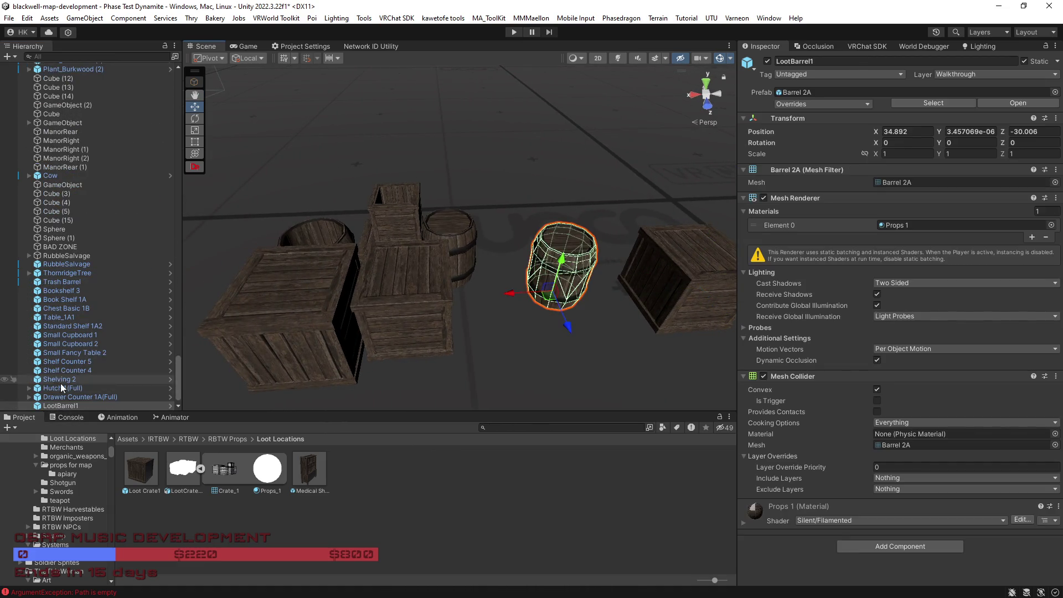
{"action": "key", "text": "Down"}
{"action": "left_click_drag", "start_coordinate": [60, 399], "coordinate": [57, 397]}
{"action": "key", "text": "f"}
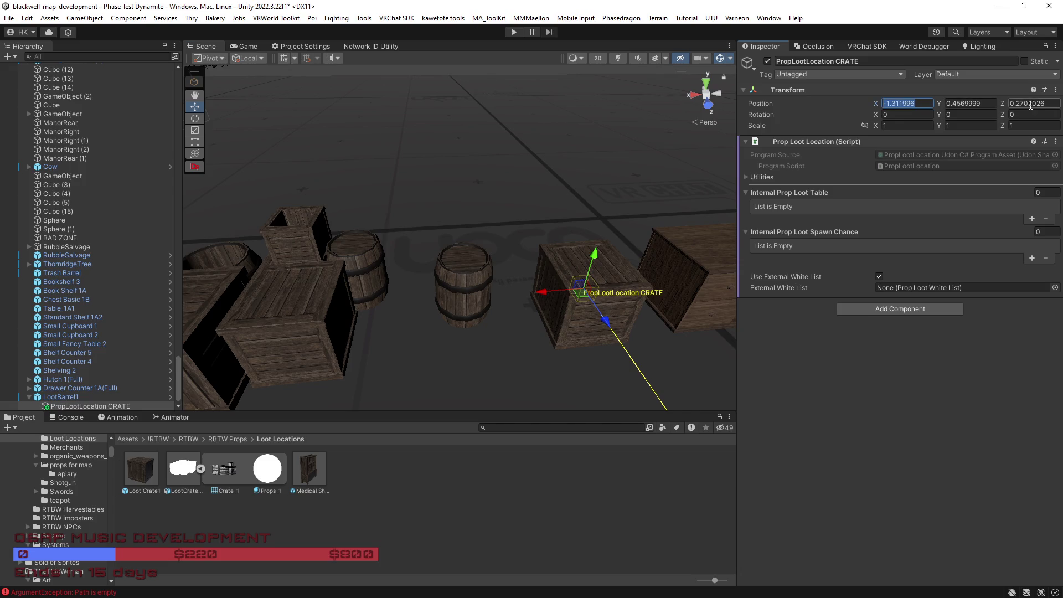
Step: Position the loot location inside the barrel at local 0, 0.412, 0
{"action": "left_click_drag", "start_coordinate": [486, 265], "coordinate": [660, 213]}
{"action": "key", "text": "f"}
{"action": "left_click_drag", "start_coordinate": [423, 187], "coordinate": [511, 200]}
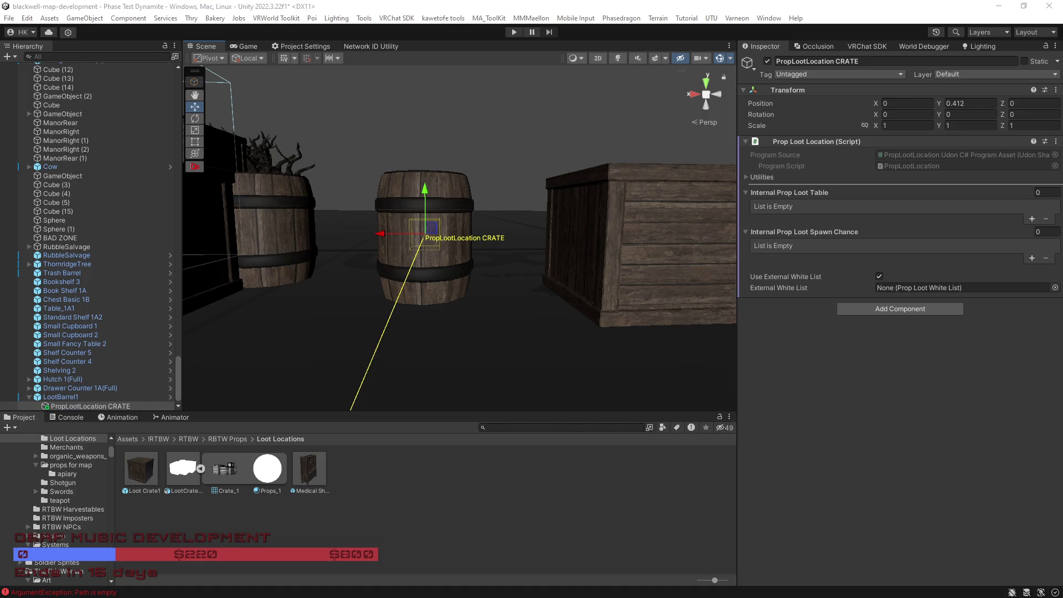
{"action": "mouse_move", "coordinate": [719, 360]}
{"action": "left_mouse_down"}
{"action": "mouse_move", "coordinate": [655, 304]}
{"action": "mouse_move", "coordinate": [665, 332]}
{"action": "mouse_move", "coordinate": [650, 335]}
{"action": "mouse_move", "coordinate": [673, 359]}
{"action": "left_mouse_up"}
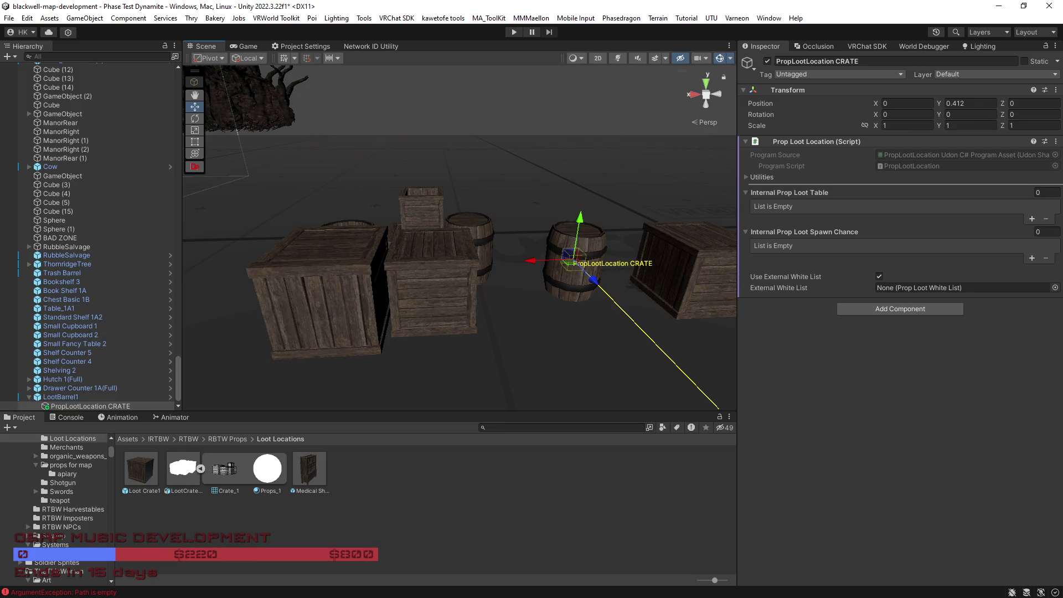
{"action": "mouse_move", "coordinate": [589, 394]}
{"action": "left_mouse_down"}
{"action": "mouse_move", "coordinate": [824, 315]}
{"action": "mouse_move", "coordinate": [527, 256]}
{"action": "mouse_move", "coordinate": [569, 280]}
{"action": "mouse_move", "coordinate": [416, 270]}
{"action": "mouse_move", "coordinate": [363, 346]}
{"action": "mouse_move", "coordinate": [439, 308]}
{"action": "mouse_move", "coordinate": [444, 391]}
{"action": "mouse_move", "coordinate": [437, 365]}
{"action": "mouse_move", "coordinate": [456, 284]}
{"action": "mouse_move", "coordinate": [445, 272]}
{"action": "mouse_move", "coordinate": [523, 259]}
{"action": "mouse_move", "coordinate": [448, 199]}
{"action": "mouse_move", "coordinate": [503, 183]}
{"action": "mouse_move", "coordinate": [579, 190]}
{"action": "mouse_move", "coordinate": [648, 209]}
{"action": "mouse_move", "coordinate": [669, 230]}
{"action": "mouse_move", "coordinate": [519, 244]}
{"action": "mouse_move", "coordinate": [494, 264]}
{"action": "left_mouse_up"}
{"action": "left_click", "coordinate": [456, 284]}
{"action": "left_click", "coordinate": [484, 281]}
Step: Shift Book Shelf 1A to X 27.358 and start renaming PropLootLocation CRATE (3)
{"action": "key", "text": "f"}
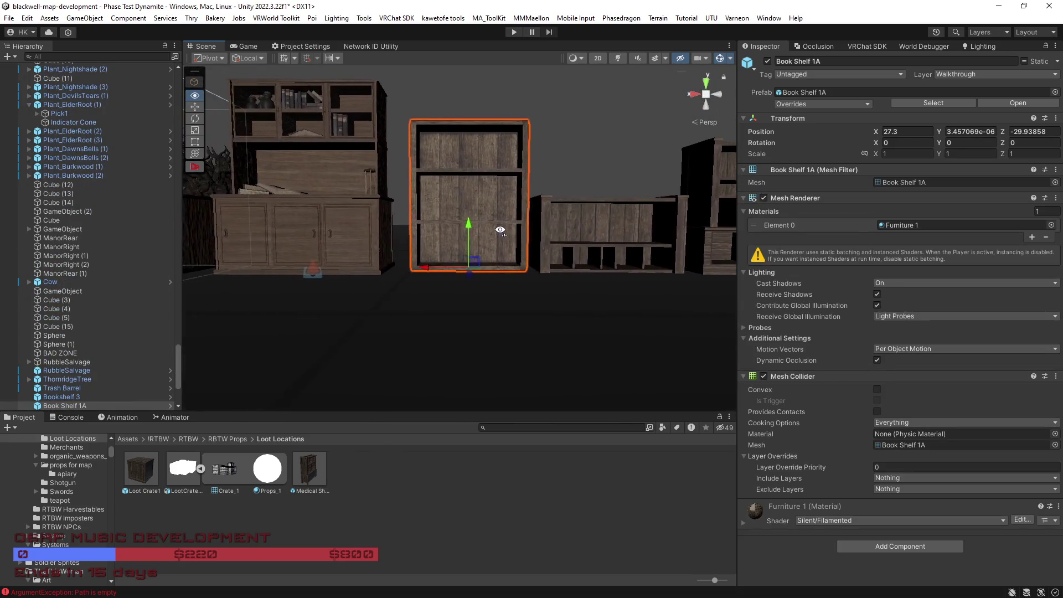
{"action": "mouse_move", "coordinate": [426, 270]}
{"action": "left_mouse_down"}
{"action": "mouse_move", "coordinate": [451, 273]}
{"action": "mouse_move", "coordinate": [501, 315]}
{"action": "mouse_move", "coordinate": [481, 327]}
{"action": "mouse_move", "coordinate": [565, 323]}
{"action": "mouse_move", "coordinate": [512, 308]}
{"action": "mouse_move", "coordinate": [537, 328]}
{"action": "mouse_move", "coordinate": [491, 308]}
{"action": "mouse_move", "coordinate": [458, 360]}
{"action": "mouse_move", "coordinate": [522, 335]}
{"action": "mouse_move", "coordinate": [484, 324]}
{"action": "left_mouse_up"}
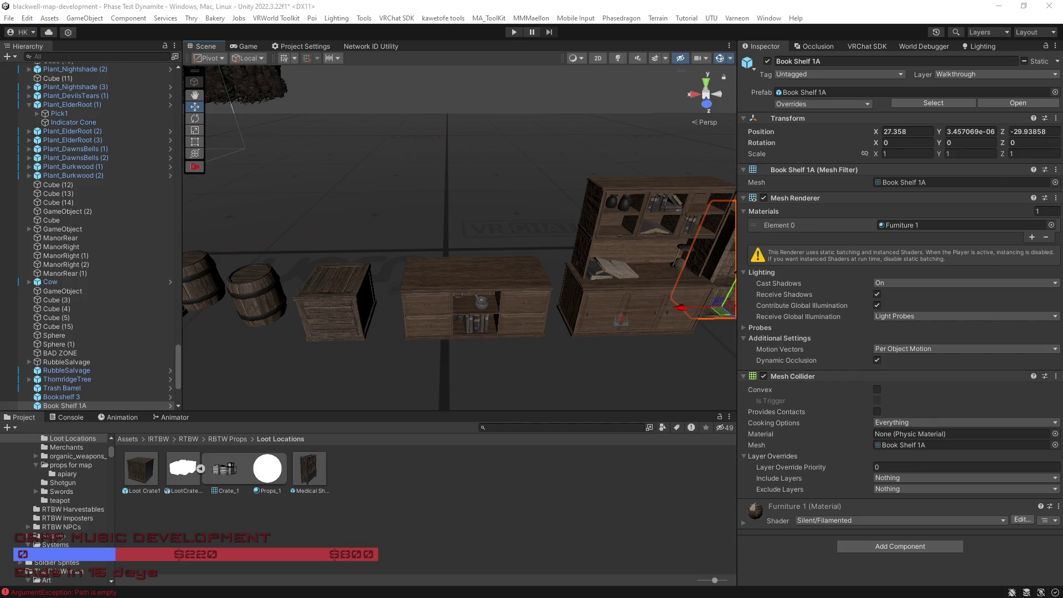
{"action": "double_click", "coordinate": [137, 273]}
{"action": "type", "text": "PropLootLocation CHEST"}
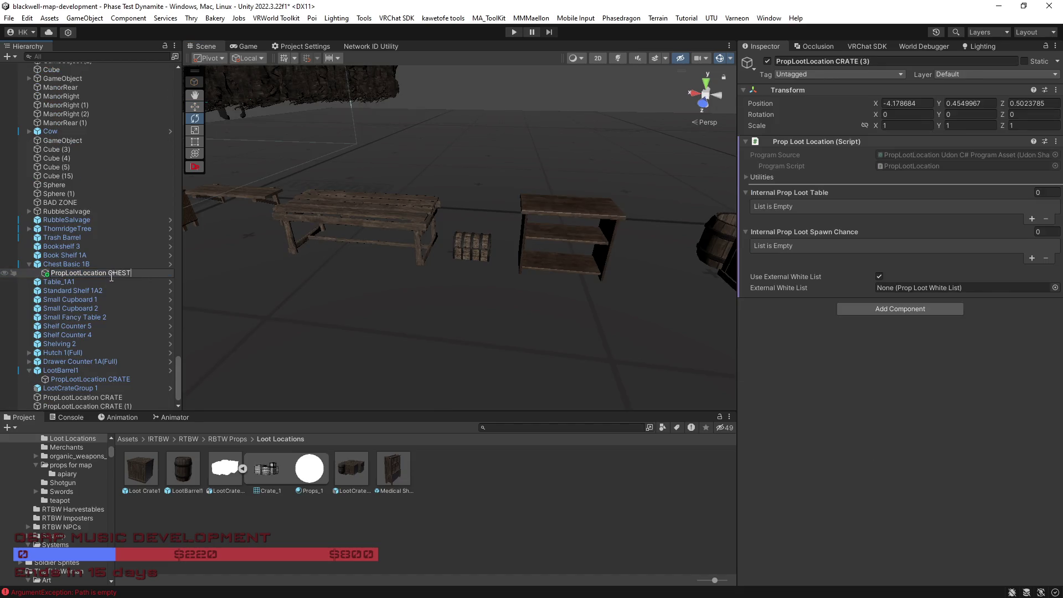
Step: Name the loot location PropLootLocation CHEST and centre it inside the Chest Basic 1B chest
{"action": "key", "text": "Return"}
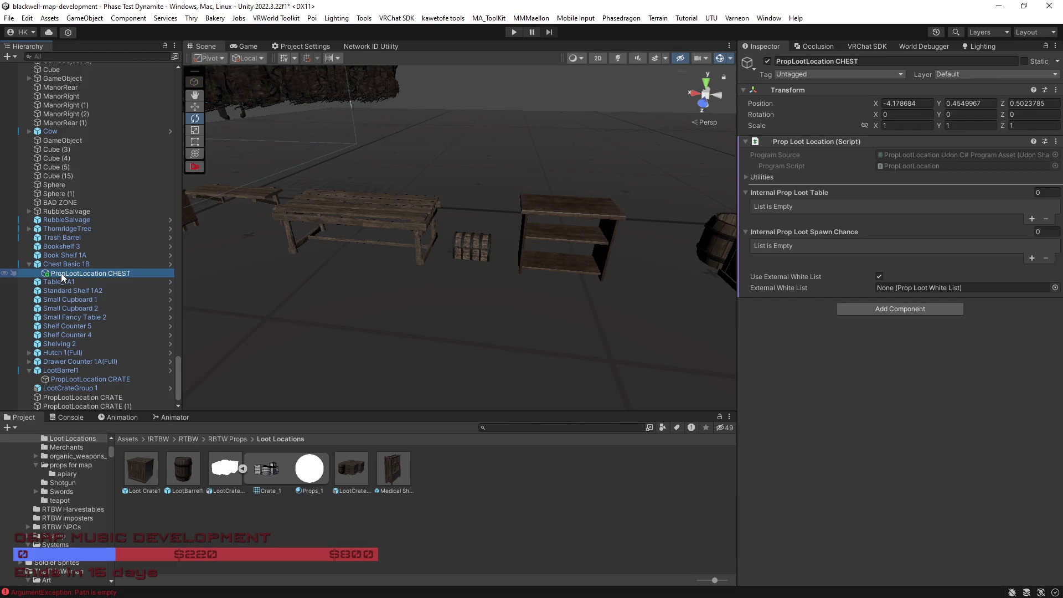
{"action": "left_click", "coordinate": [56, 264]}
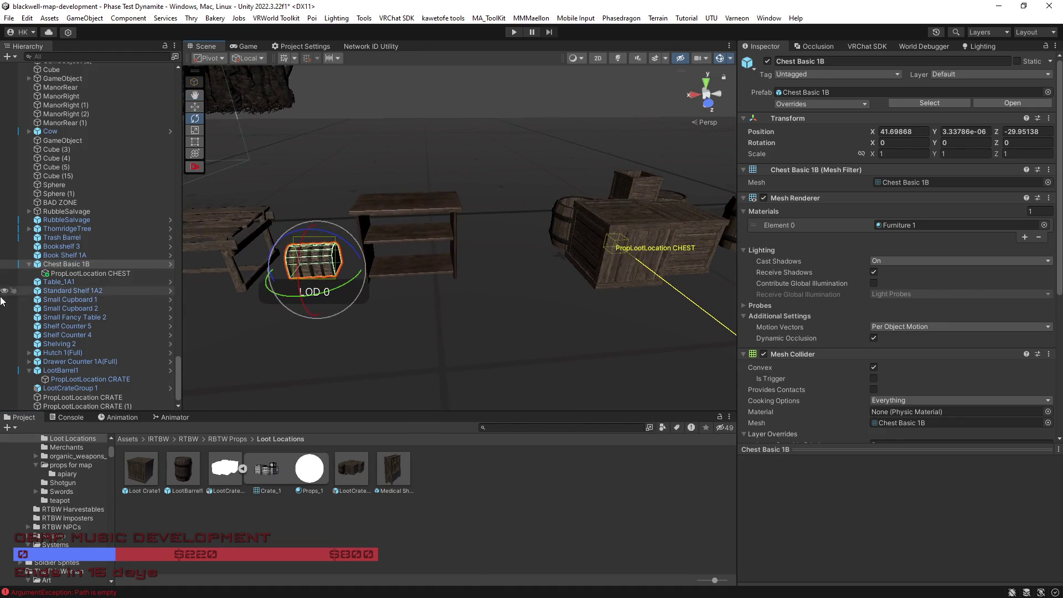
{"action": "left_click", "coordinate": [64, 275]}
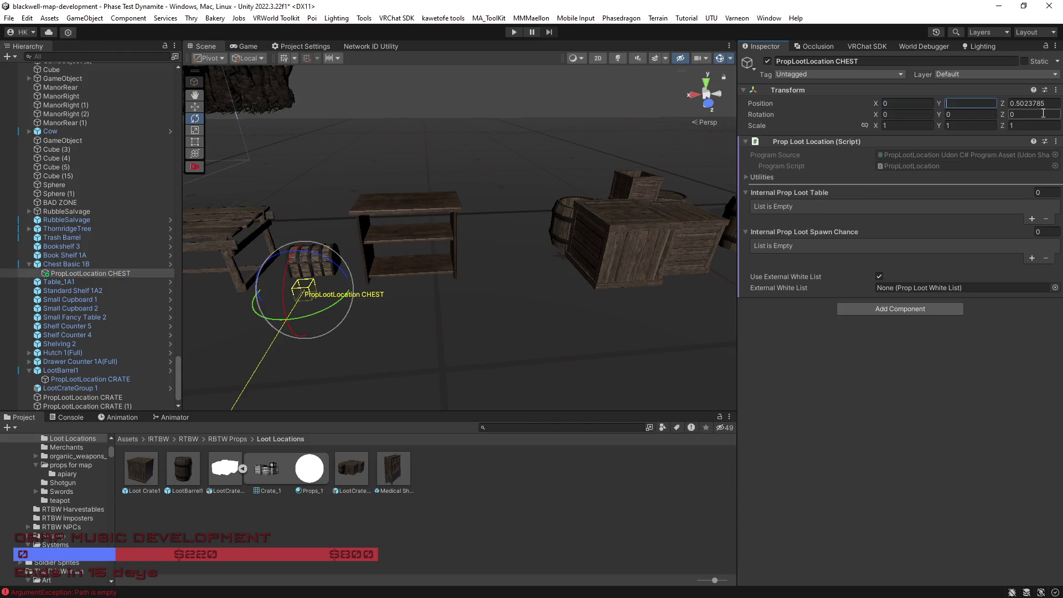
{"action": "type", "text": "0"}
{"action": "mouse_move", "coordinate": [496, 349]}
{"action": "left_mouse_down"}
{"action": "mouse_move", "coordinate": [489, 326]}
{"action": "mouse_move", "coordinate": [530, 308]}
{"action": "mouse_move", "coordinate": [492, 310]}
{"action": "mouse_move", "coordinate": [482, 297]}
{"action": "left_mouse_up"}
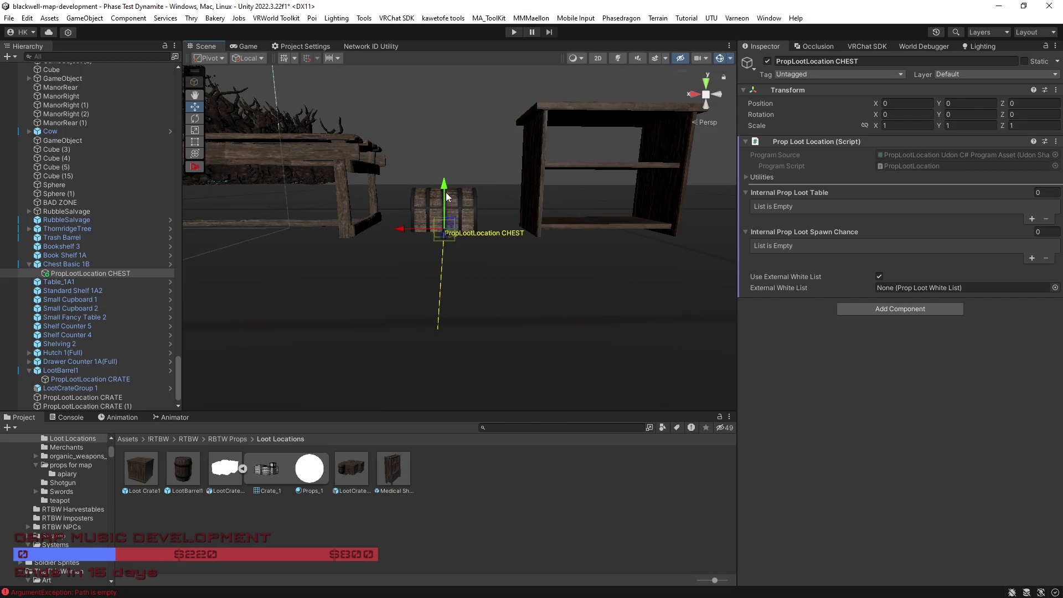
{"action": "mouse_move", "coordinate": [463, 238]}
{"action": "left_mouse_down"}
{"action": "mouse_move", "coordinate": [541, 280]}
{"action": "mouse_move", "coordinate": [676, 308]}
{"action": "mouse_move", "coordinate": [791, 366]}
{"action": "mouse_move", "coordinate": [778, 386]}
{"action": "mouse_move", "coordinate": [748, 390]}
{"action": "mouse_move", "coordinate": [693, 242]}
{"action": "mouse_move", "coordinate": [796, 223]}
{"action": "mouse_move", "coordinate": [787, 217]}
{"action": "mouse_move", "coordinate": [778, 228]}
{"action": "mouse_move", "coordinate": [767, 201]}
{"action": "mouse_move", "coordinate": [546, 267]}
{"action": "mouse_move", "coordinate": [306, 287]}
{"action": "mouse_move", "coordinate": [474, 299]}
{"action": "mouse_move", "coordinate": [454, 299]}
{"action": "mouse_move", "coordinate": [429, 325]}
{"action": "mouse_move", "coordinate": [452, 358]}
{"action": "mouse_move", "coordinate": [779, 373]}
{"action": "mouse_move", "coordinate": [722, 417]}
{"action": "mouse_move", "coordinate": [737, 416]}
{"action": "mouse_move", "coordinate": [339, 289]}
{"action": "mouse_move", "coordinate": [502, 269]}
{"action": "mouse_move", "coordinate": [434, 283]}
{"action": "mouse_move", "coordinate": [653, 292]}
{"action": "mouse_move", "coordinate": [722, 275]}
{"action": "mouse_move", "coordinate": [769, 294]}
{"action": "mouse_move", "coordinate": [858, 380]}
{"action": "mouse_move", "coordinate": [1040, 418]}
{"action": "mouse_move", "coordinate": [674, 324]}
{"action": "mouse_move", "coordinate": [476, 182]}
{"action": "mouse_move", "coordinate": [376, 185]}
{"action": "left_mouse_up"}
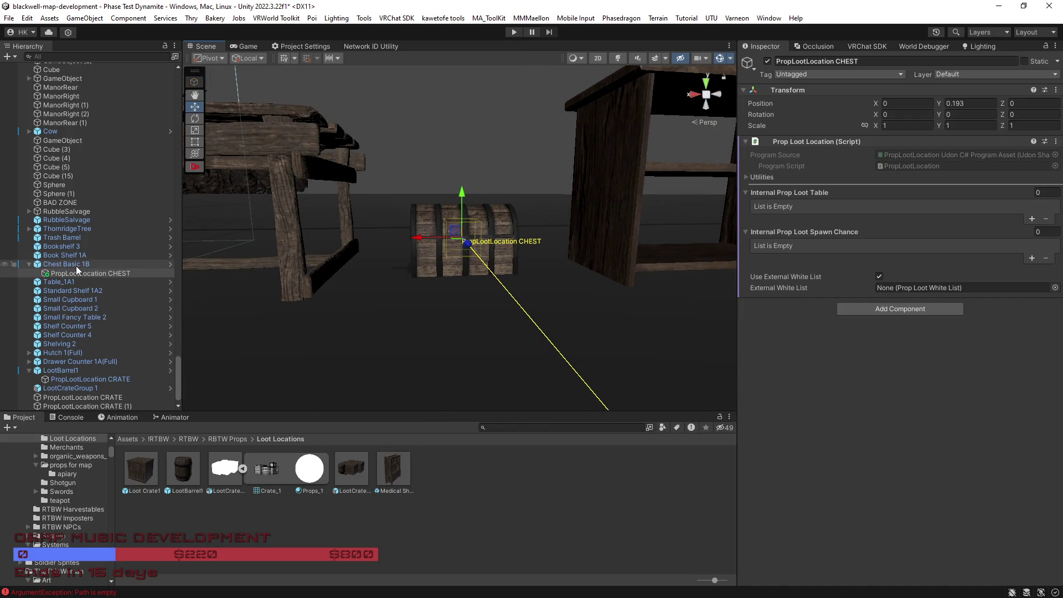
Step: Save Chest Basic 1B as a new original prefab in the Loot Locations folder
{"action": "left_click", "coordinate": [75, 266]}
{"action": "mouse_move", "coordinate": [61, 263]}
{"action": "left_mouse_down"}
{"action": "mouse_move", "coordinate": [440, 438]}
{"action": "mouse_move", "coordinate": [441, 470]}
{"action": "left_mouse_up"}
{"action": "left_click", "coordinate": [510, 326]}
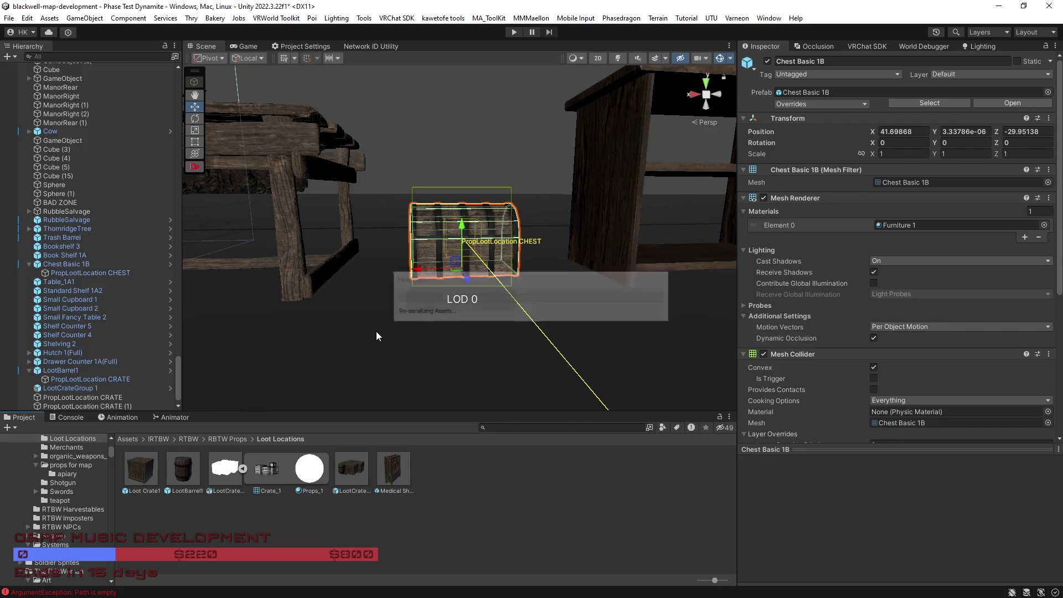
Step: Frame the chest and orbit around it to check its place among the crates and barrels
{"action": "mouse_move", "coordinate": [459, 340]}
{"action": "left_mouse_down"}
{"action": "mouse_move", "coordinate": [443, 342]}
{"action": "mouse_move", "coordinate": [477, 347]}
{"action": "mouse_move", "coordinate": [439, 351]}
{"action": "mouse_move", "coordinate": [576, 351]}
{"action": "mouse_move", "coordinate": [667, 316]}
{"action": "mouse_move", "coordinate": [452, 320]}
{"action": "mouse_move", "coordinate": [381, 266]}
{"action": "left_mouse_up"}
{"action": "left_click", "coordinate": [381, 266]}
{"action": "key", "text": "f"}
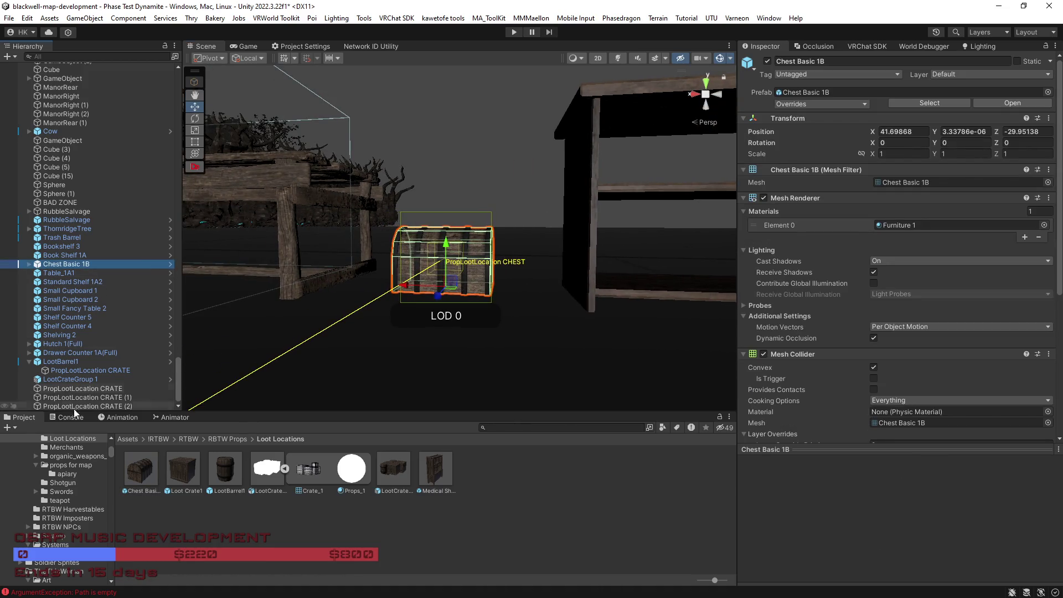
{"action": "left_click", "coordinate": [29, 362]}
{"action": "mouse_move", "coordinate": [579, 350]}
{"action": "left_mouse_down"}
{"action": "mouse_move", "coordinate": [576, 341]}
{"action": "mouse_move", "coordinate": [522, 380]}
{"action": "mouse_move", "coordinate": [762, 455]}
{"action": "mouse_move", "coordinate": [671, 440]}
{"action": "mouse_move", "coordinate": [680, 406]}
{"action": "mouse_move", "coordinate": [661, 347]}
{"action": "mouse_move", "coordinate": [417, 333]}
{"action": "mouse_move", "coordinate": [426, 334]}
{"action": "left_mouse_up"}
{"action": "scroll", "coordinate": [425, 333], "scroll_direction": "up", "scroll_amount": 5}
{"action": "scroll", "coordinate": [423, 332], "scroll_direction": "down", "scroll_amount": 5}
{"action": "scroll", "coordinate": [415, 332], "scroll_direction": "up", "scroll_amount": 8}
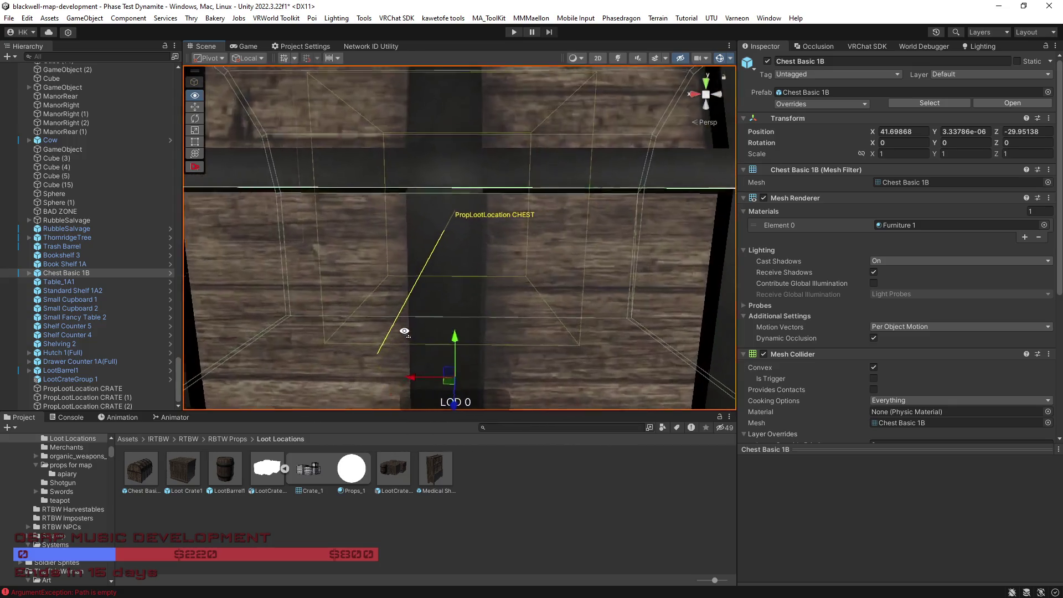
{"action": "scroll", "coordinate": [407, 330], "scroll_direction": "down", "scroll_amount": 10}
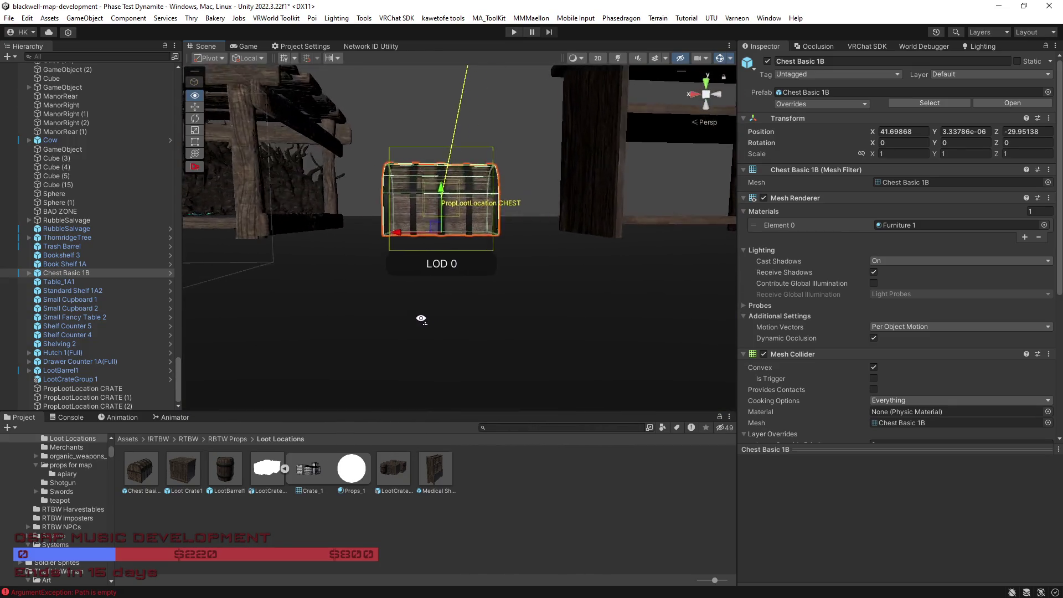
{"action": "mouse_move", "coordinate": [420, 318]}
{"action": "left_mouse_down"}
{"action": "mouse_move", "coordinate": [569, 304]}
{"action": "mouse_move", "coordinate": [628, 315]}
{"action": "mouse_move", "coordinate": [398, 339]}
{"action": "mouse_move", "coordinate": [595, 358]}
{"action": "mouse_move", "coordinate": [581, 366]}
{"action": "left_mouse_up"}
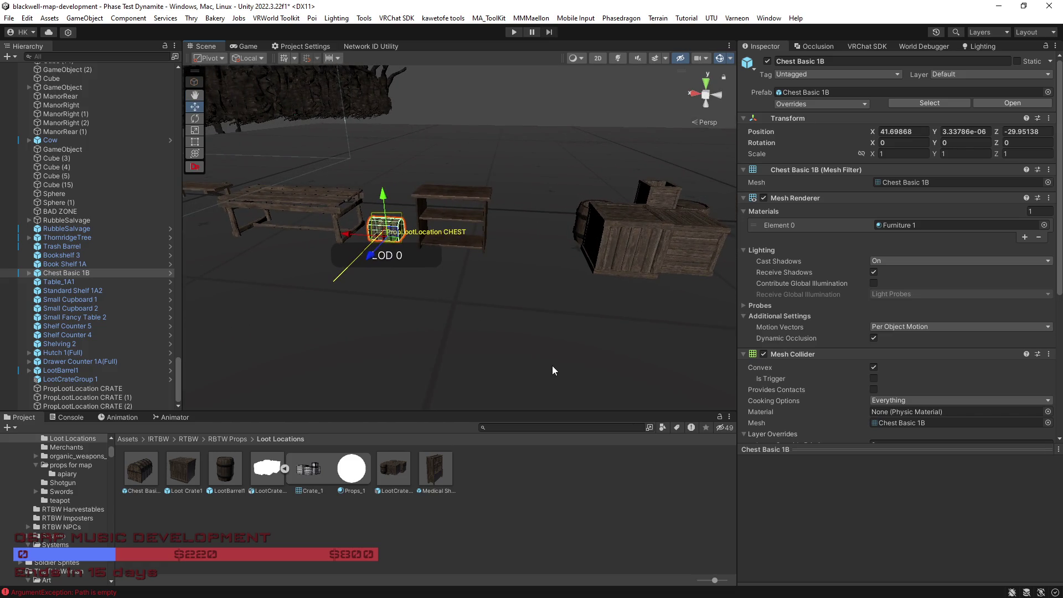
{"action": "mouse_move", "coordinate": [552, 304]}
{"action": "left_mouse_down"}
{"action": "mouse_move", "coordinate": [576, 314]}
{"action": "mouse_move", "coordinate": [527, 301]}
{"action": "mouse_move", "coordinate": [518, 311]}
{"action": "left_mouse_up"}
{"action": "key", "text": "f"}
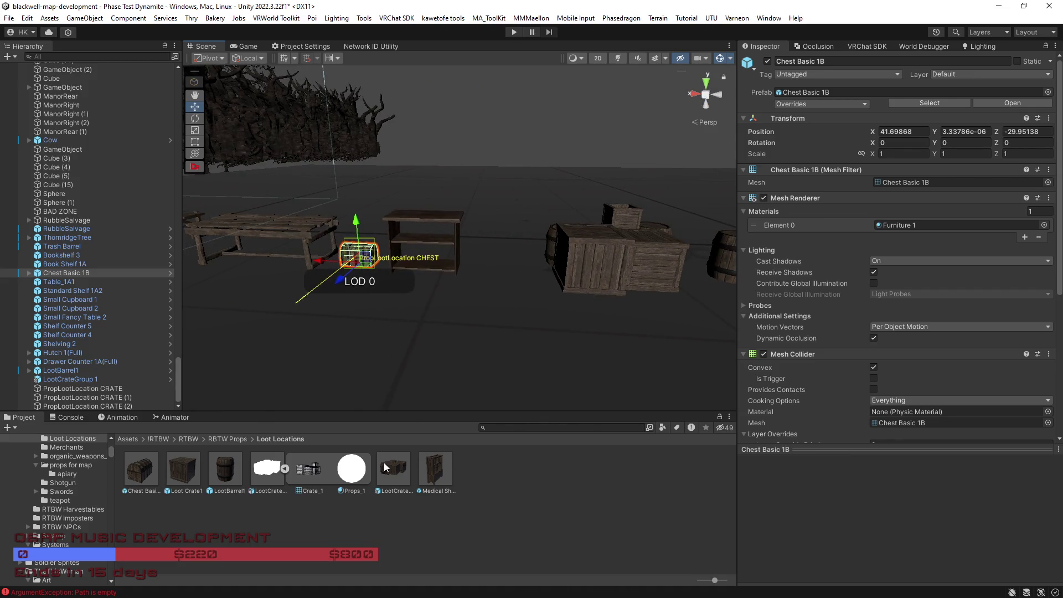
Step: Save the chest as the LootChest original prefab in Loot Locations, then select Bookshelf 3
{"action": "left_click", "coordinate": [28, 272]}
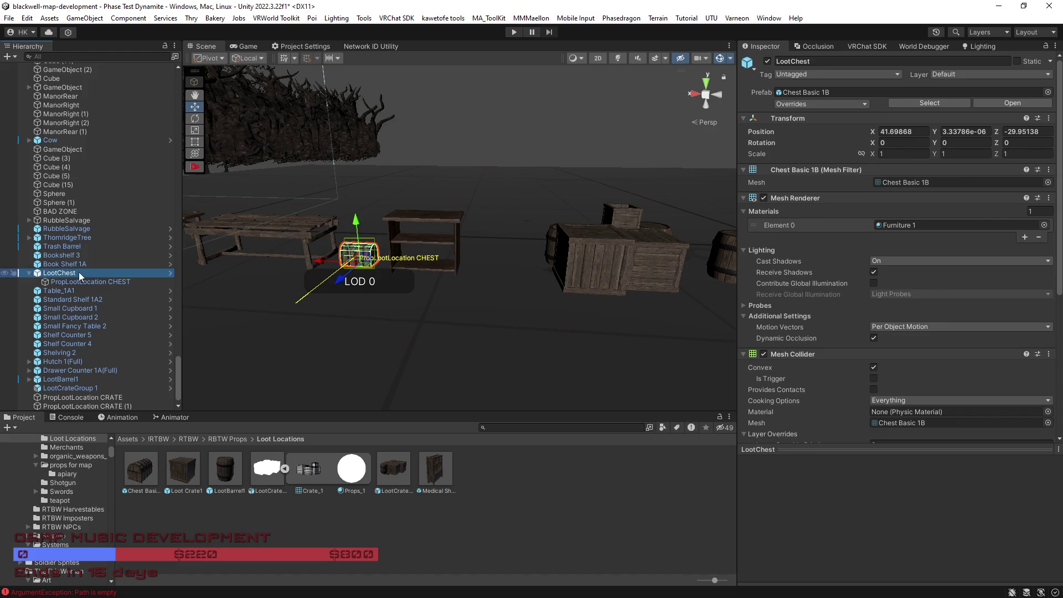
{"action": "left_click_drag", "start_coordinate": [58, 272], "coordinate": [520, 506]}
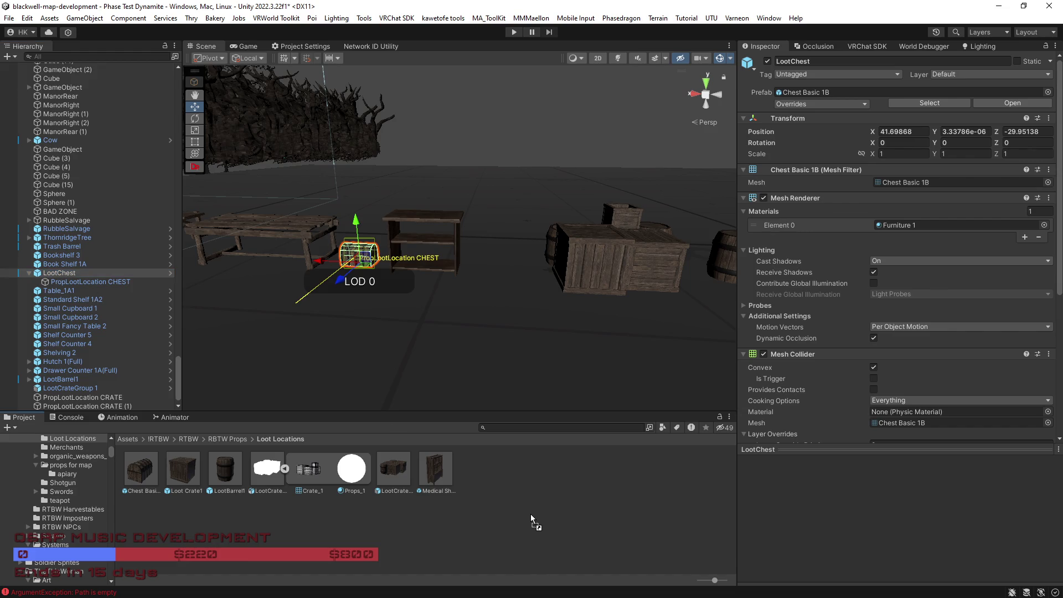
{"action": "left_click_drag", "start_coordinate": [530, 514], "coordinate": [530, 515]}
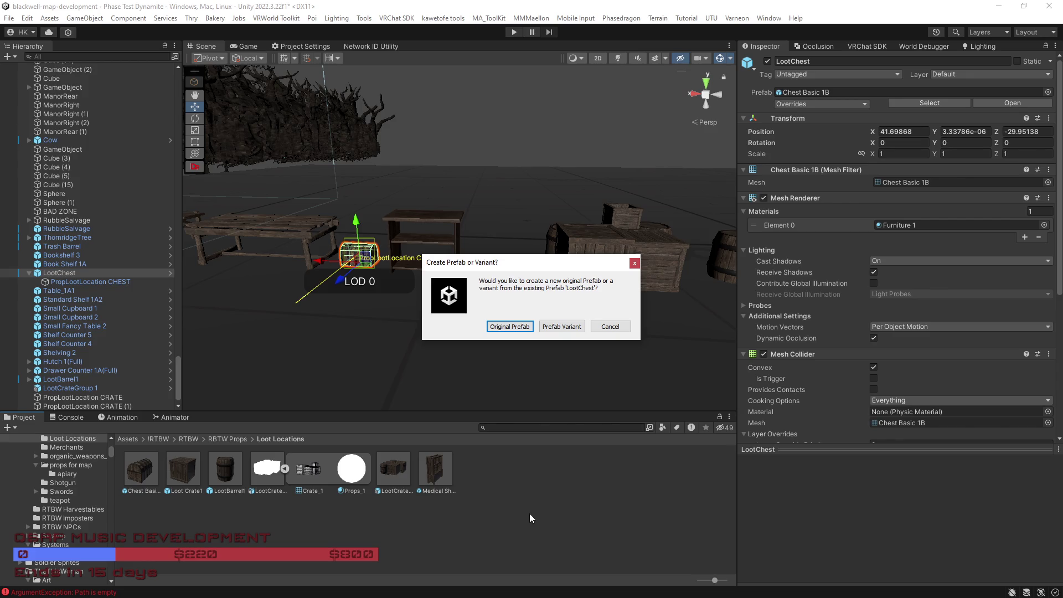
{"action": "left_click", "coordinate": [523, 328]}
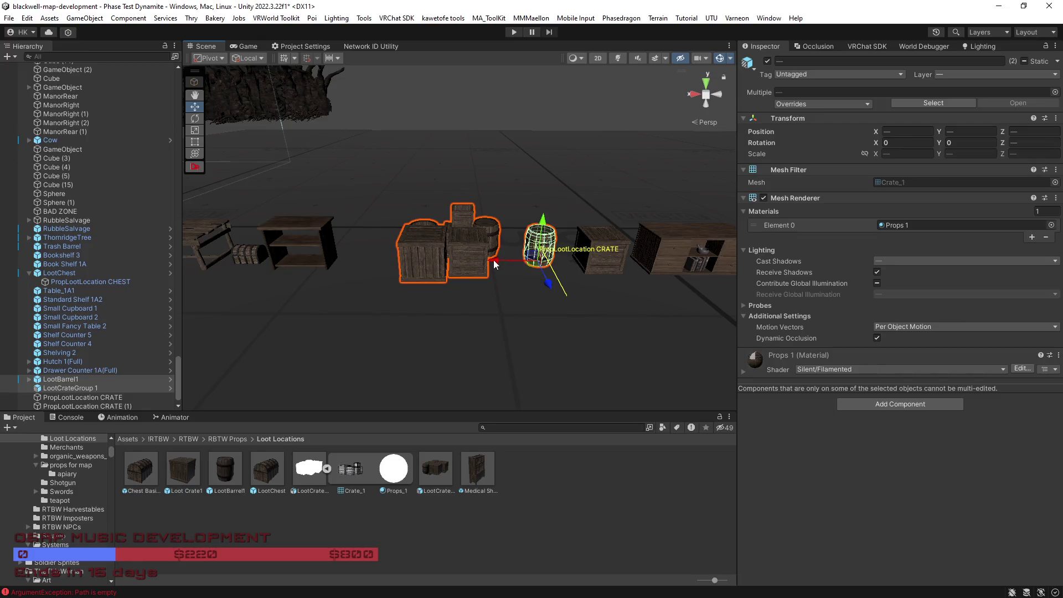
{"action": "key", "text": "Right"}
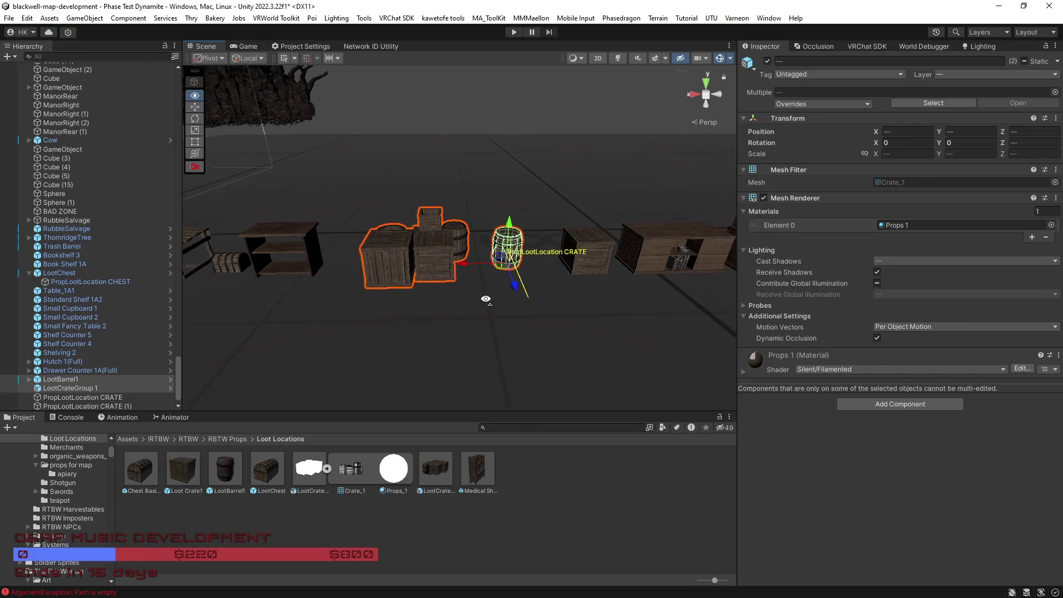
{"action": "left_click", "coordinate": [401, 255]}
Step: Nudge Bookshelf 3 to X 40.11, frame Table_1A1, and save the scene
{"action": "mouse_move", "coordinate": [396, 274]}
{"action": "left_mouse_down"}
{"action": "mouse_move", "coordinate": [423, 312]}
{"action": "mouse_move", "coordinate": [581, 301]}
{"action": "mouse_move", "coordinate": [371, 302]}
{"action": "mouse_move", "coordinate": [380, 266]}
{"action": "mouse_move", "coordinate": [402, 258]}
{"action": "mouse_move", "coordinate": [546, 284]}
{"action": "mouse_move", "coordinate": [512, 260]}
{"action": "left_mouse_up"}
{"action": "left_click", "coordinate": [412, 267]}
{"action": "key", "text": "f"}
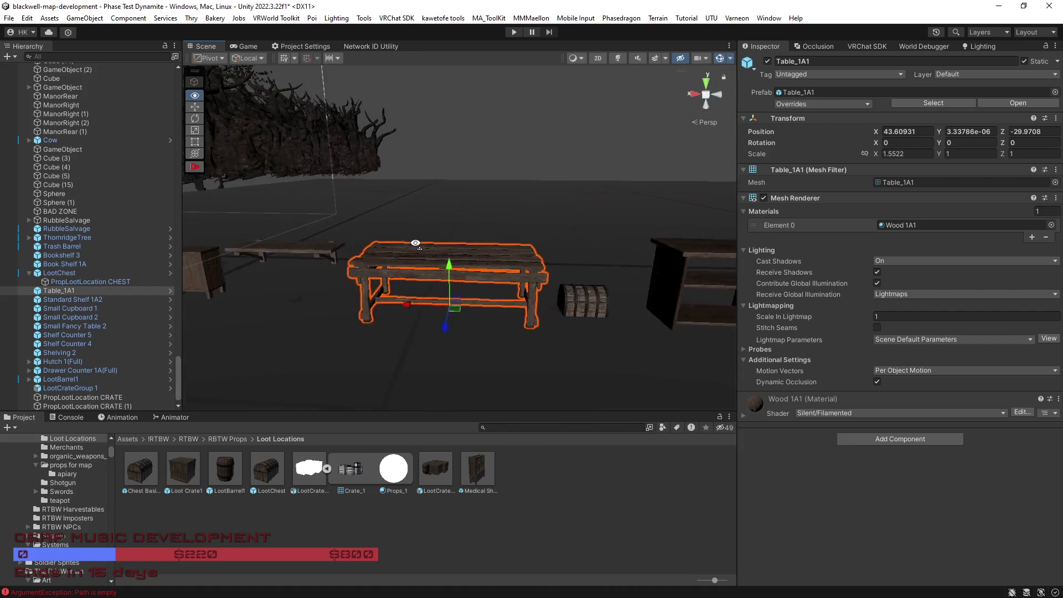
{"action": "left_click_drag", "start_coordinate": [476, 293], "coordinate": [562, 300]}
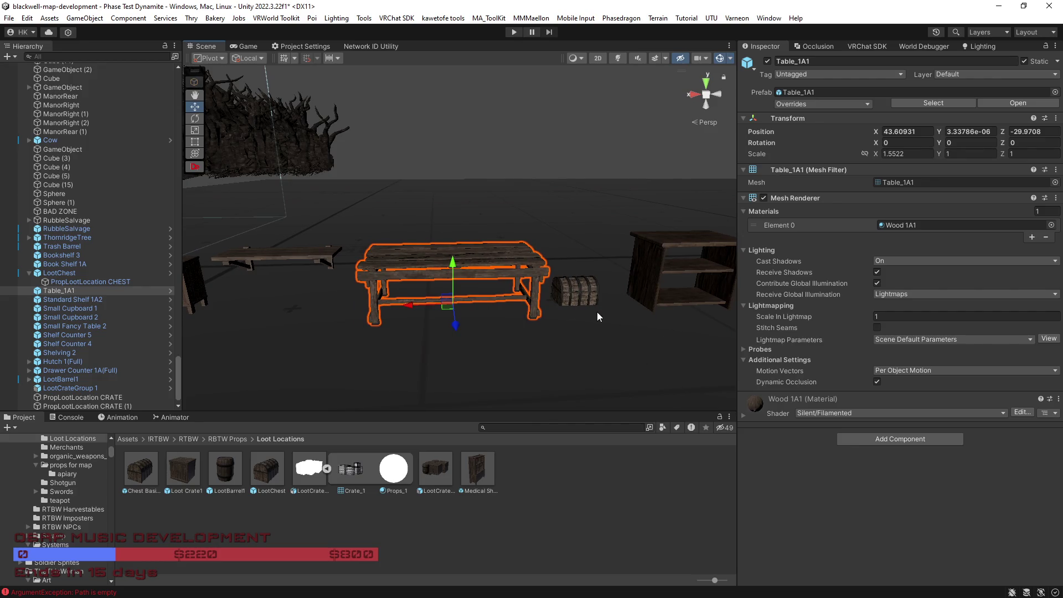
{"action": "key", "text": "ctrl+s"}
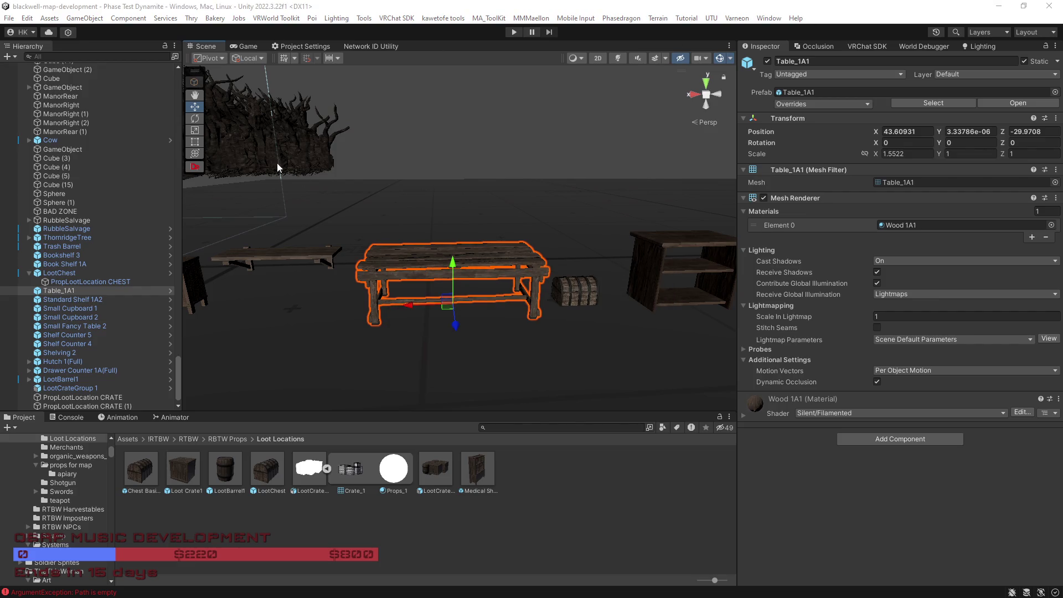
{"action": "mouse_move", "coordinate": [498, 232]}
{"action": "left_mouse_down"}
{"action": "mouse_move", "coordinate": [297, 213]}
{"action": "mouse_move", "coordinate": [512, 250]}
{"action": "mouse_move", "coordinate": [519, 351]}
{"action": "left_mouse_up"}
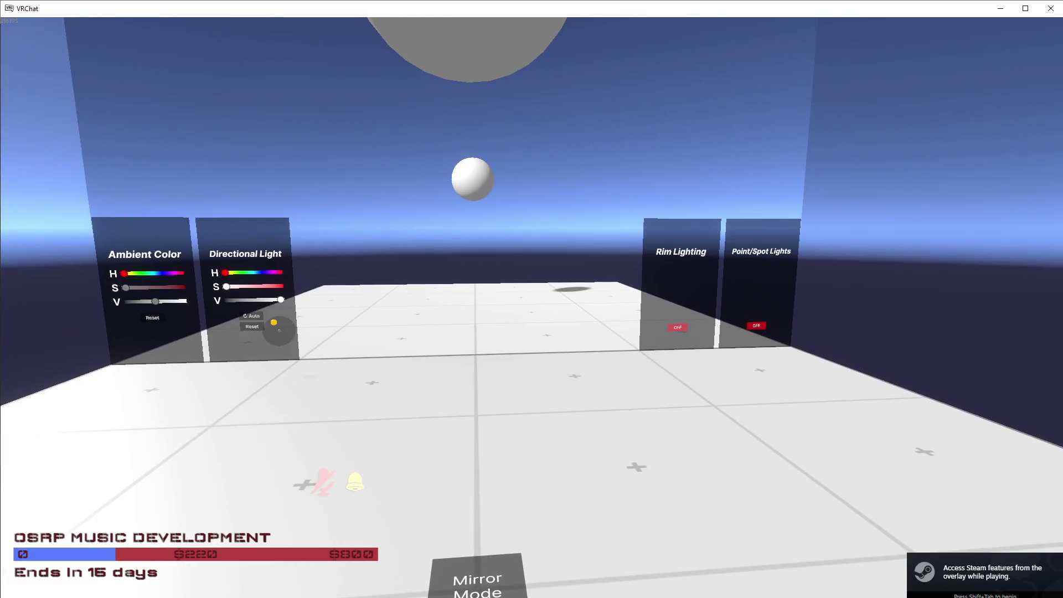
Step: Create and join a new Invite+ instance of the uploaded RTBW 2026 March world
{"action": "key", "text": "Escape"}
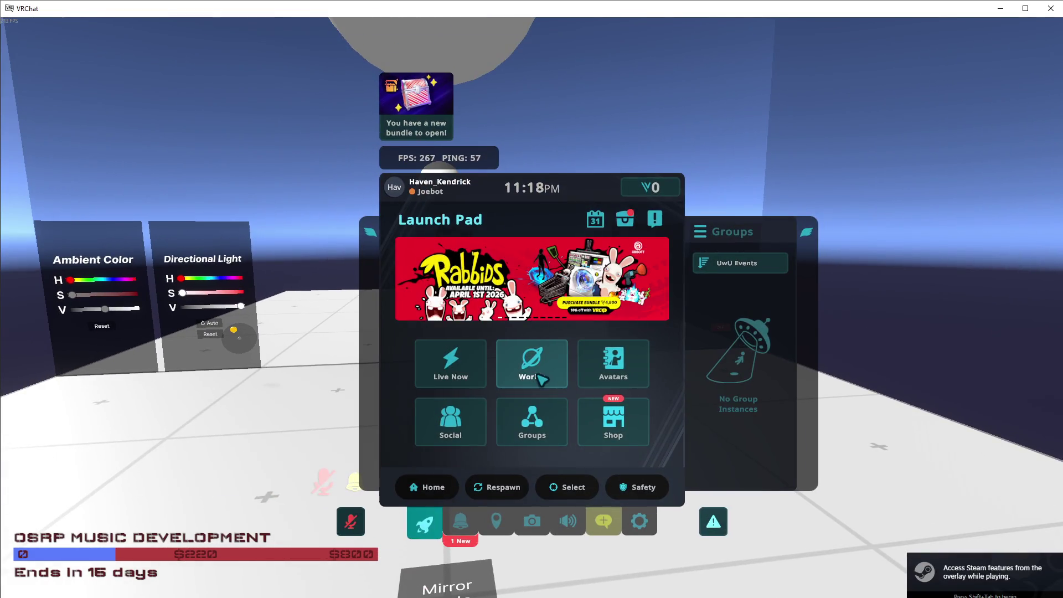
{"action": "left_click", "coordinate": [540, 378]}
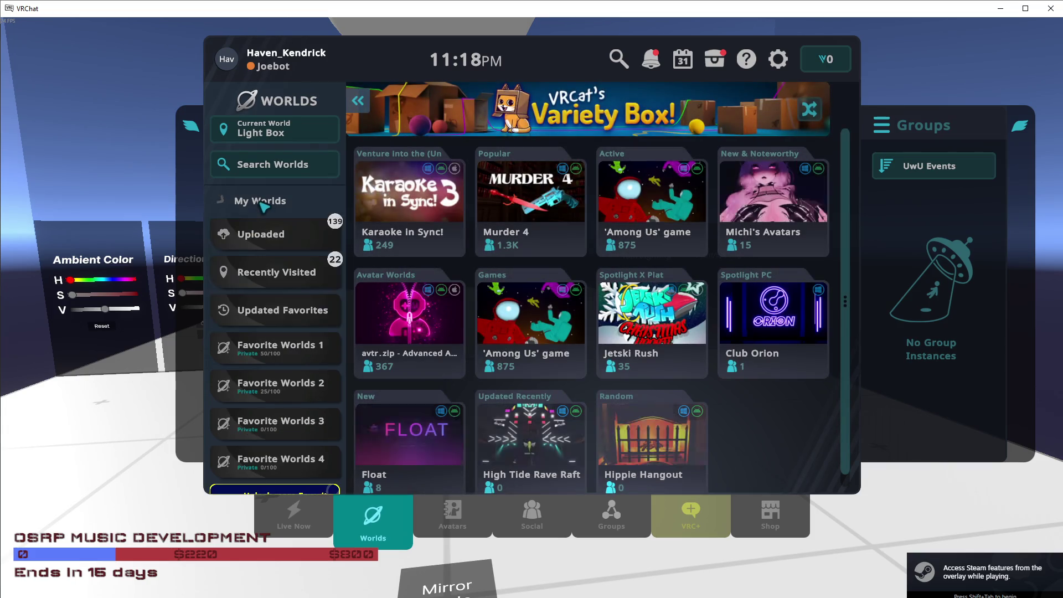
{"action": "left_click", "coordinate": [260, 234]}
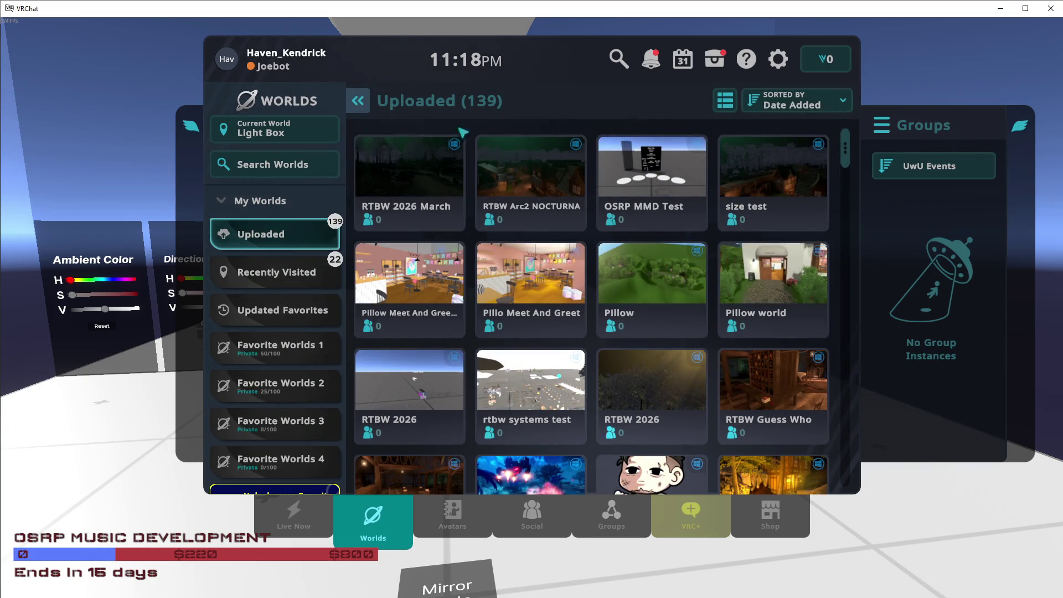
{"action": "left_click", "coordinate": [437, 166]}
{"action": "left_click", "coordinate": [262, 382]}
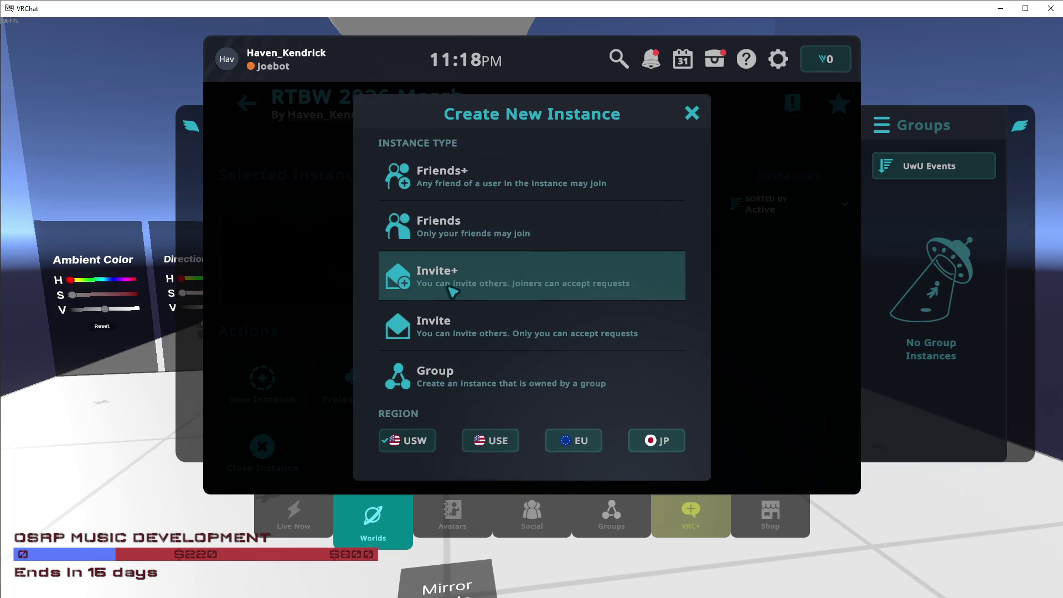
{"action": "left_click", "coordinate": [452, 291]}
{"action": "left_click", "coordinate": [472, 334]}
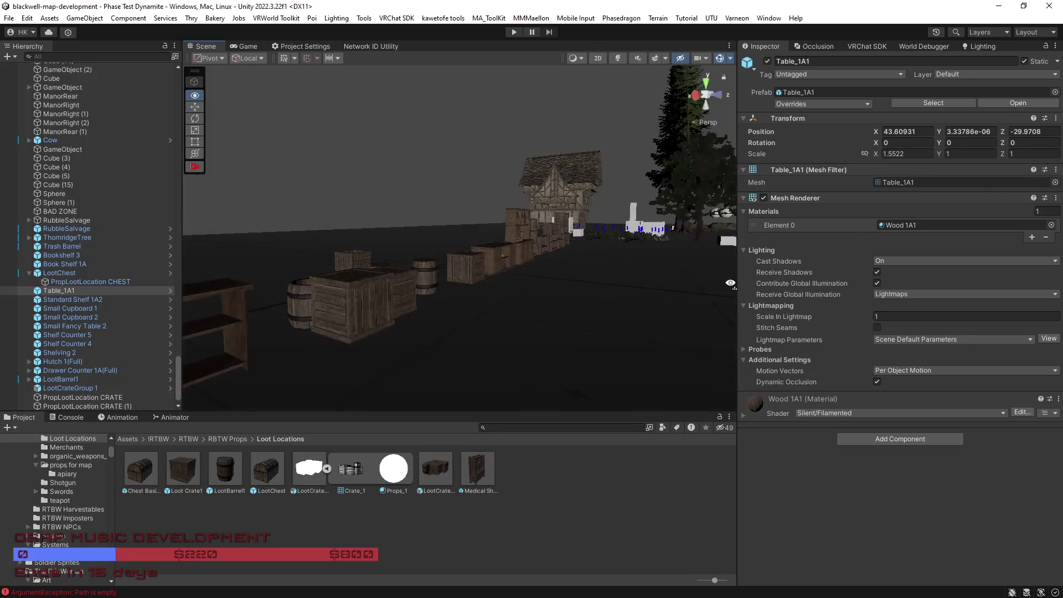
{"action": "key", "text": "w"}
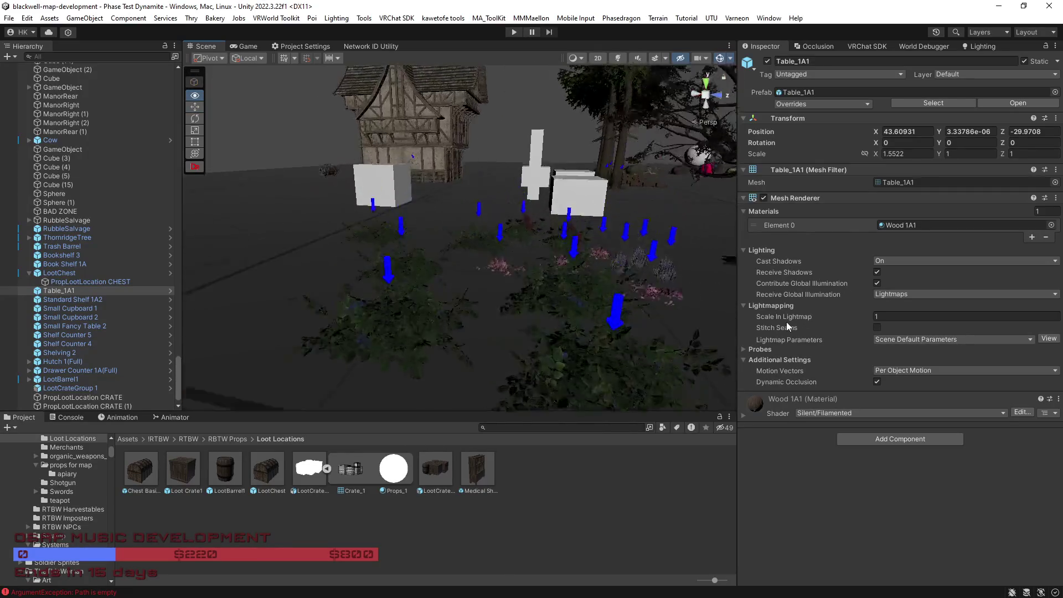
{"action": "key", "text": "w"}
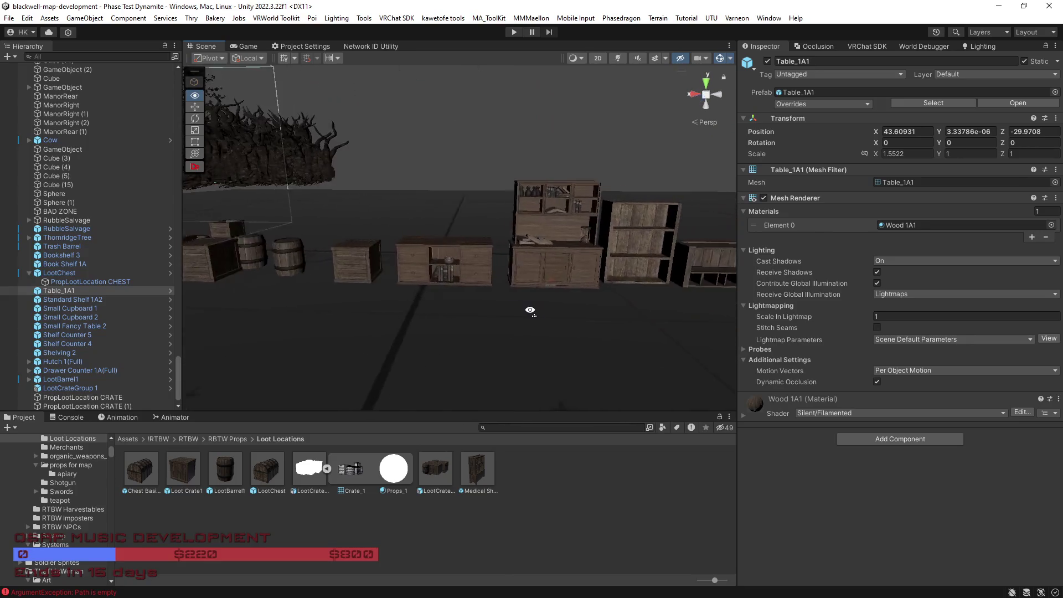
{"action": "key", "text": "w"}
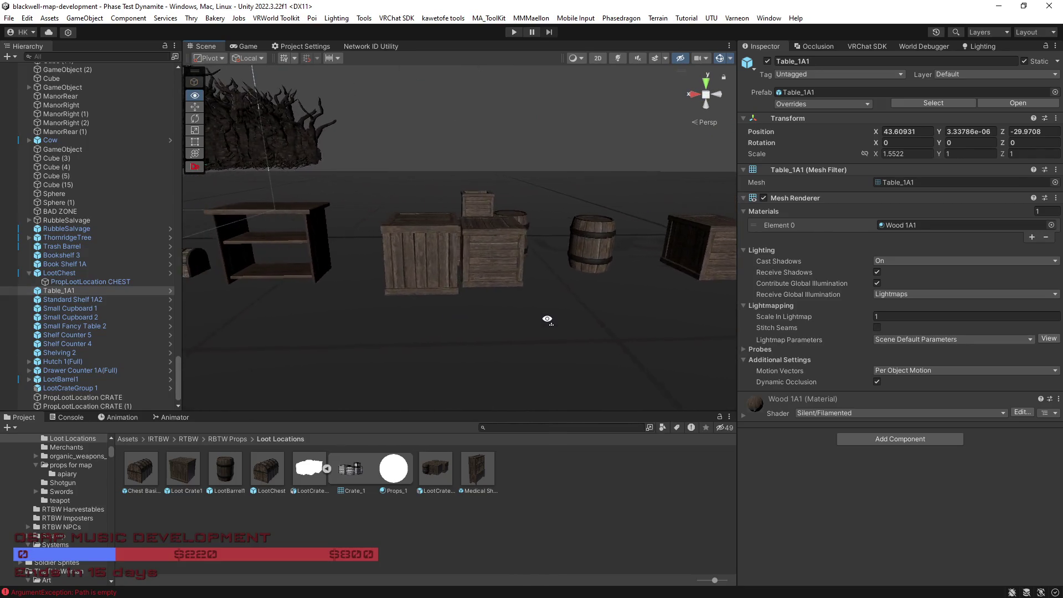
{"action": "key", "text": "w"}
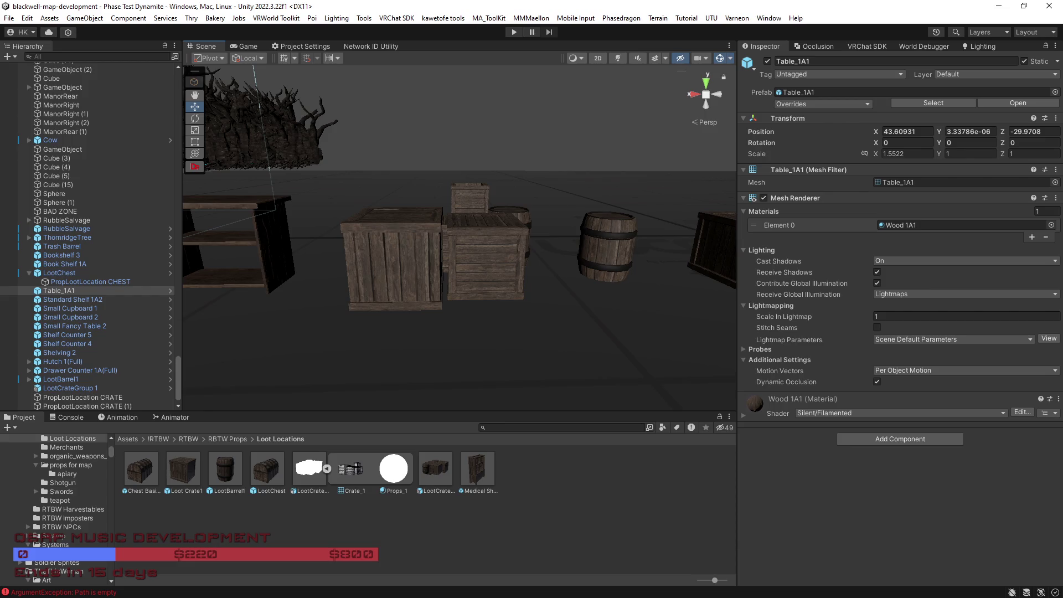
{"action": "left_click", "coordinate": [29, 273]}
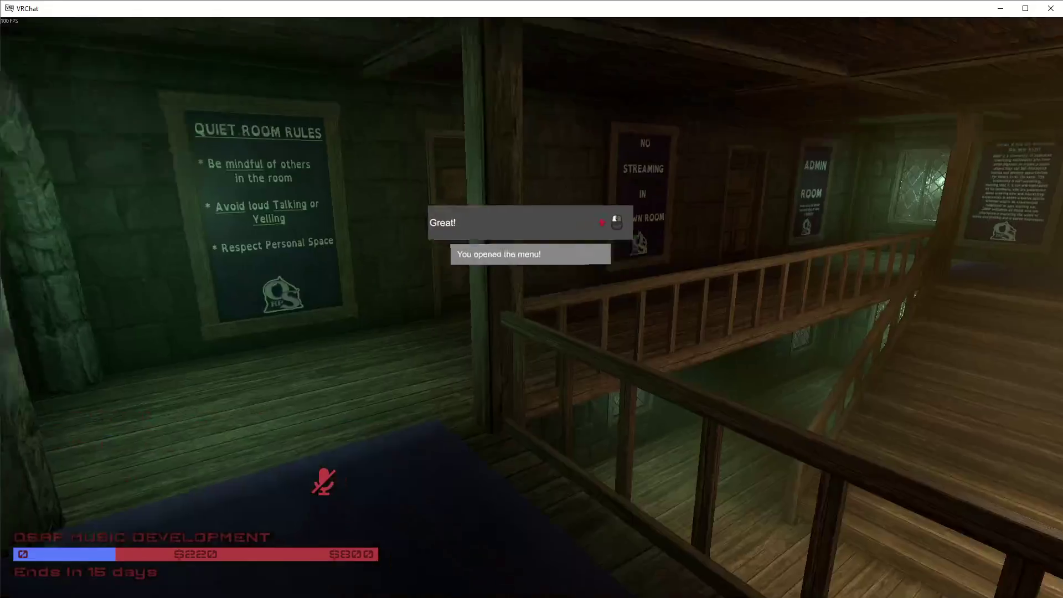
Step: Teleport to Emptytown1 using the world menu's Teleports list
{"action": "scroll", "coordinate": [531, 299], "scroll_direction": "down", "scroll_amount": 10}
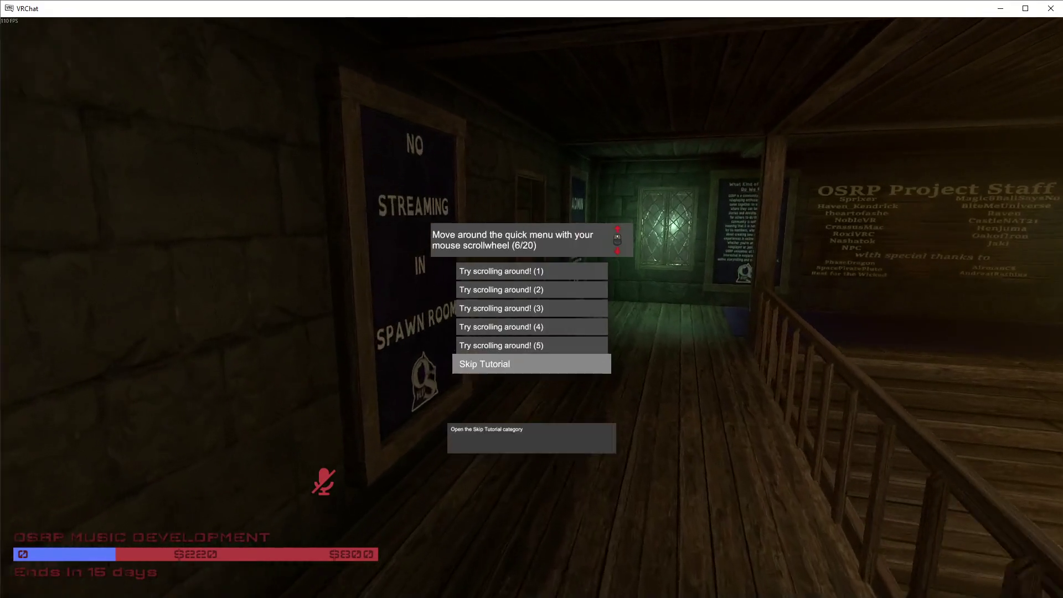
{"action": "scroll", "coordinate": [532, 299], "scroll_direction": "down", "scroll_amount": 9}
{"action": "left_click", "coordinate": [531, 299]}
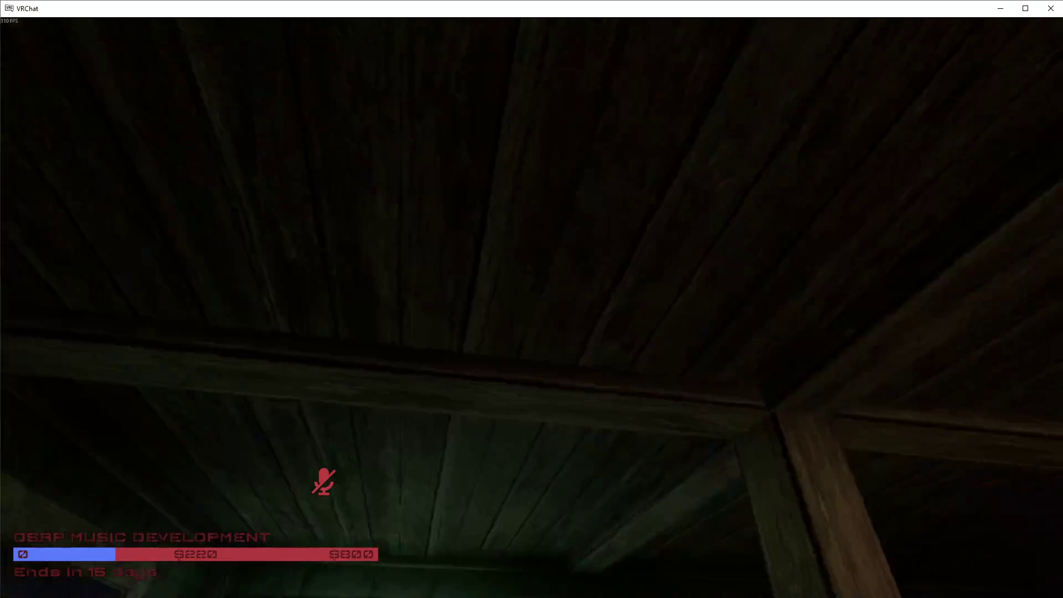
{"action": "scroll", "coordinate": [531, 299], "scroll_direction": "down", "scroll_amount": 4}
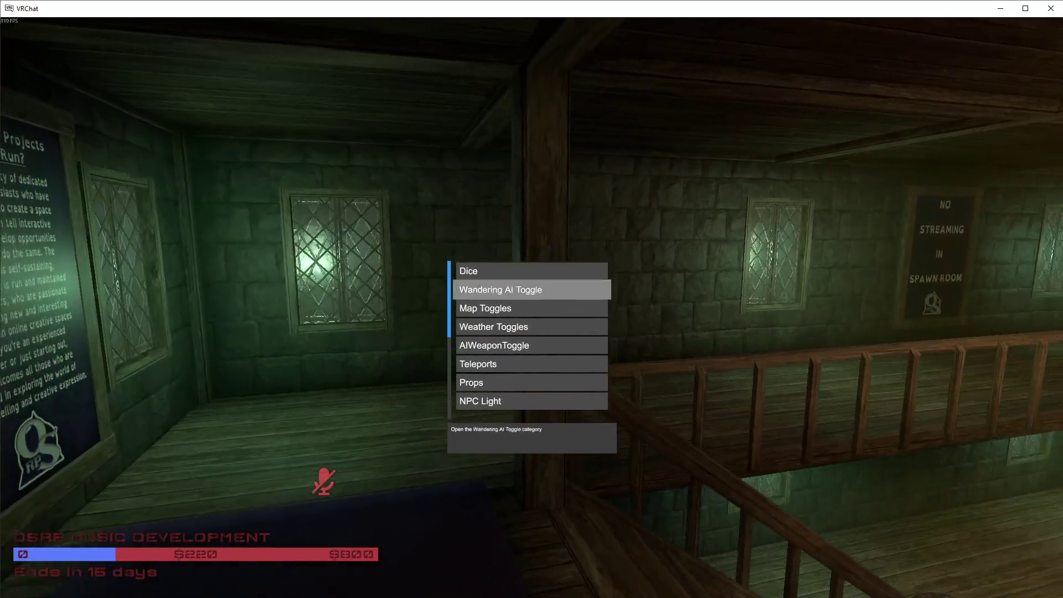
{"action": "scroll", "coordinate": [532, 299], "scroll_direction": "down", "scroll_amount": 1}
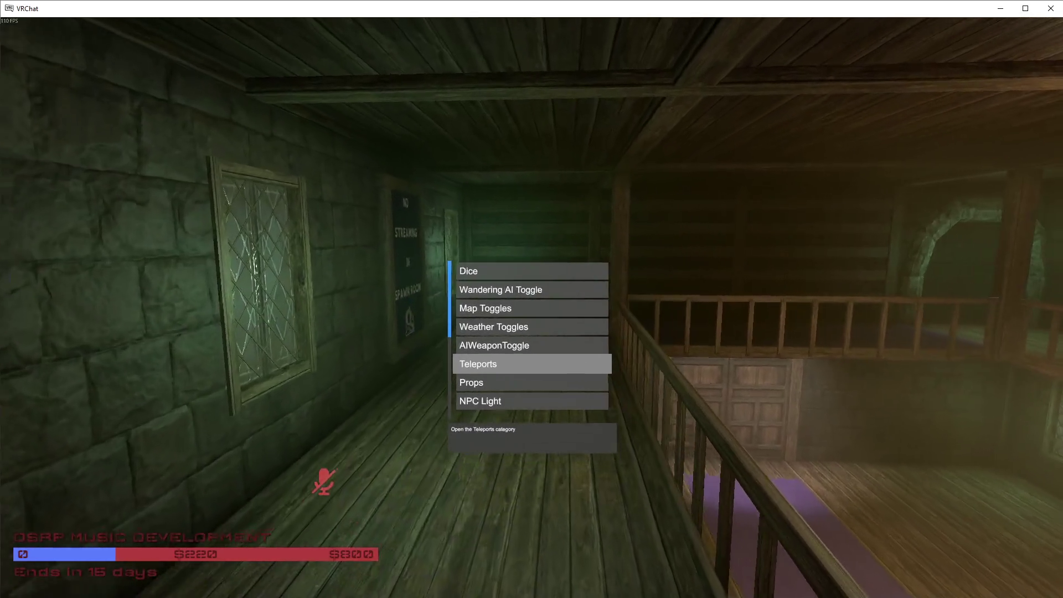
{"action": "left_click", "coordinate": [531, 299]}
{"action": "key", "text": "w"}
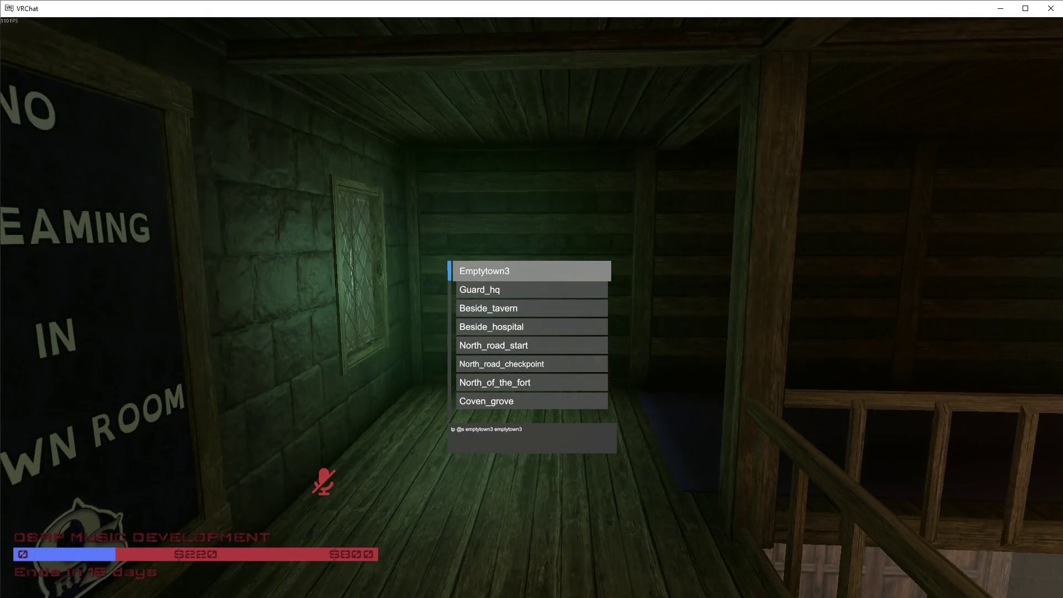
{"action": "scroll", "coordinate": [531, 298], "scroll_direction": "down", "scroll_amount": 1}
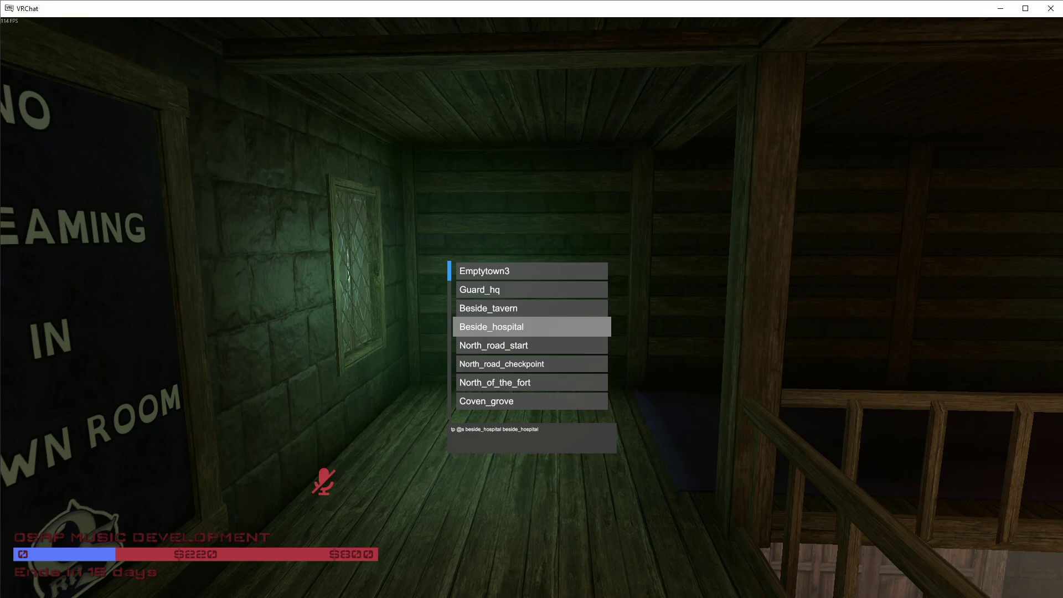
{"action": "scroll", "coordinate": [532, 299], "scroll_direction": "up", "scroll_amount": 3}
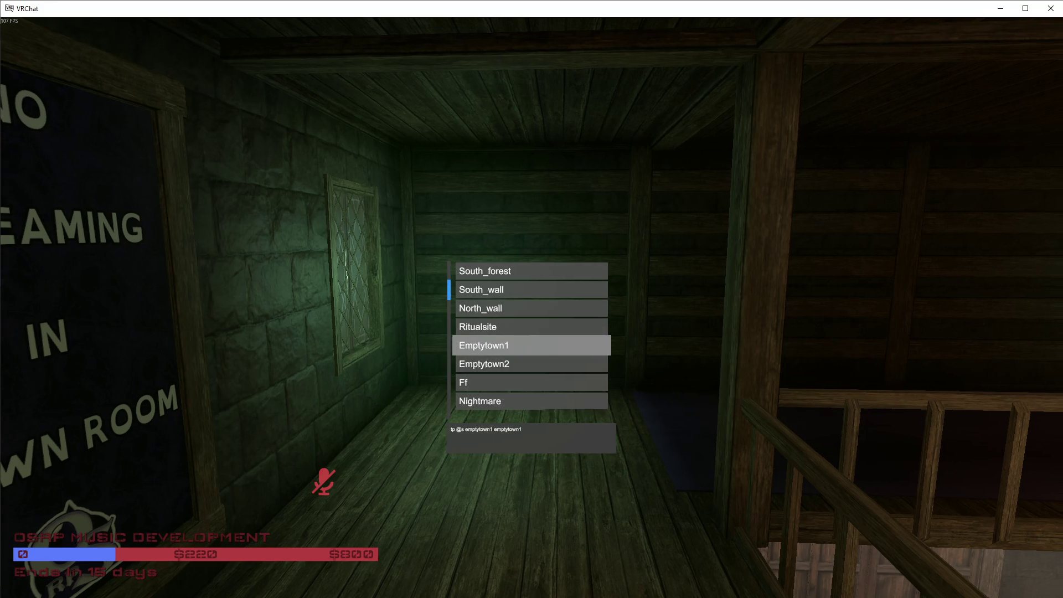
{"action": "left_click", "coordinate": [532, 299]}
{"action": "scroll", "coordinate": [531, 299], "scroll_direction": "up", "scroll_amount": 2}
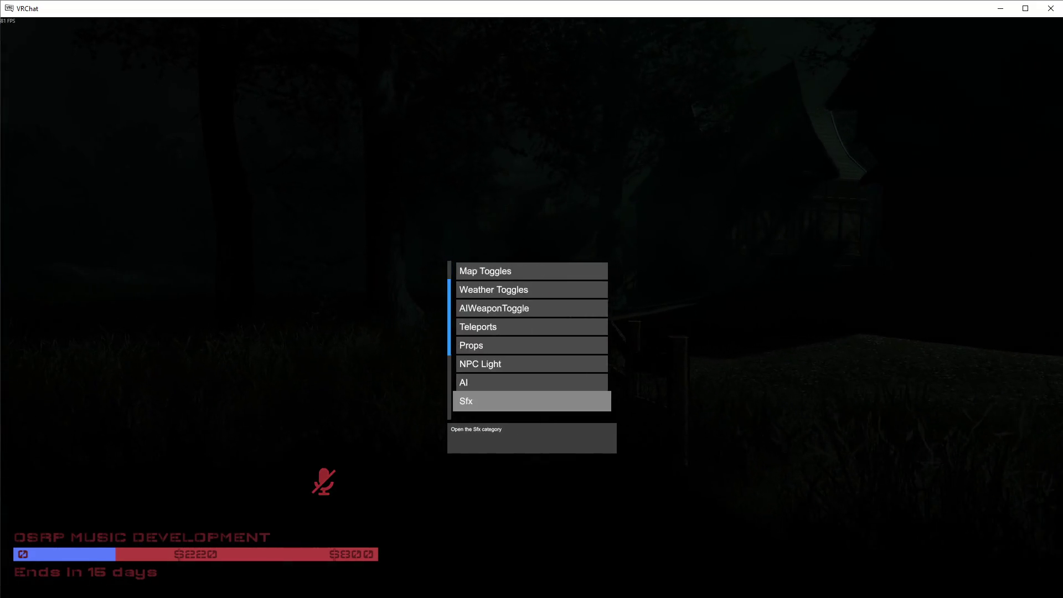
Step: Check the Lock TOD and Current Hour settings under Environment > DayNightCycler > Time of Day
{"action": "left_click", "coordinate": [531, 299]}
{"action": "scroll", "coordinate": [532, 299], "scroll_direction": "up", "scroll_amount": 1}
{"action": "left_click", "coordinate": [531, 298]}
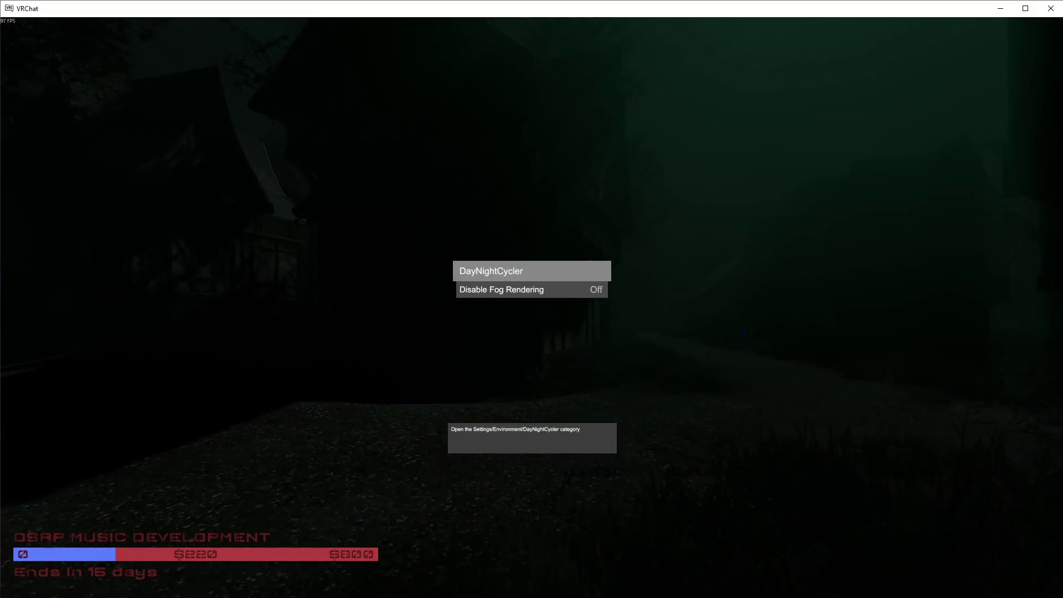
{"action": "left_click", "coordinate": [531, 299]}
{"action": "left_click", "coordinate": [532, 299]}
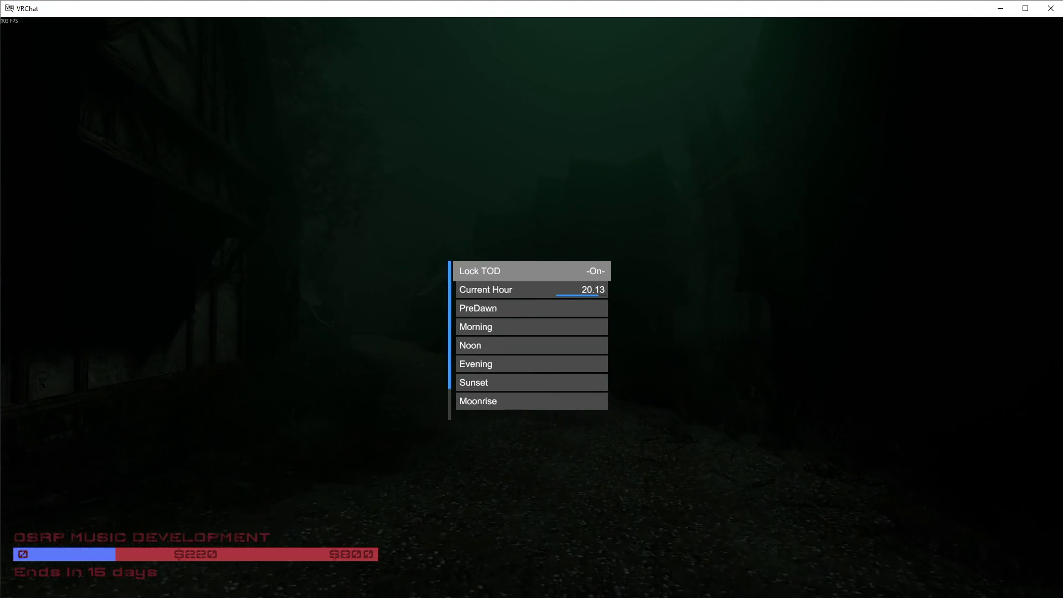
{"action": "right_click", "coordinate": [531, 299]}
{"action": "left_click", "coordinate": [531, 299]}
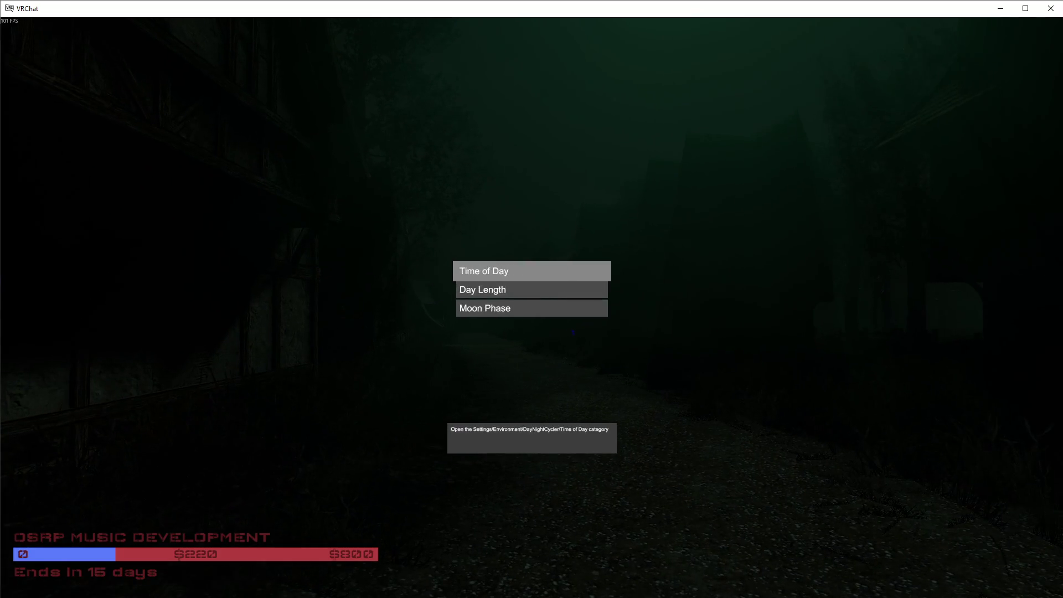
{"action": "left_click", "coordinate": [532, 299]}
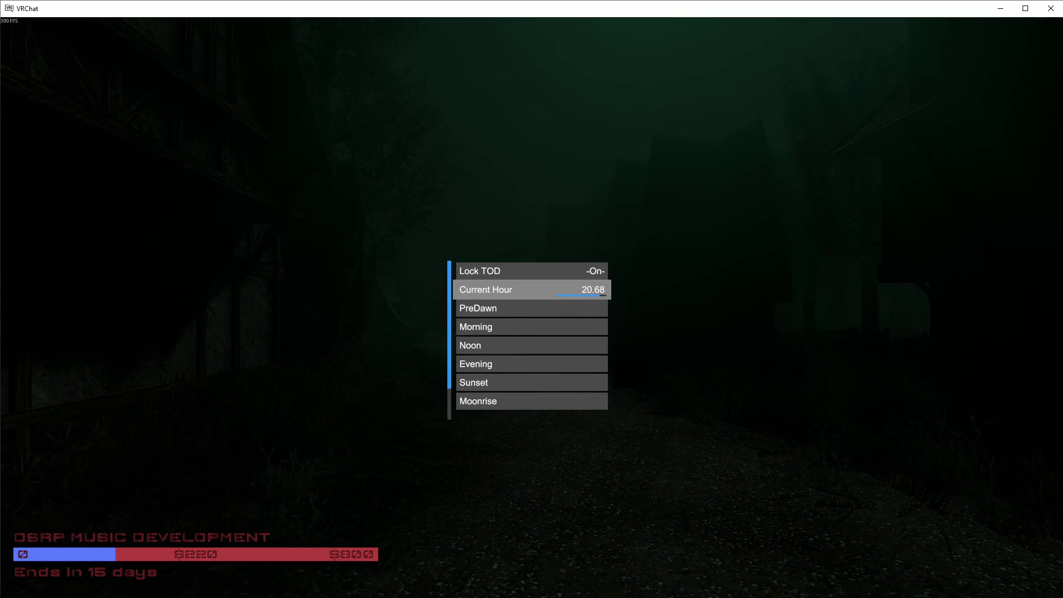
Step: Back out of the world menu and turn to face the dark forest
{"action": "right_click", "coordinate": [531, 299]}
{"action": "right_click", "coordinate": [532, 299]}
{"action": "right_click", "coordinate": [531, 299]}
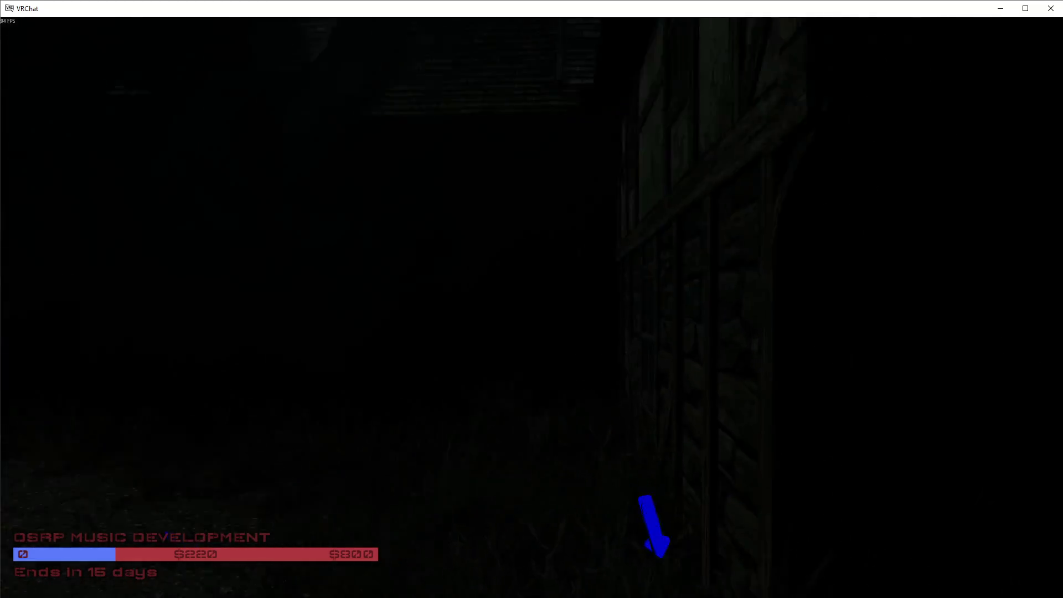
{"action": "key", "text": "v"}
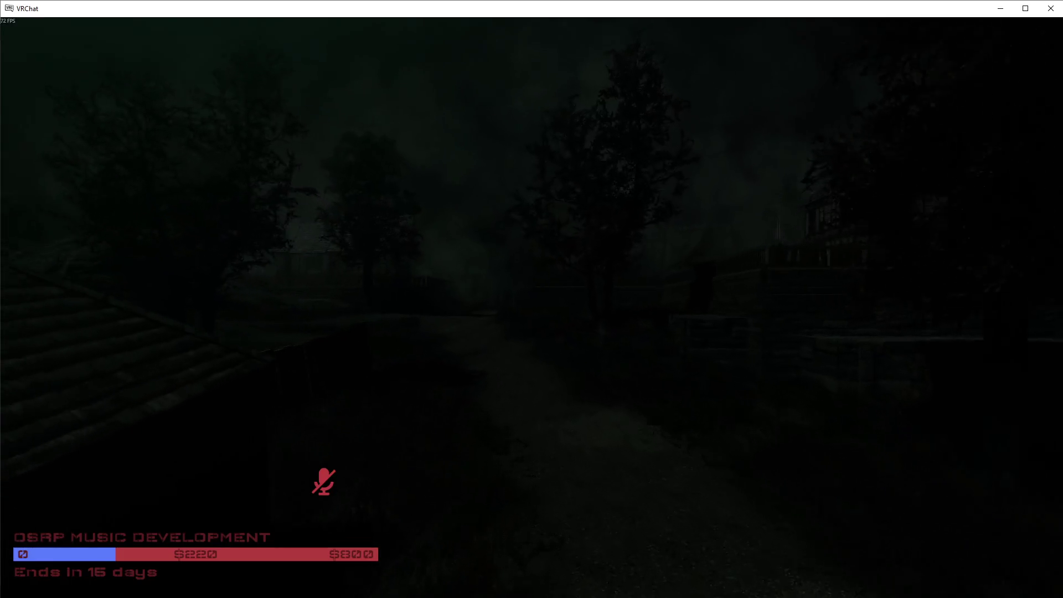
Step: Run the 'fx collectors' console command
{"action": "key", "text": "grave"}
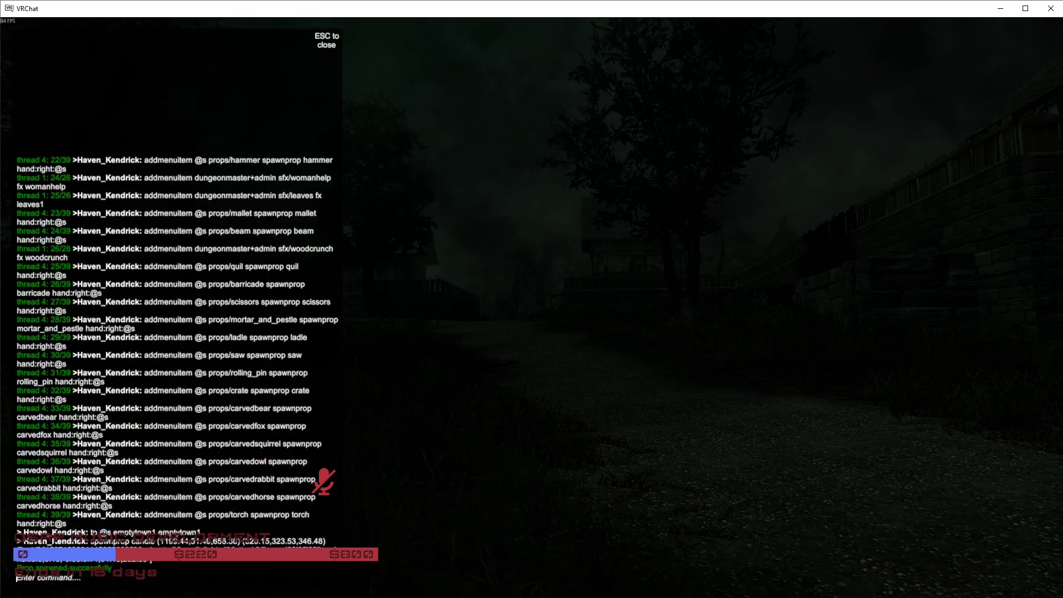
{"action": "type", "text": "fx collectors"}
{"action": "key", "text": "Return"}
{"action": "key", "text": "Escape"}
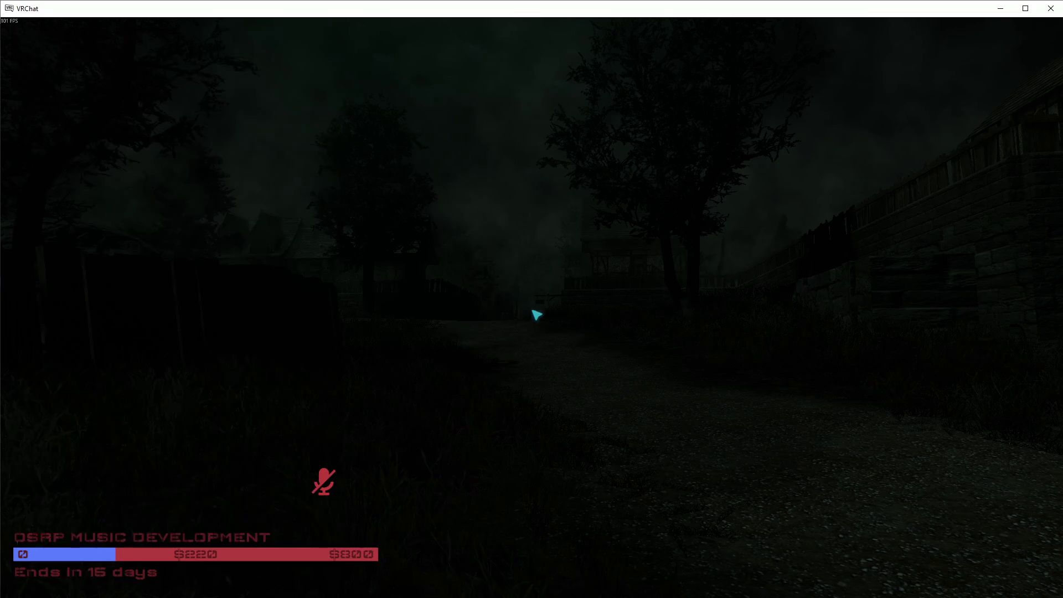
{"action": "key", "text": "Escape"}
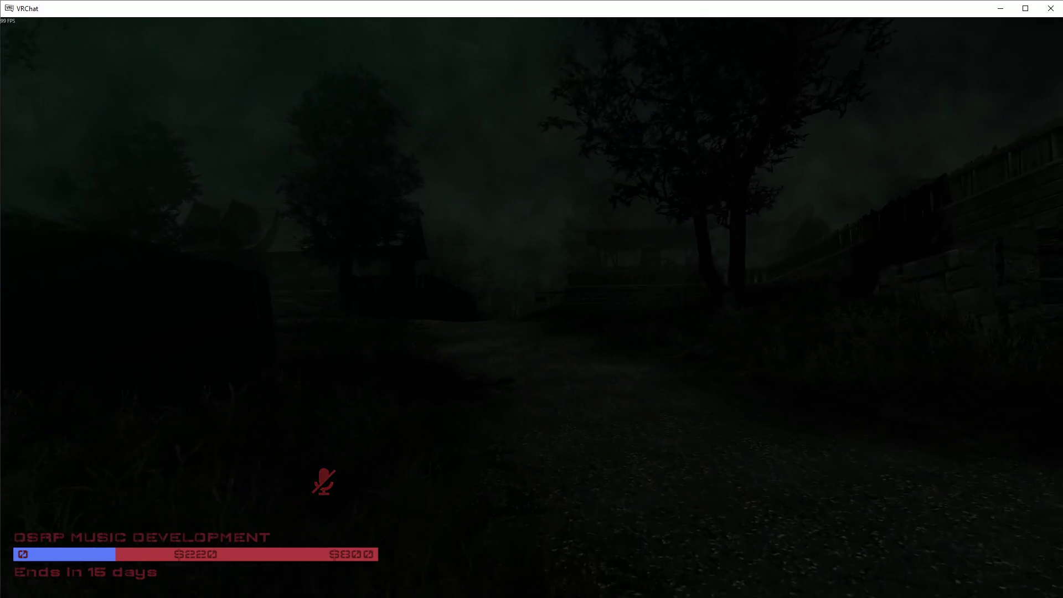
Step: Walk along the village path toward the houses and open the world menu's AI category
{"action": "key", "text": "w"}
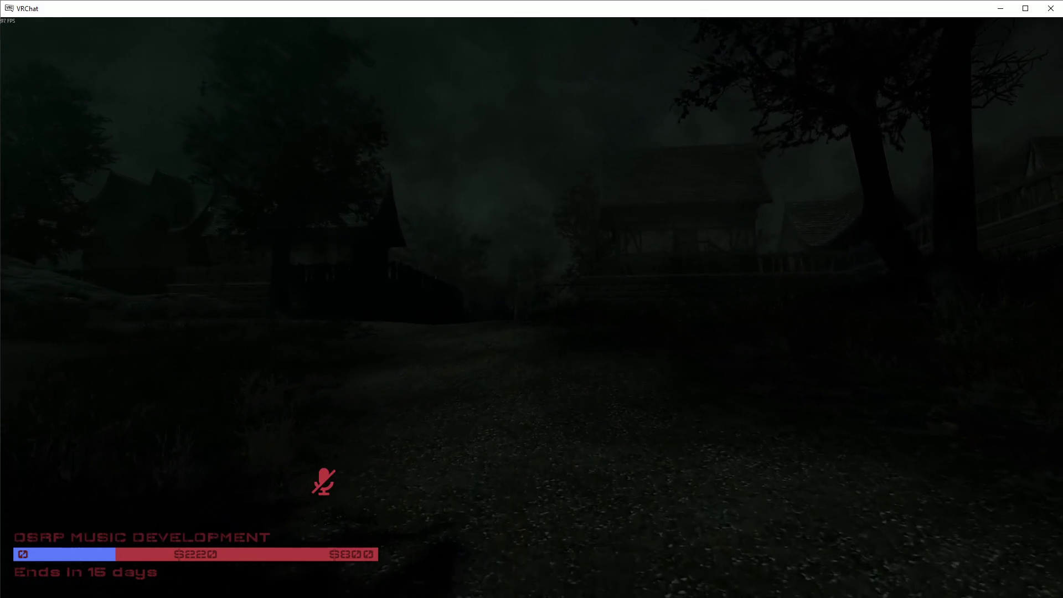
{"action": "key", "text": "w"}
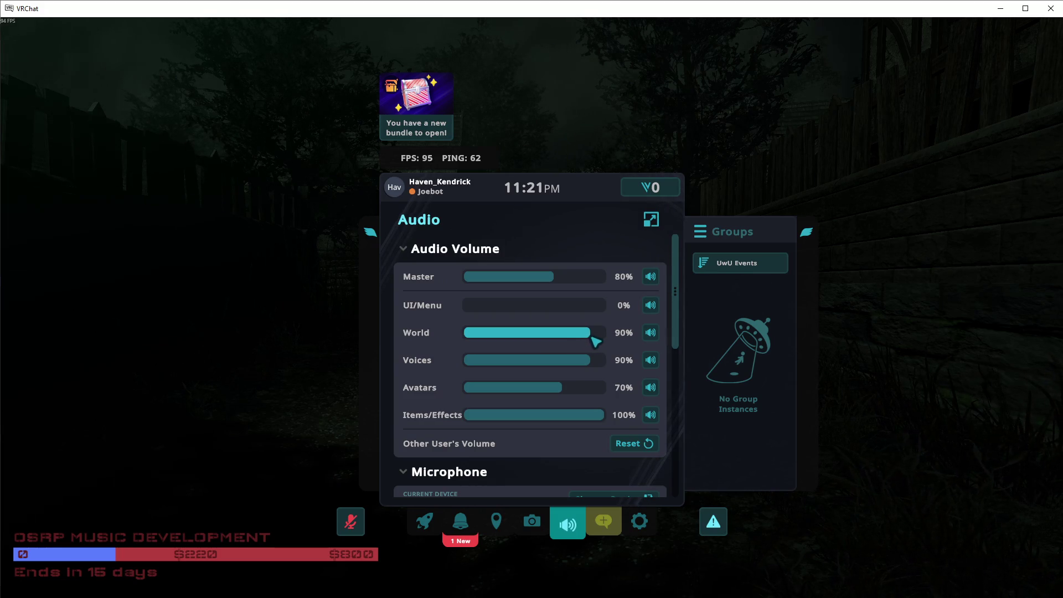
{"action": "key", "text": "Escape"}
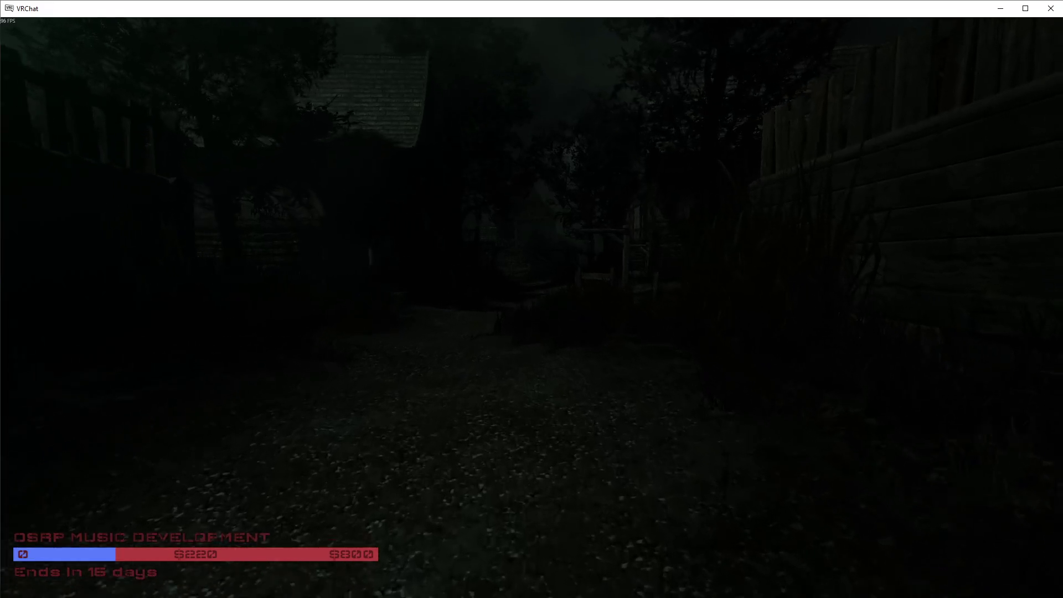
{"action": "key", "text": "Tab"}
{"action": "key", "text": "Return"}
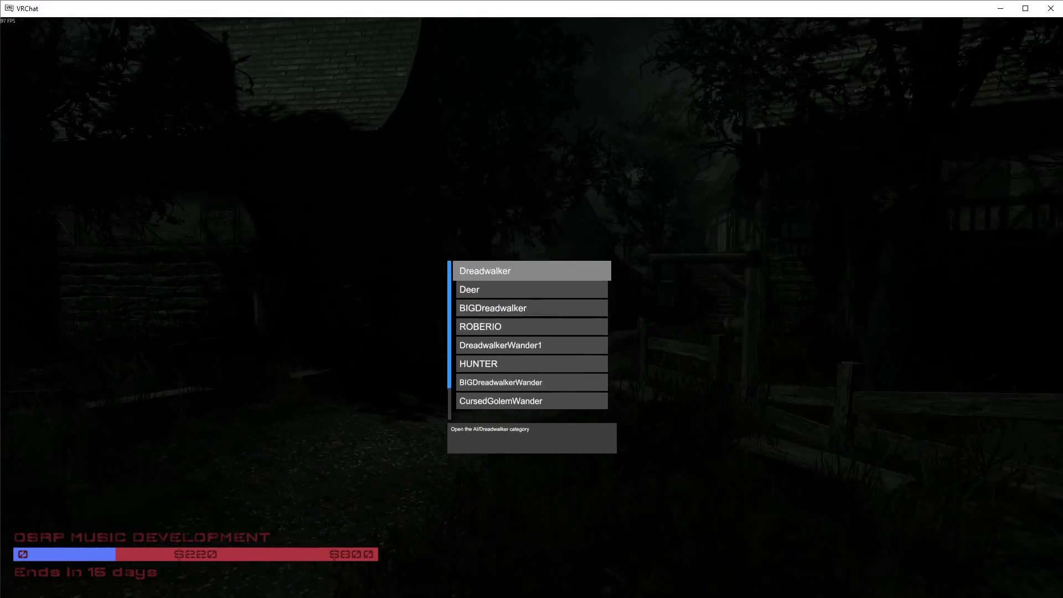
Step: Move to ROBERIO in the AI list to view its spawn controls, then close the menu
{"action": "key", "text": "Down"}
{"action": "key", "text": "Down"}
{"action": "key", "text": "Down"}
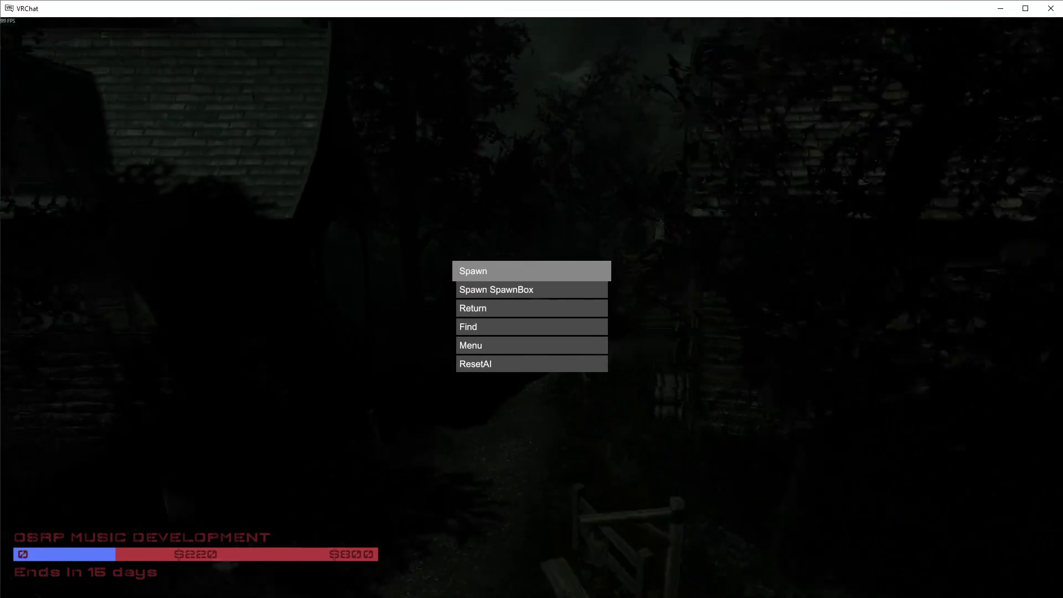
{"action": "key", "text": "Return"}
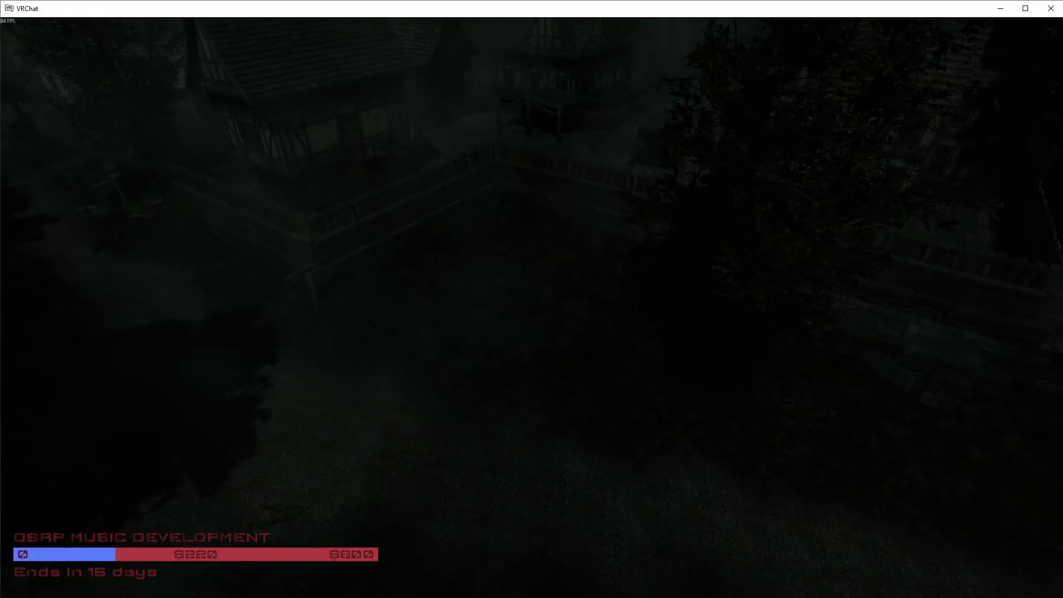
Step: Walk past the fence and staircase building, through the blue-outlined doorway to the dark window
{"action": "key", "text": "w"}
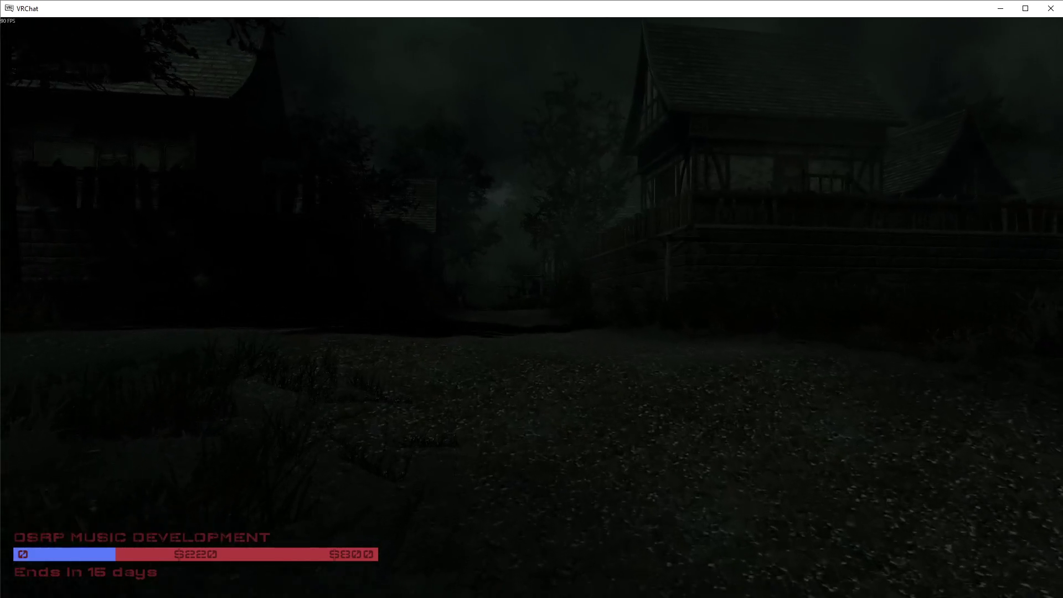
{"action": "key", "text": "w"}
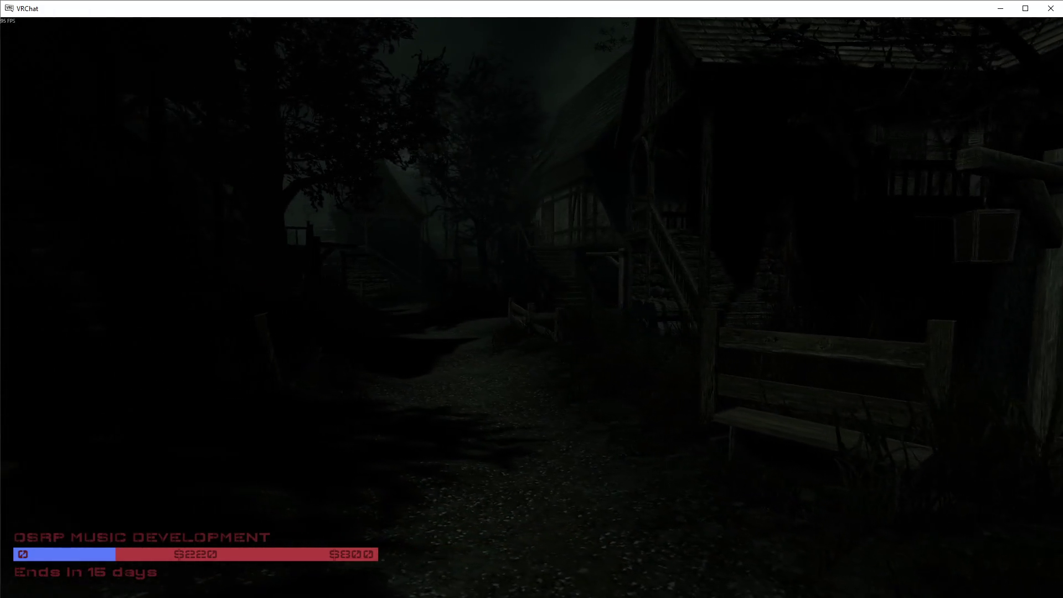
{"action": "key", "text": "w"}
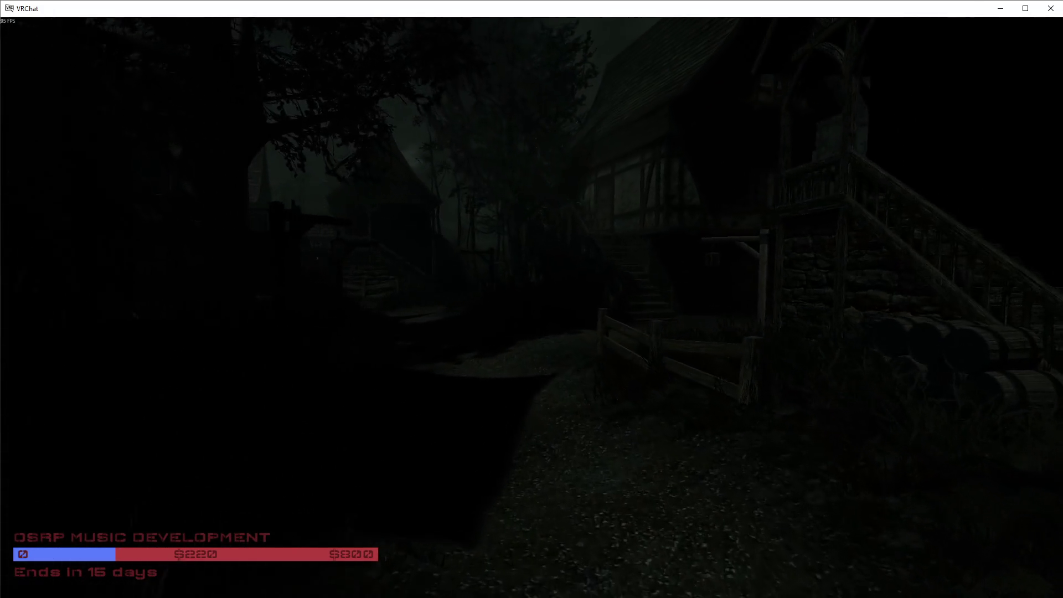
{"action": "key", "text": "w"}
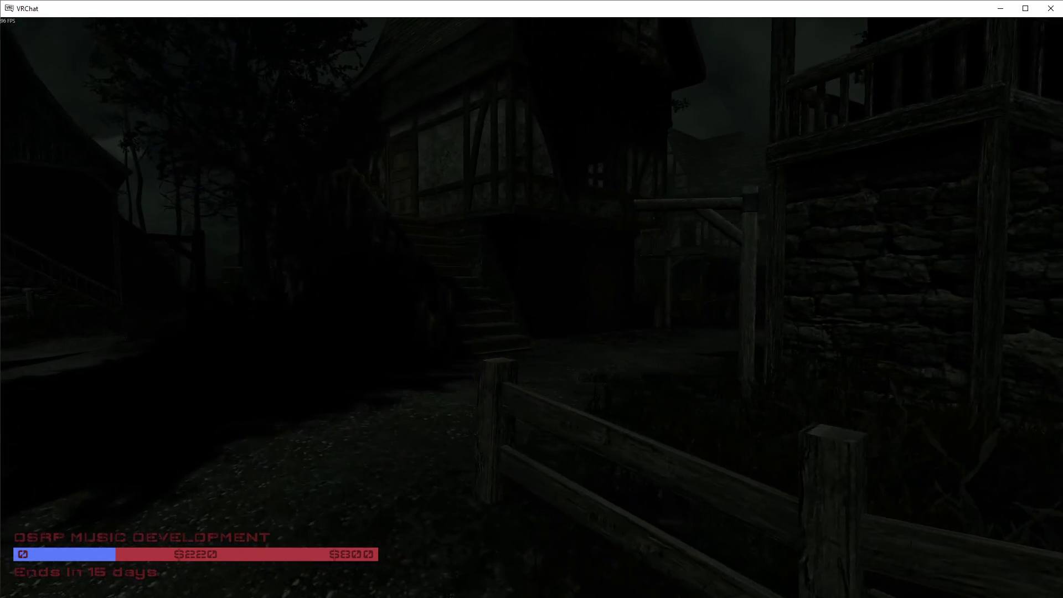
{"action": "key", "text": "w"}
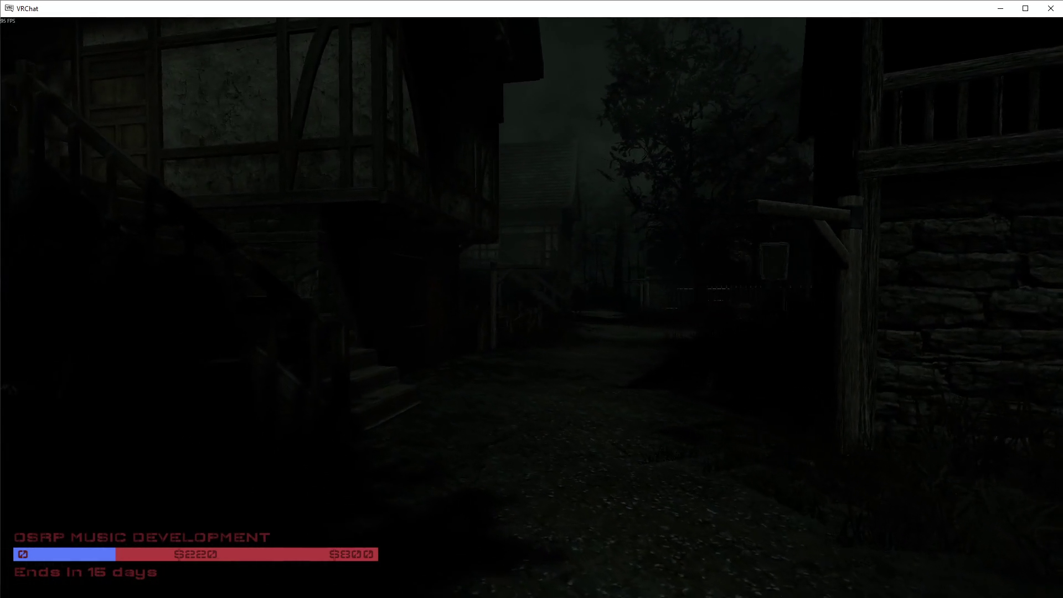
{"action": "key", "text": "w"}
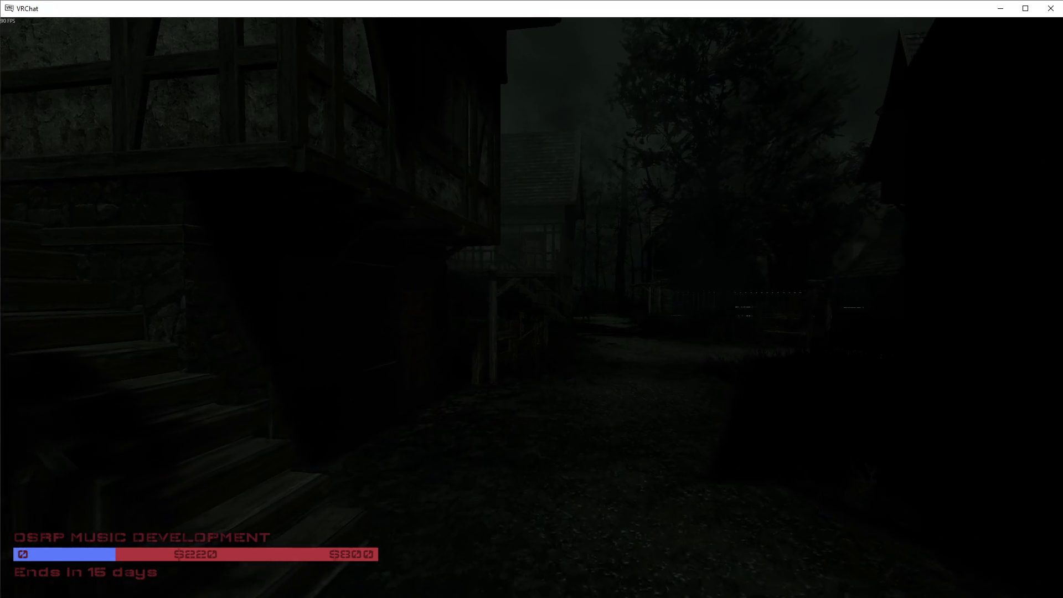
{"action": "key", "text": "w"}
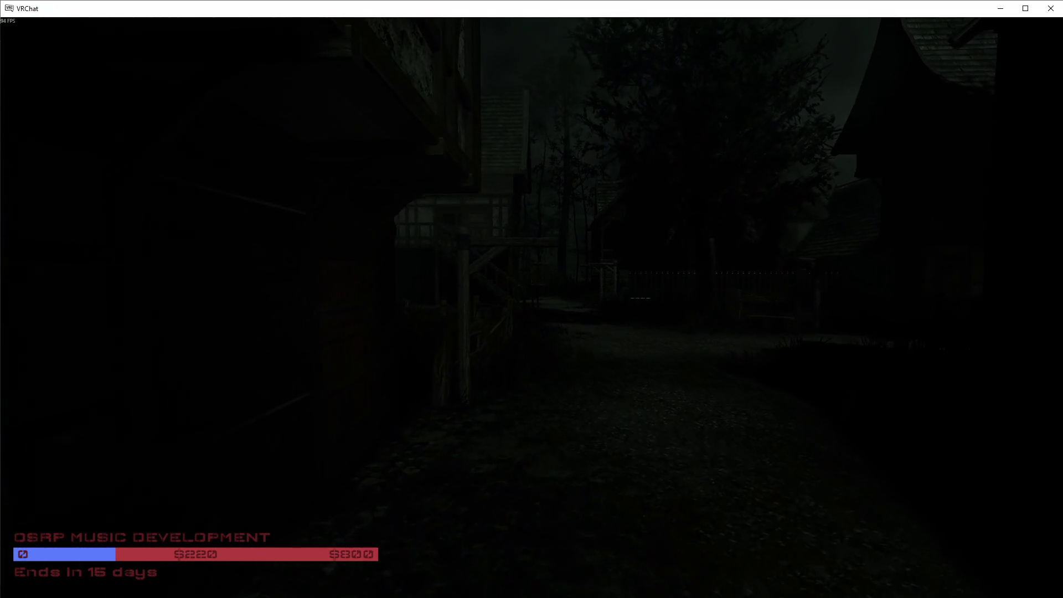
{"action": "key", "text": "s"}
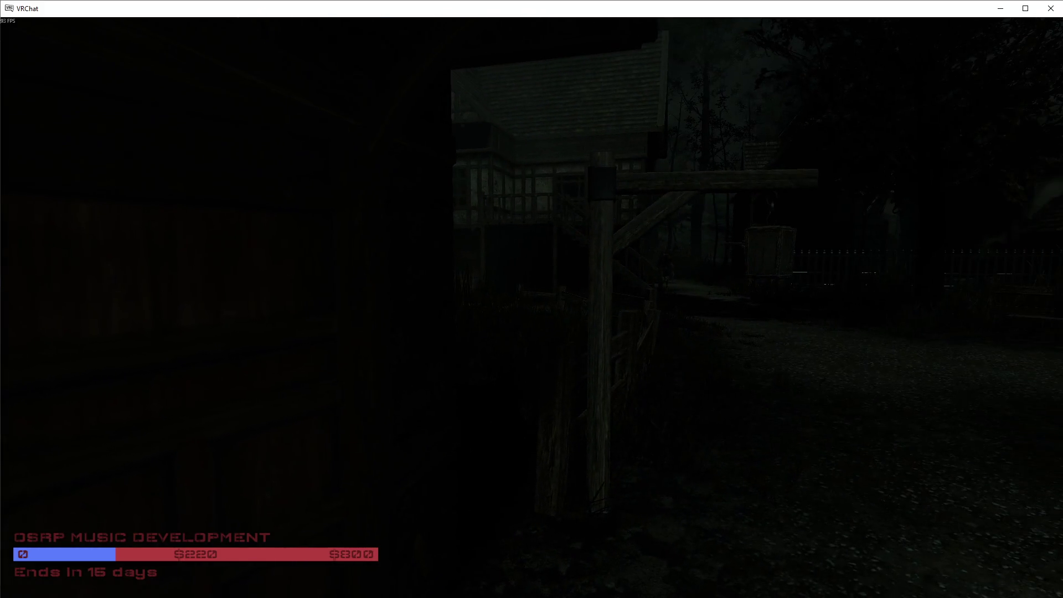
{"action": "key", "text": "w"}
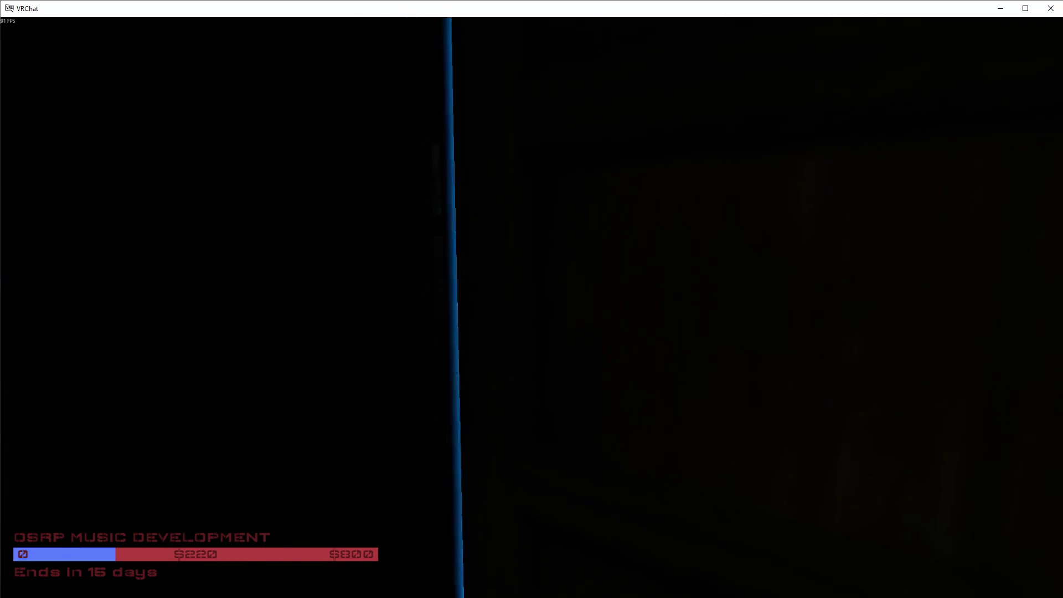
{"action": "key", "text": "w"}
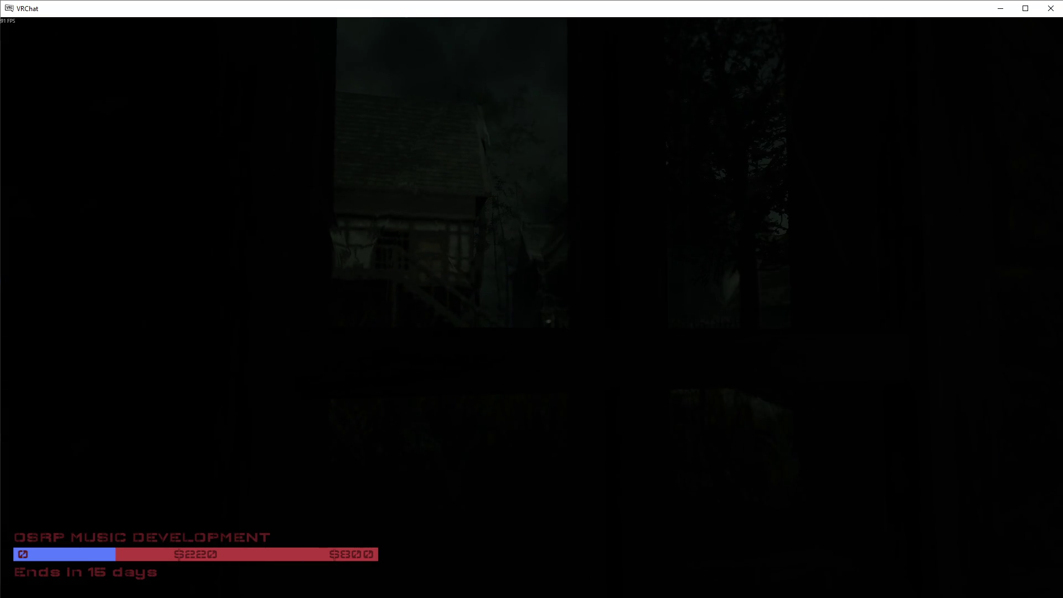
{"action": "key", "text": "s"}
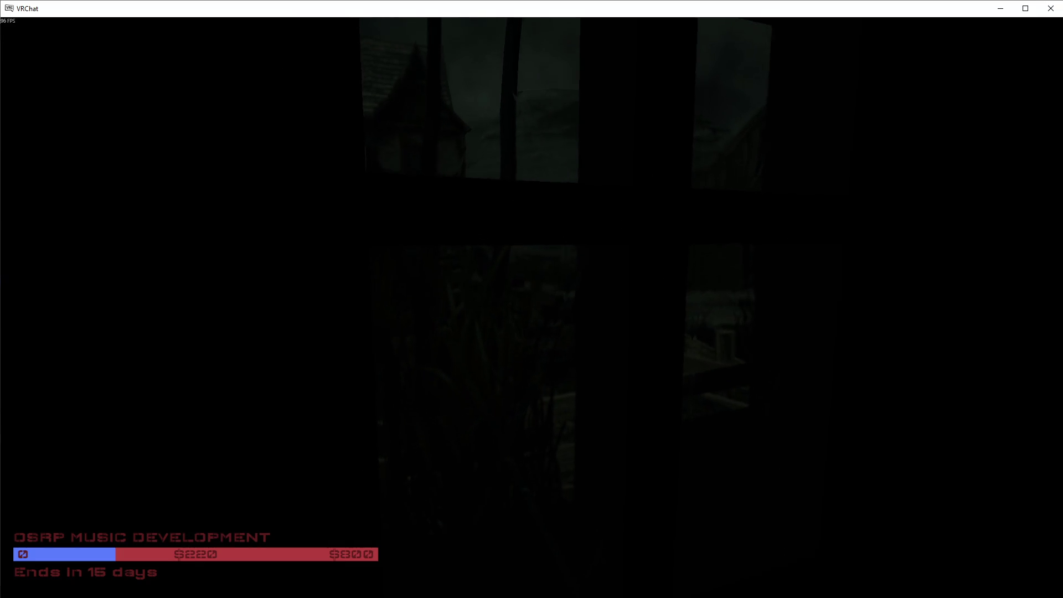
Step: Bring up the Avatar Height dial from the action menu's quick actions
{"action": "key", "text": "v"}
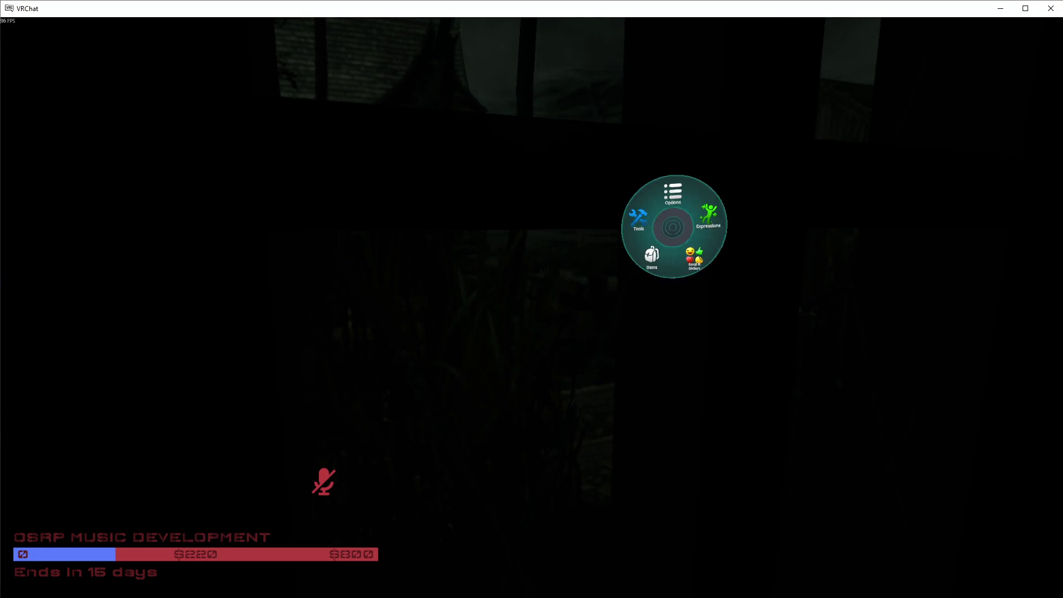
{"action": "left_click", "coordinate": [649, 220]}
{"action": "left_click", "coordinate": [673, 213]}
{"action": "left_click", "coordinate": [688, 218]}
{"action": "left_click", "coordinate": [689, 213]}
{"action": "left_click", "coordinate": [659, 217]}
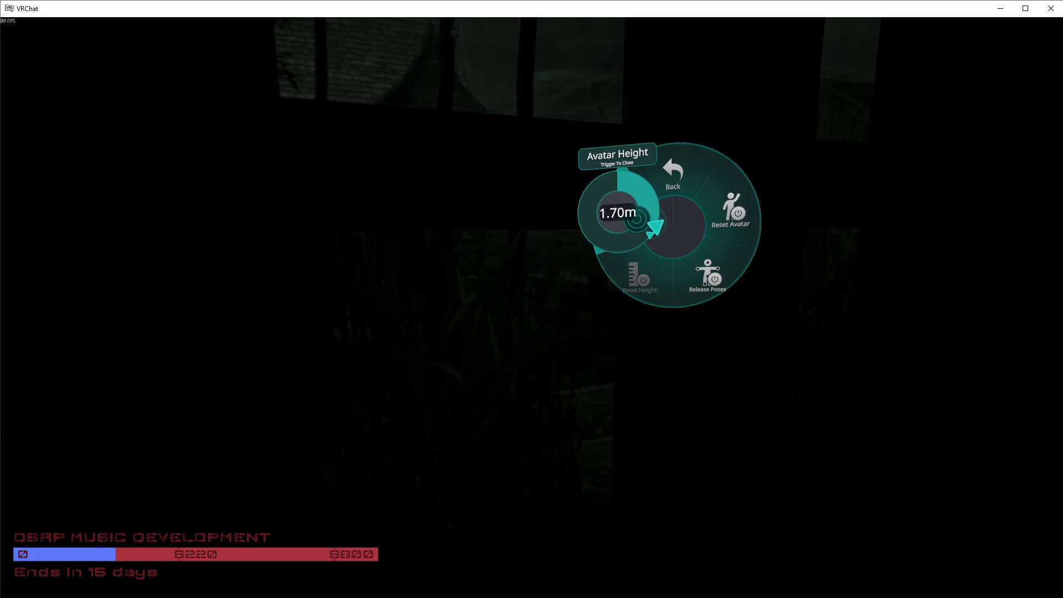
Step: Close the Avatar Height dial and action menu, then open the door to the outside
{"action": "left_click", "coordinate": [637, 215]}
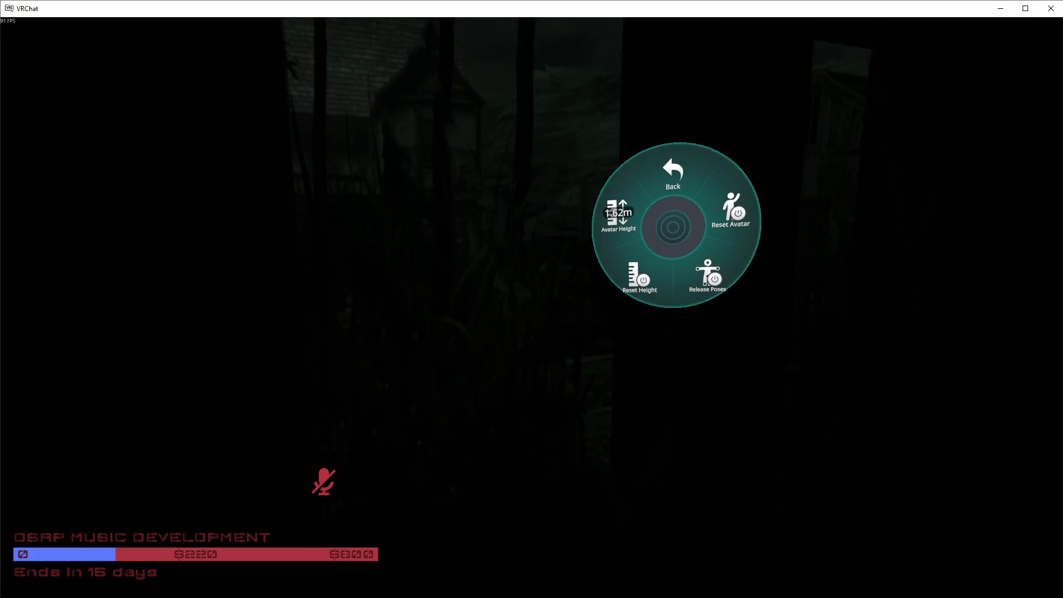
{"action": "key", "text": "r"}
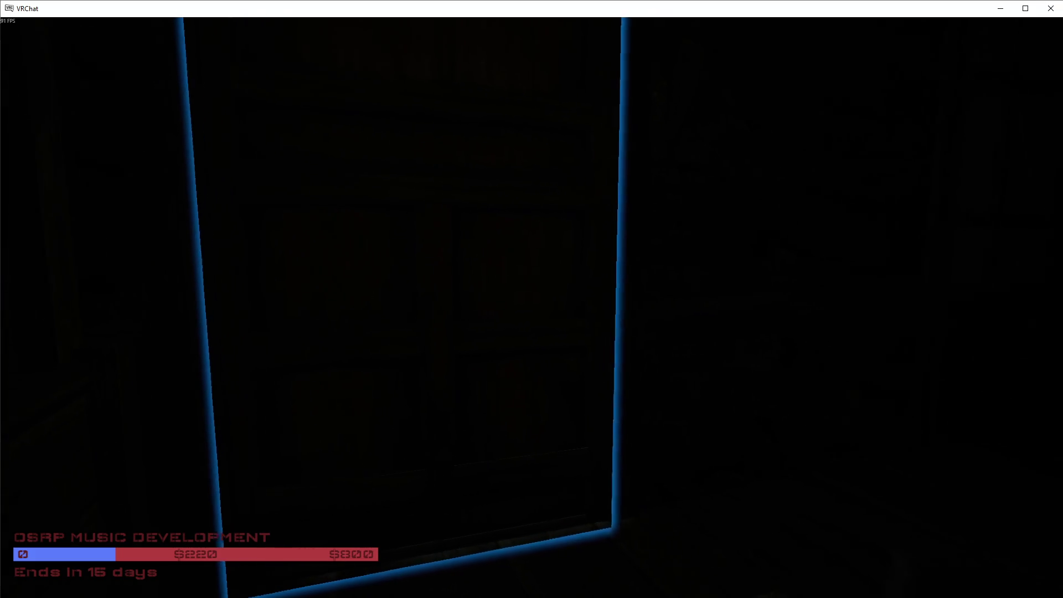
{"action": "left_click", "coordinate": [532, 299]}
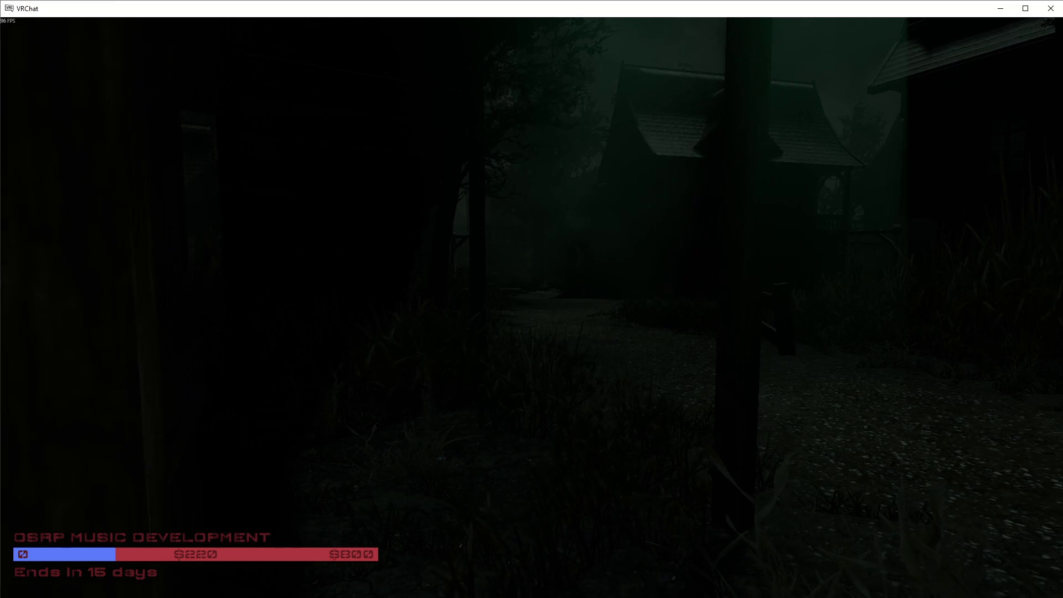
Step: Walk the gravel path past the wooden stairs, bench, fence and gate to the village houses
{"action": "key", "text": "w"}
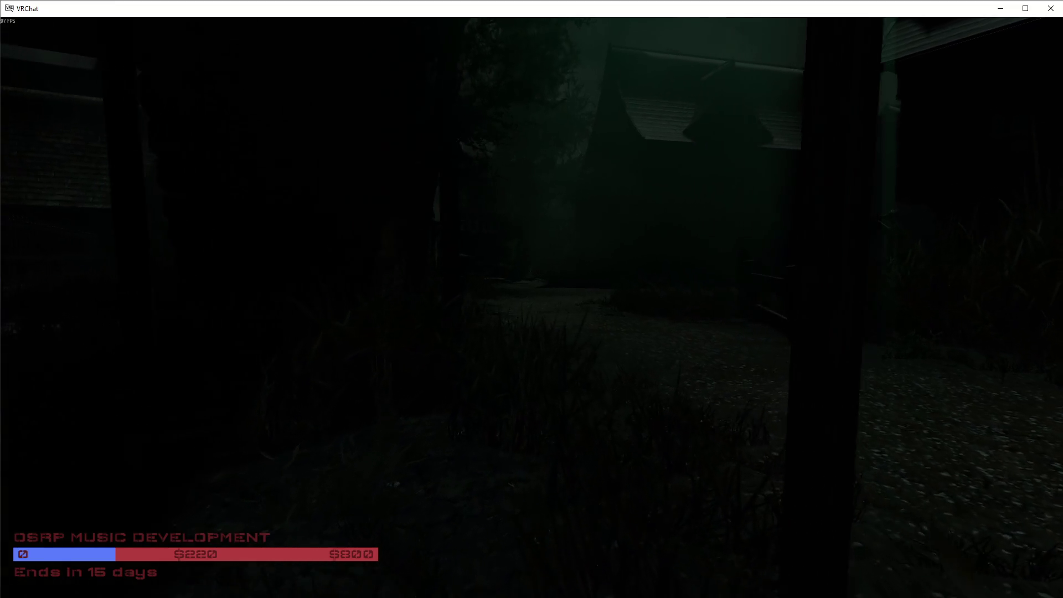
{"action": "key", "text": "w"}
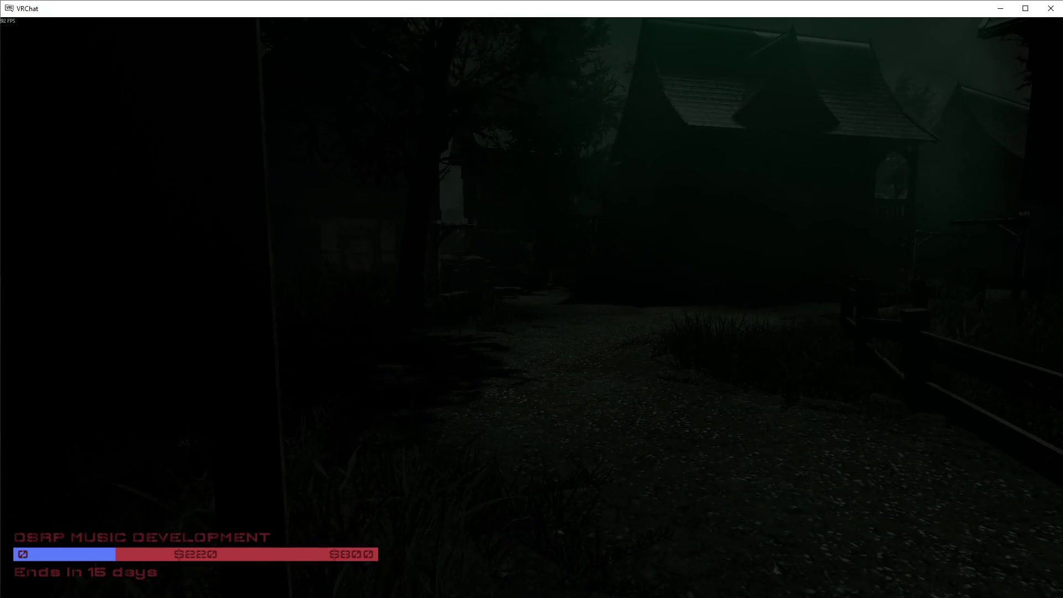
{"action": "key", "text": "w"}
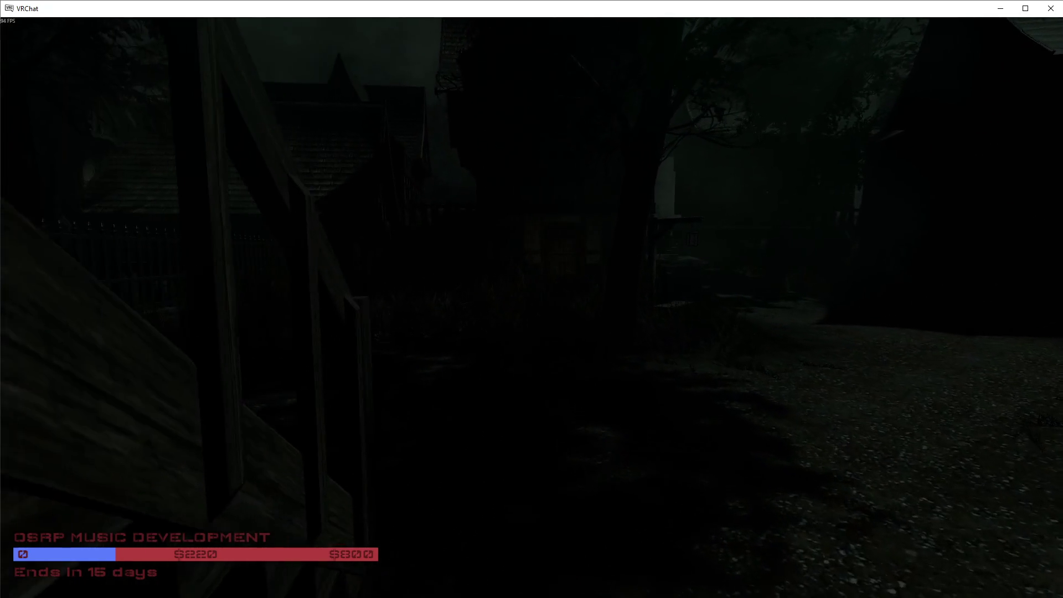
{"action": "key", "text": "w"}
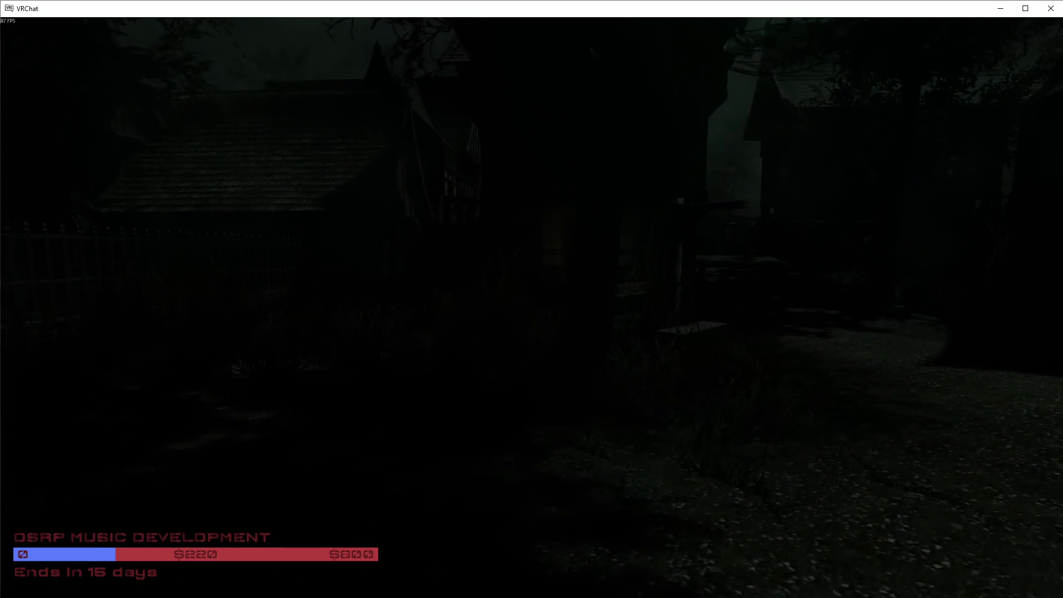
{"action": "key", "text": "w"}
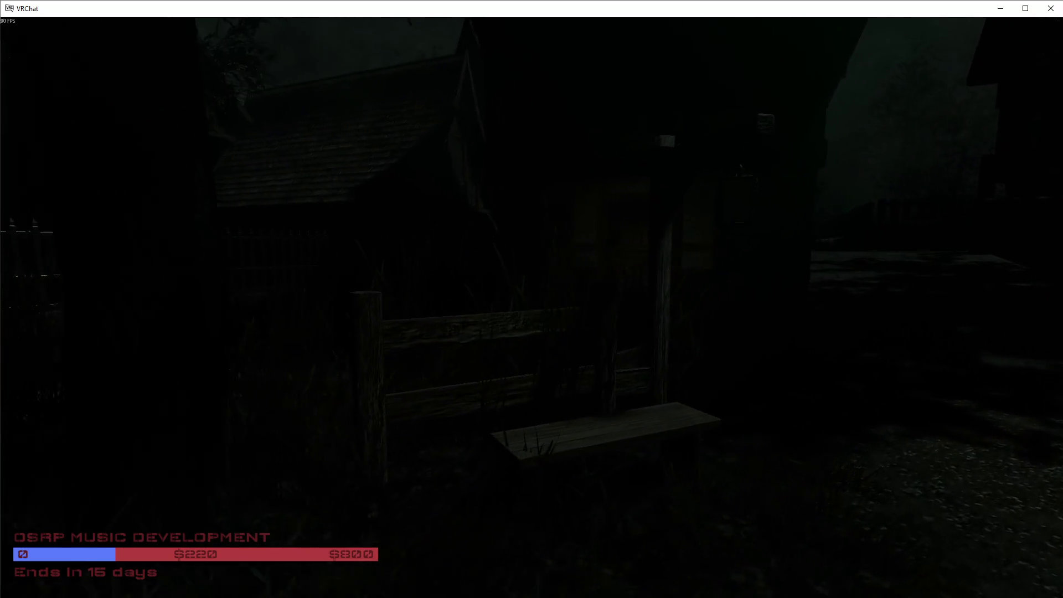
{"action": "key", "text": "w"}
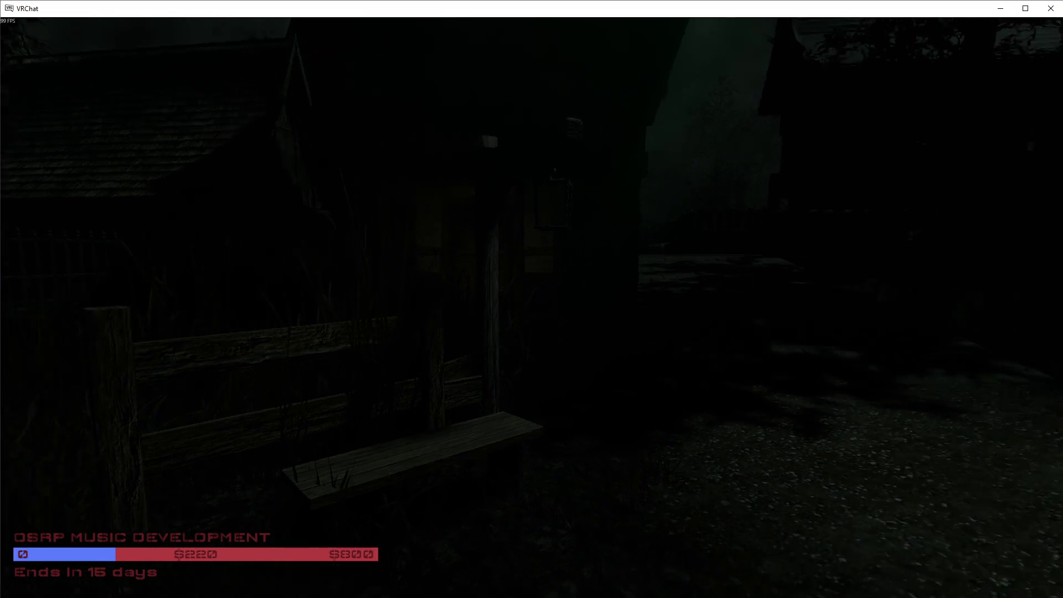
{"action": "key", "text": "w"}
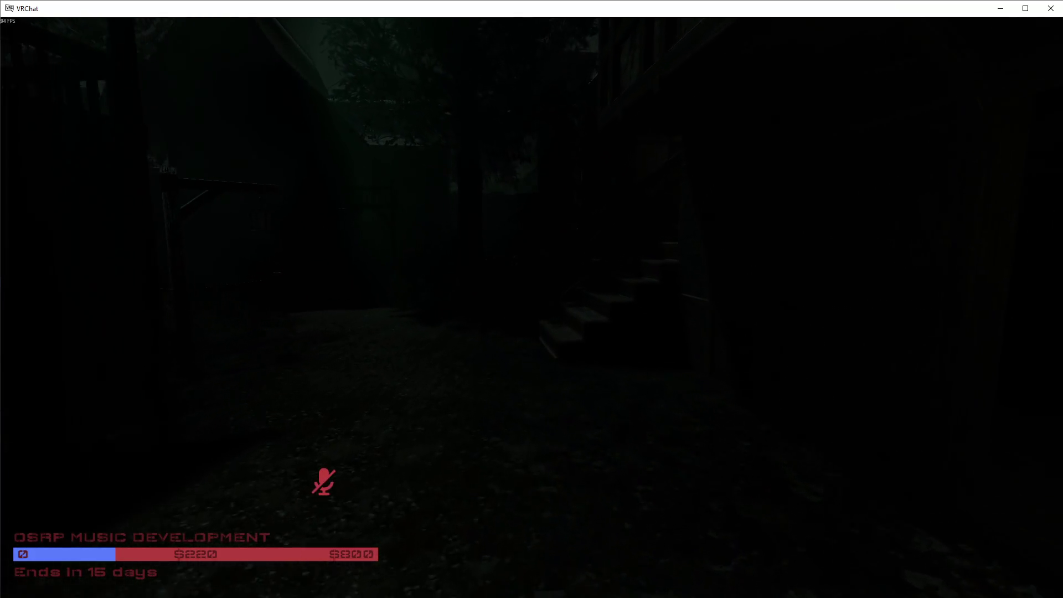
{"action": "key", "text": "w"}
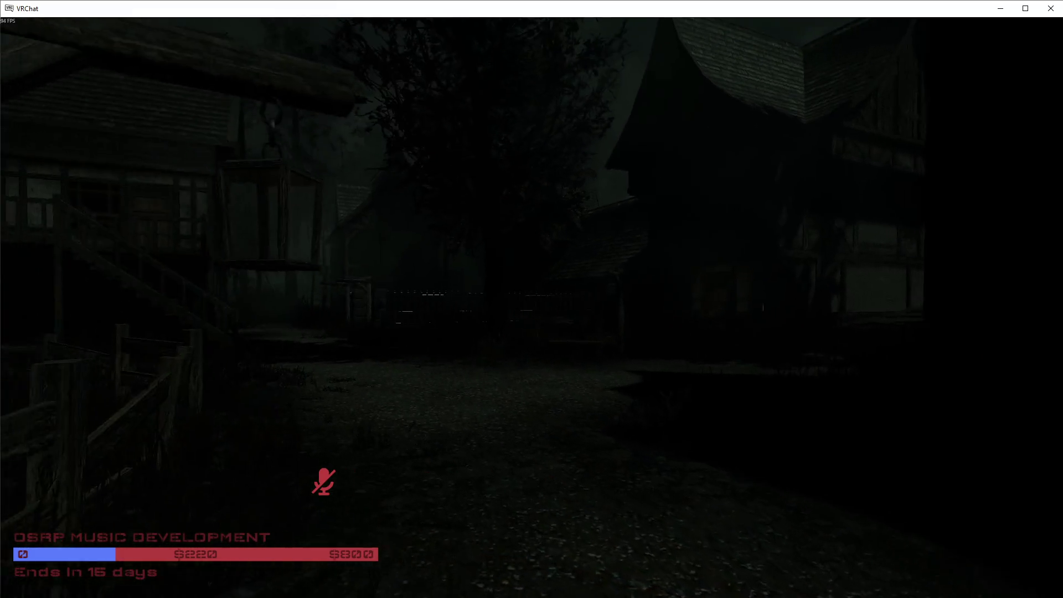
{"action": "key", "text": "w"}
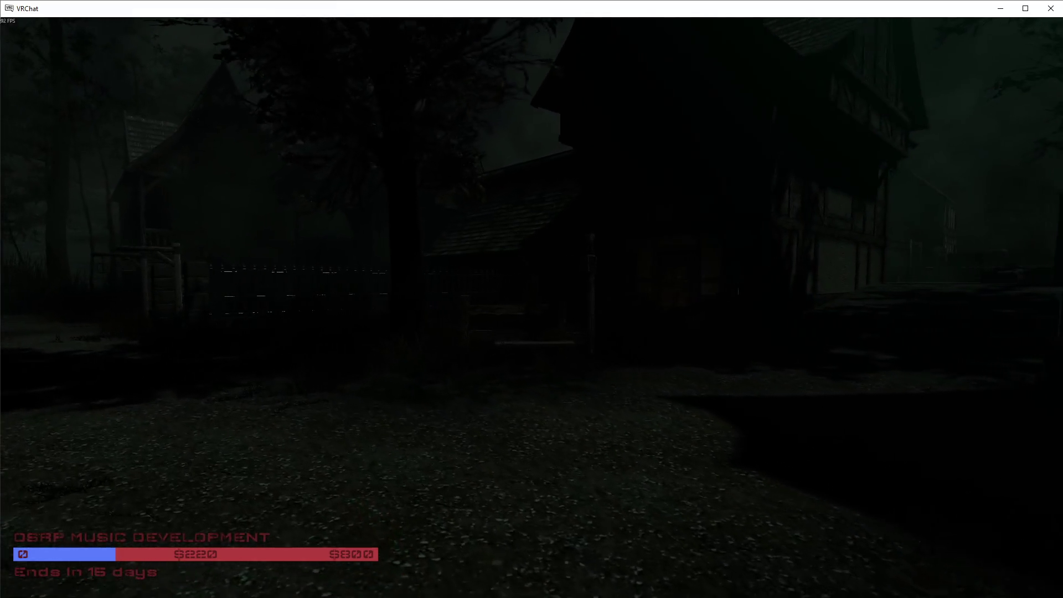
{"action": "key", "text": "w"}
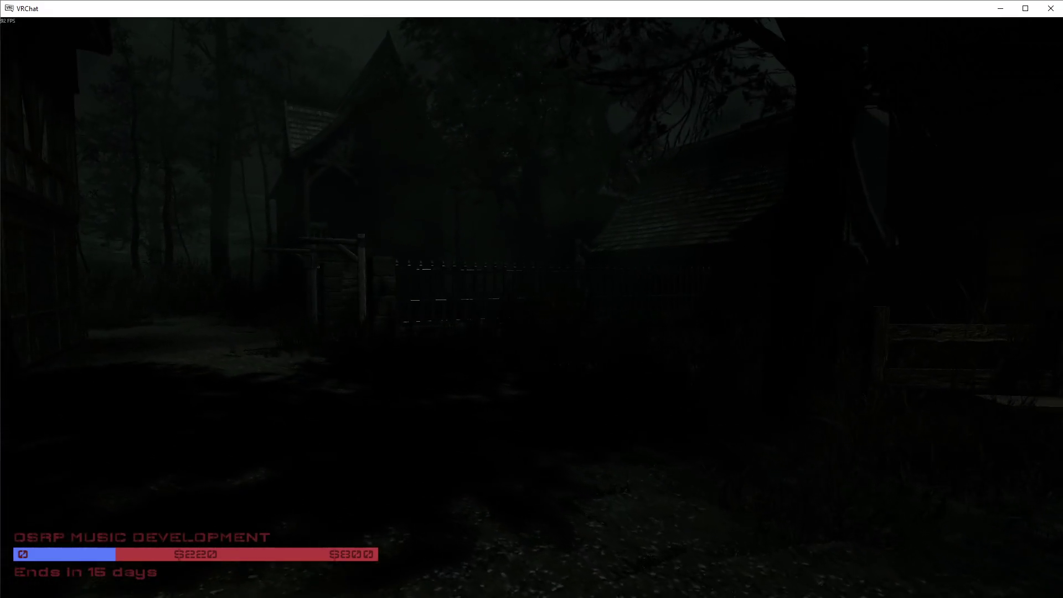
{"action": "key", "text": "w"}
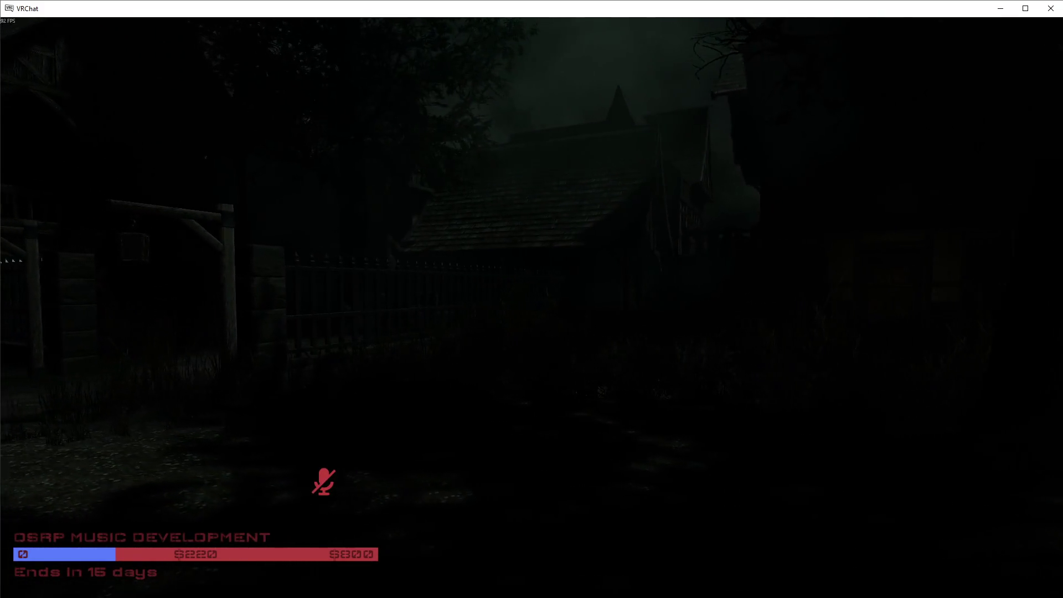
{"action": "key", "text": "w"}
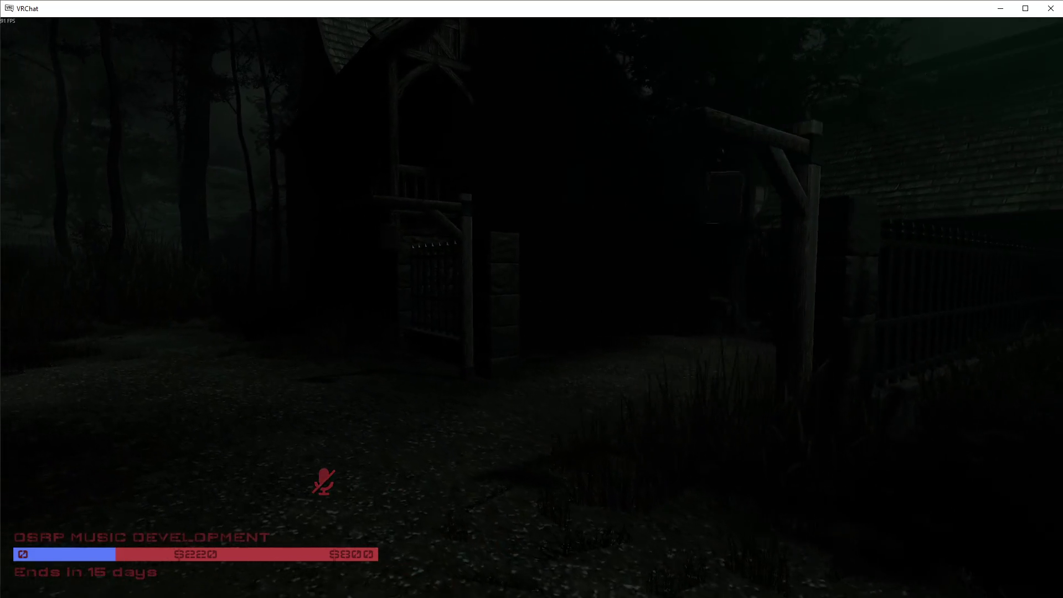
{"action": "key", "text": "w"}
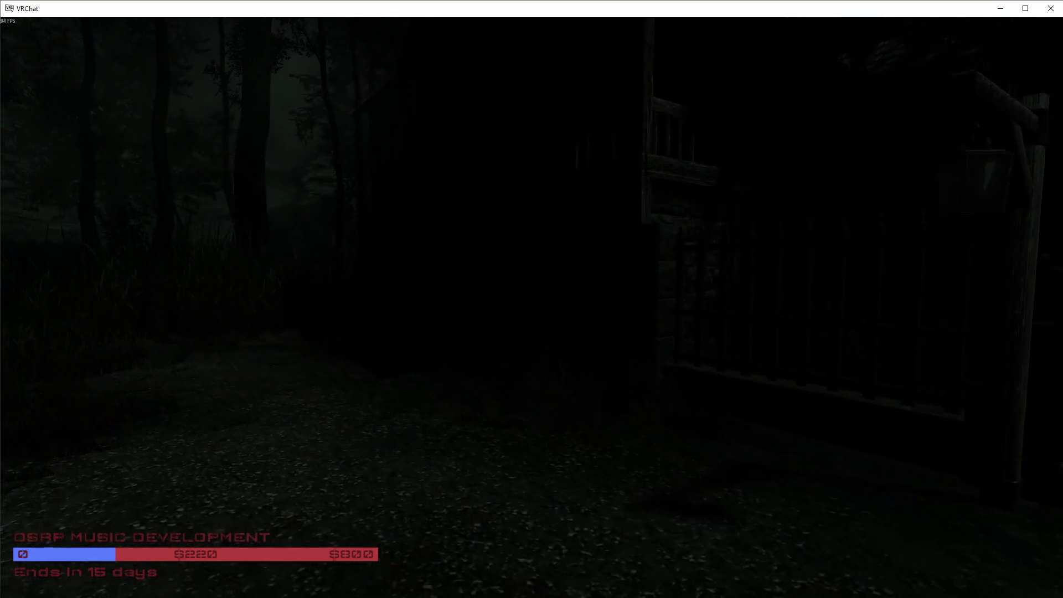
{"action": "key", "text": "w"}
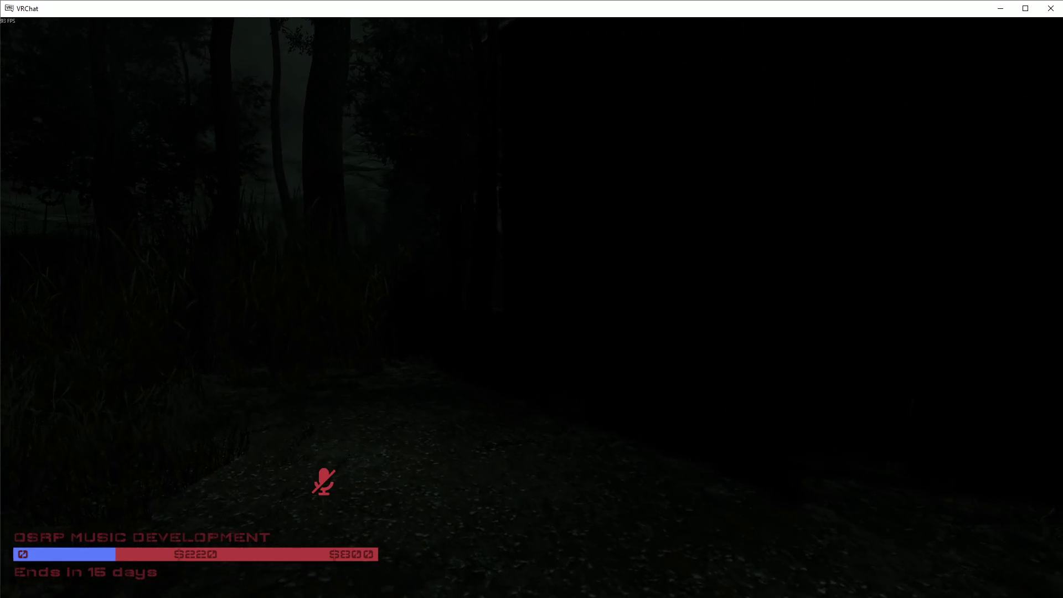
Step: Cross the tall grass past the brick wall and barrels to the iron fence, then bring up the menu
{"action": "key", "text": "w"}
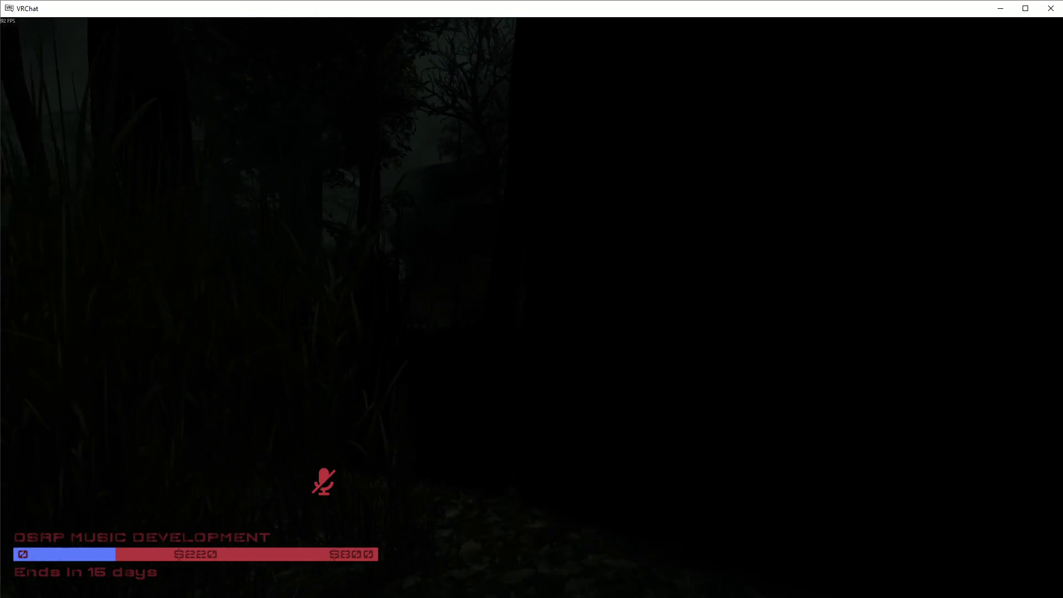
{"action": "key", "text": "w"}
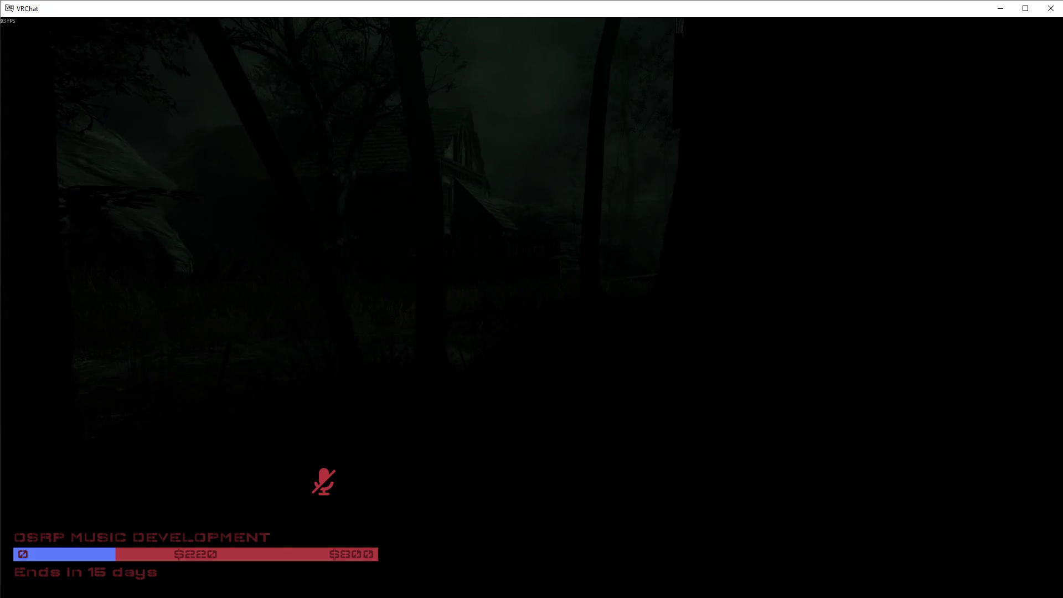
{"action": "key", "text": "w"}
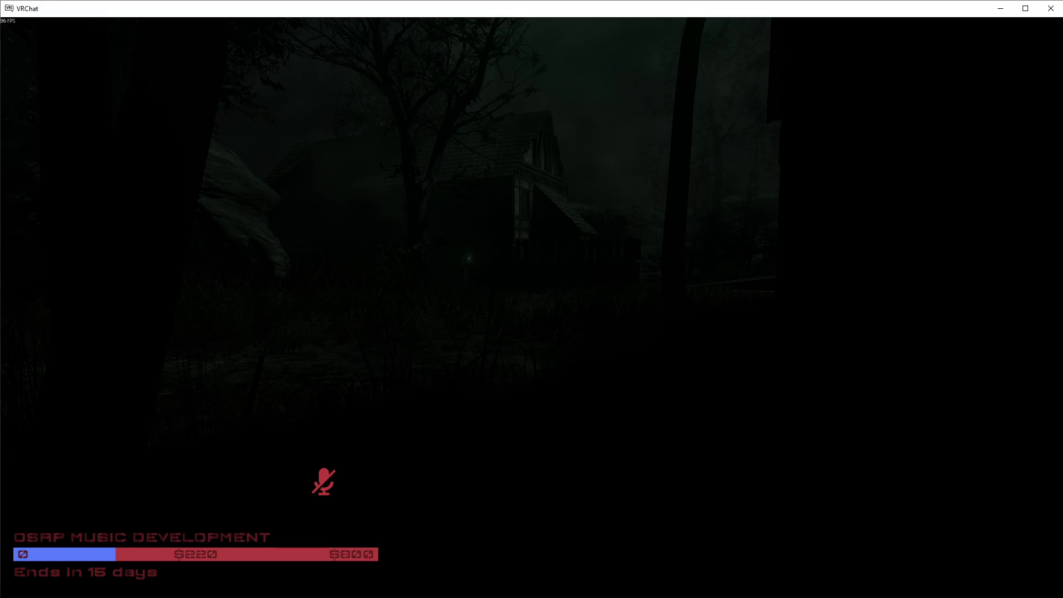
{"action": "key", "text": "w"}
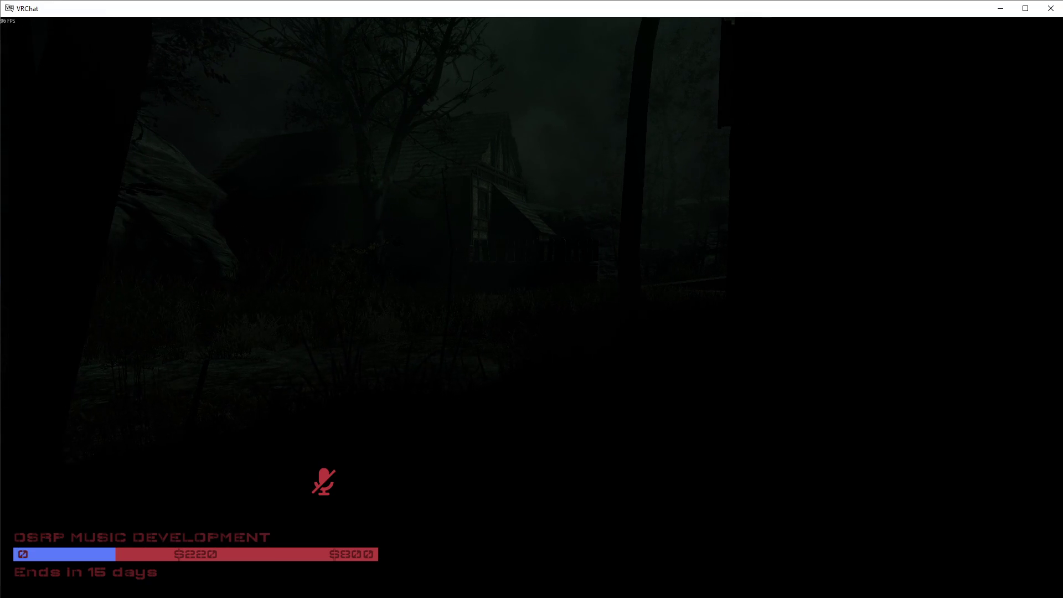
{"action": "key", "text": "w"}
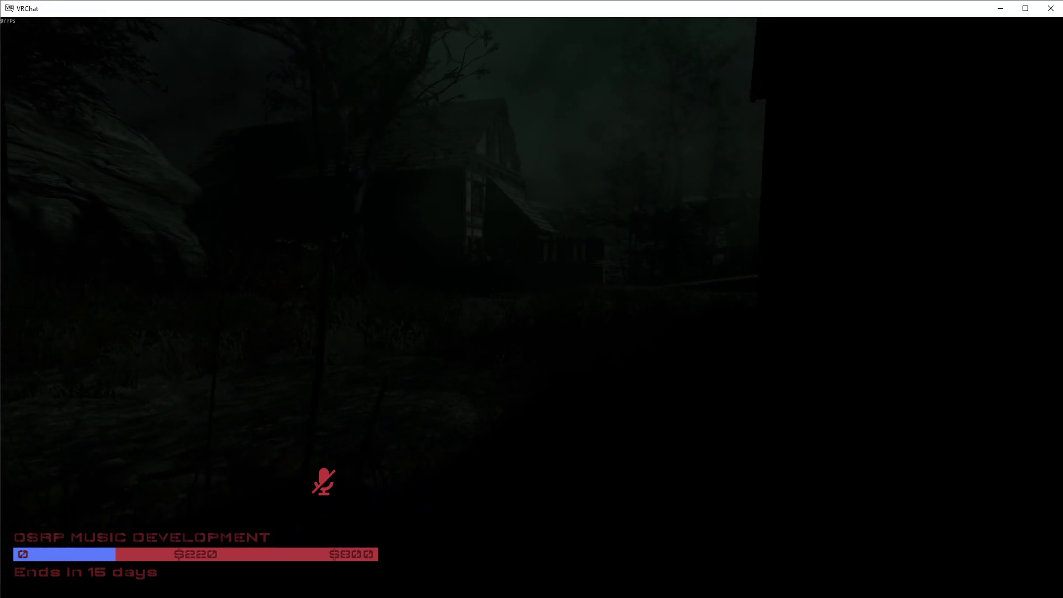
{"action": "key", "text": "w"}
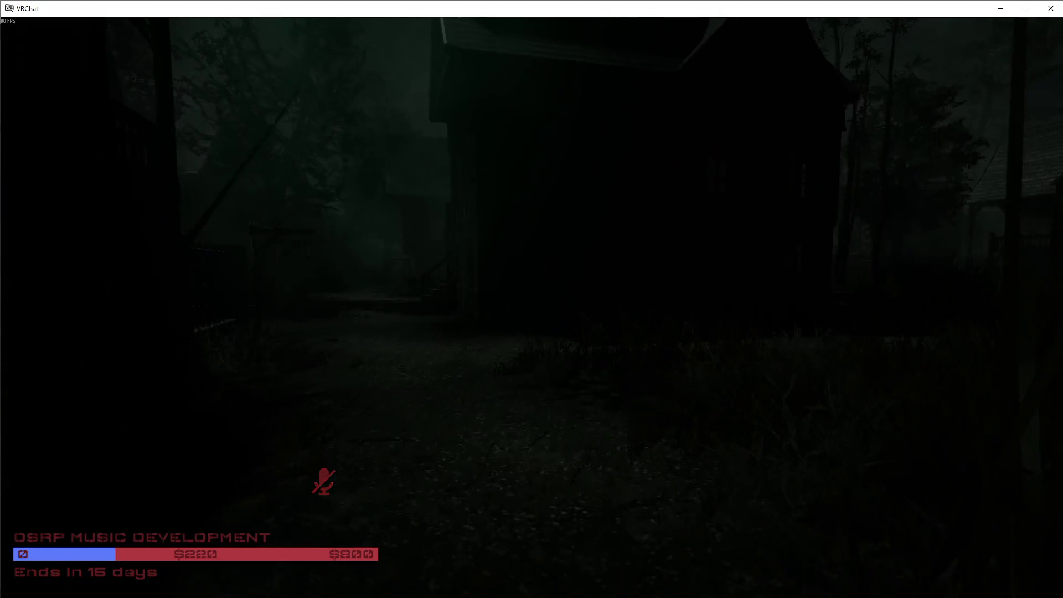
{"action": "key", "text": "w"}
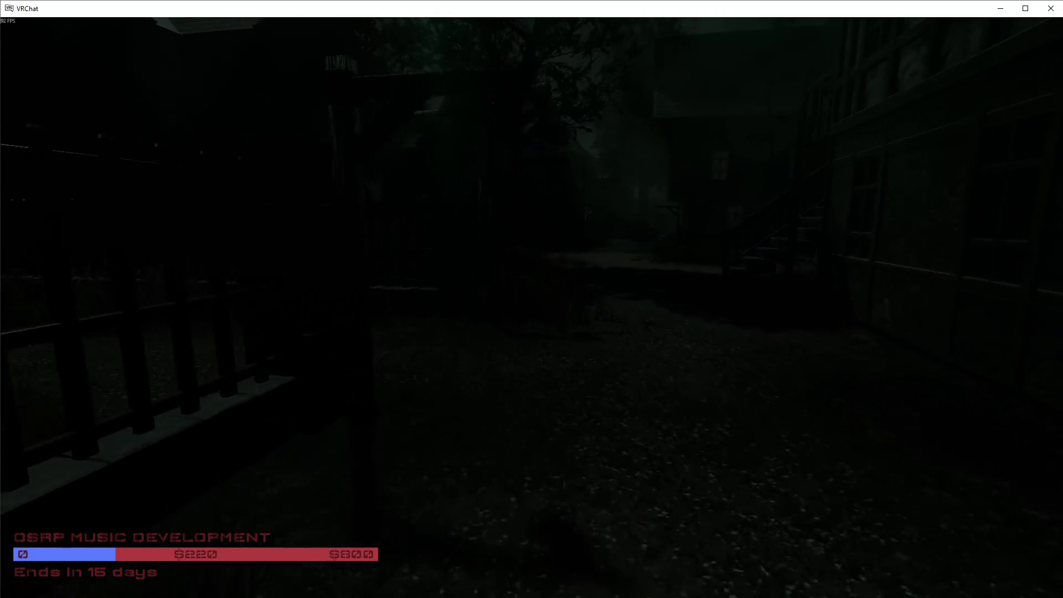
{"action": "key", "text": "v"}
{"action": "key", "text": "w"}
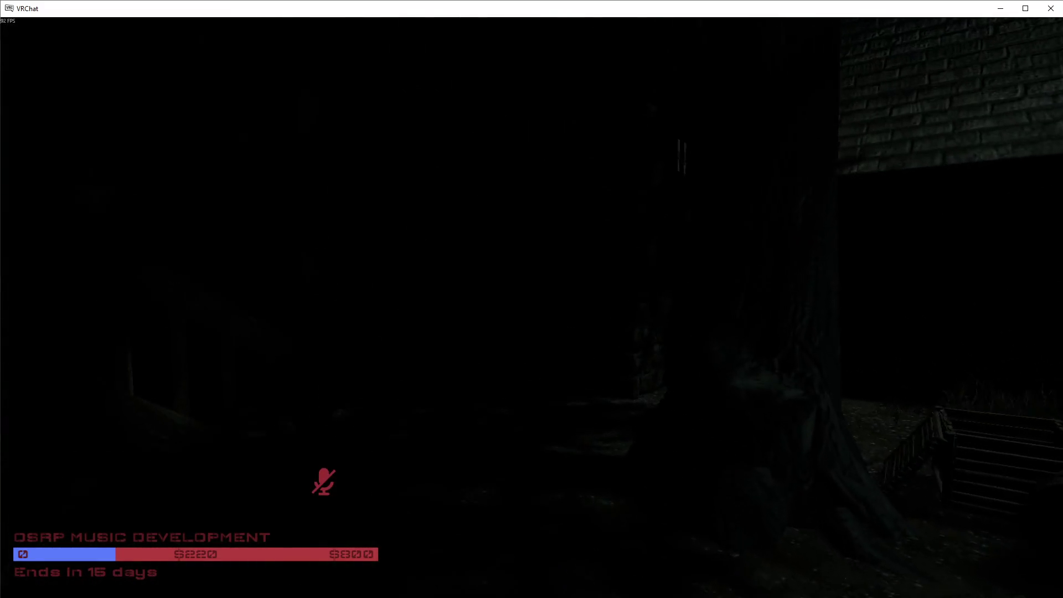
{"action": "key", "text": "w"}
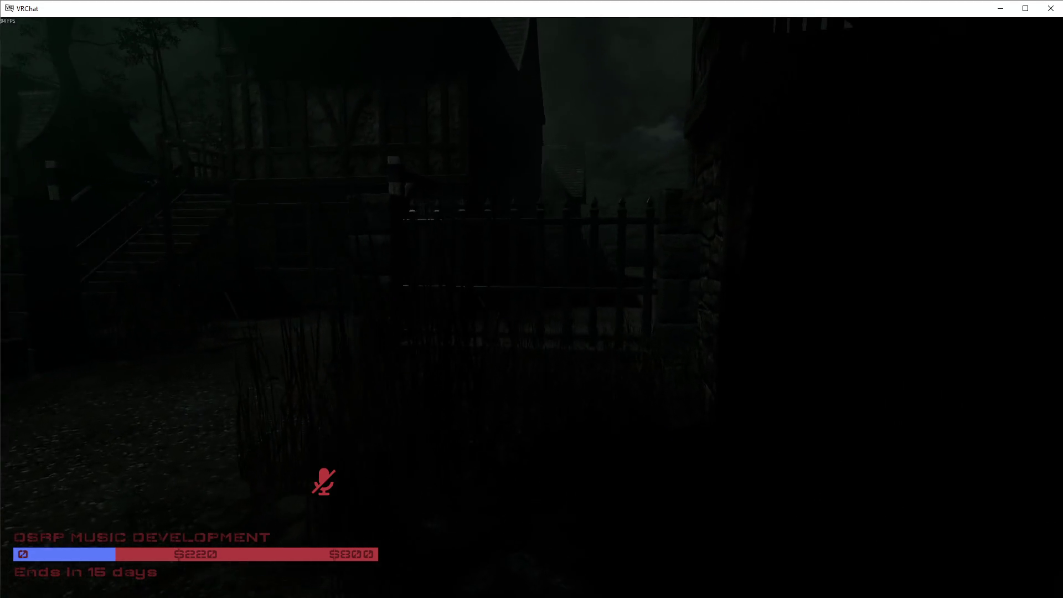
{"action": "key", "text": "w"}
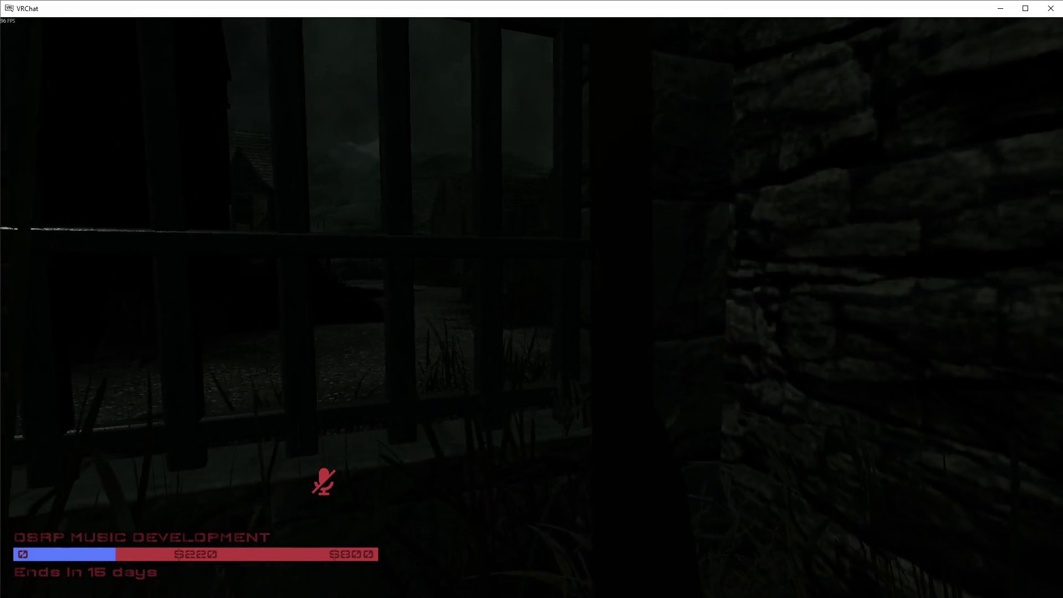
{"action": "key", "text": "w"}
{"action": "key", "text": "d"}
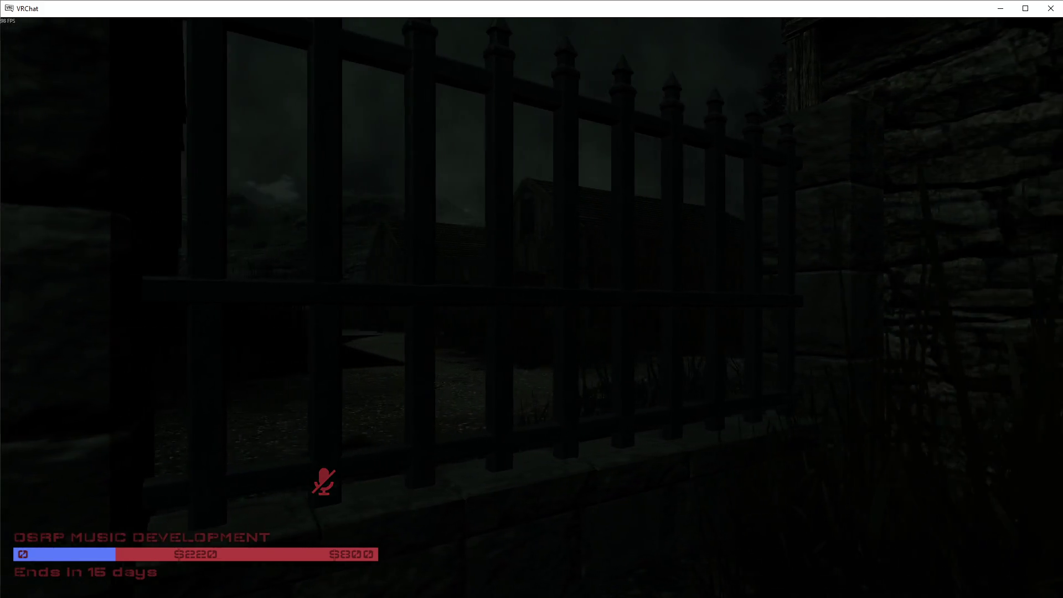
{"action": "key", "text": "Return"}
{"action": "key", "text": "Escape"}
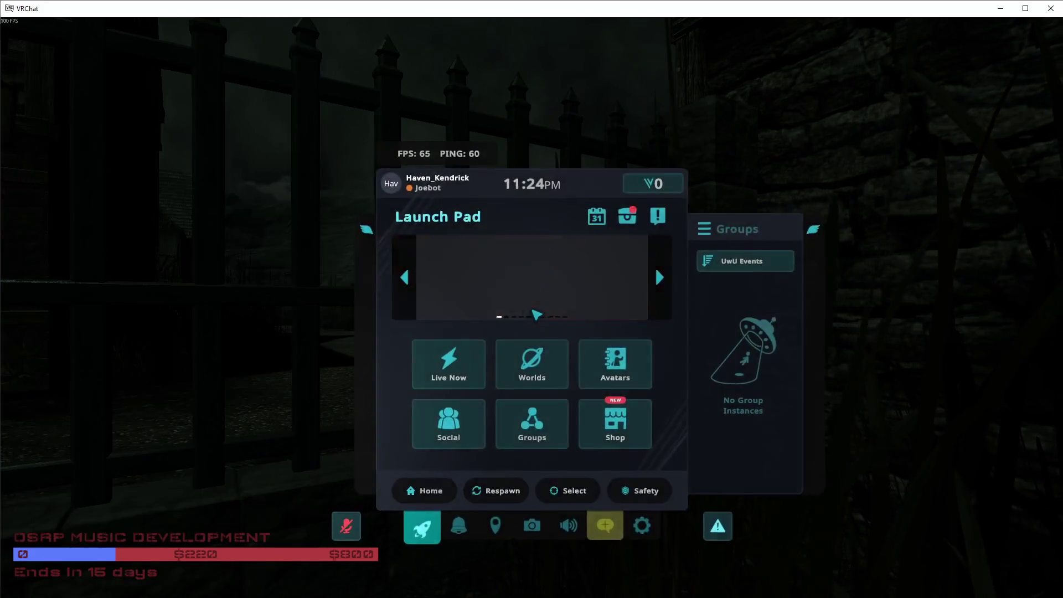
Step: Close the Launch Pad and follow the gravel path through tall grass to the timber-framed houses
{"action": "key", "text": "Escape"}
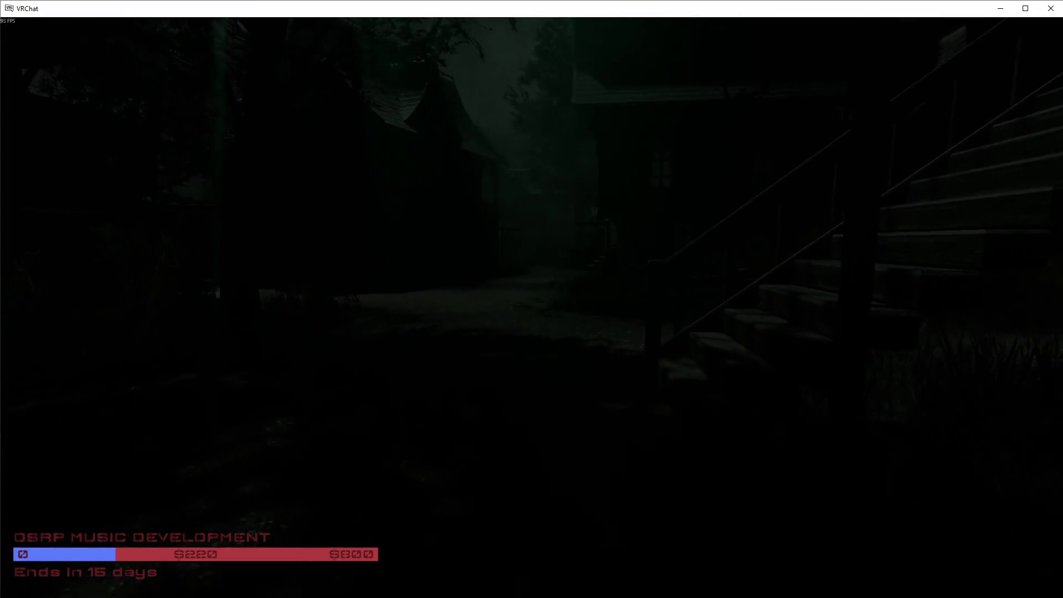
{"action": "key", "text": "v"}
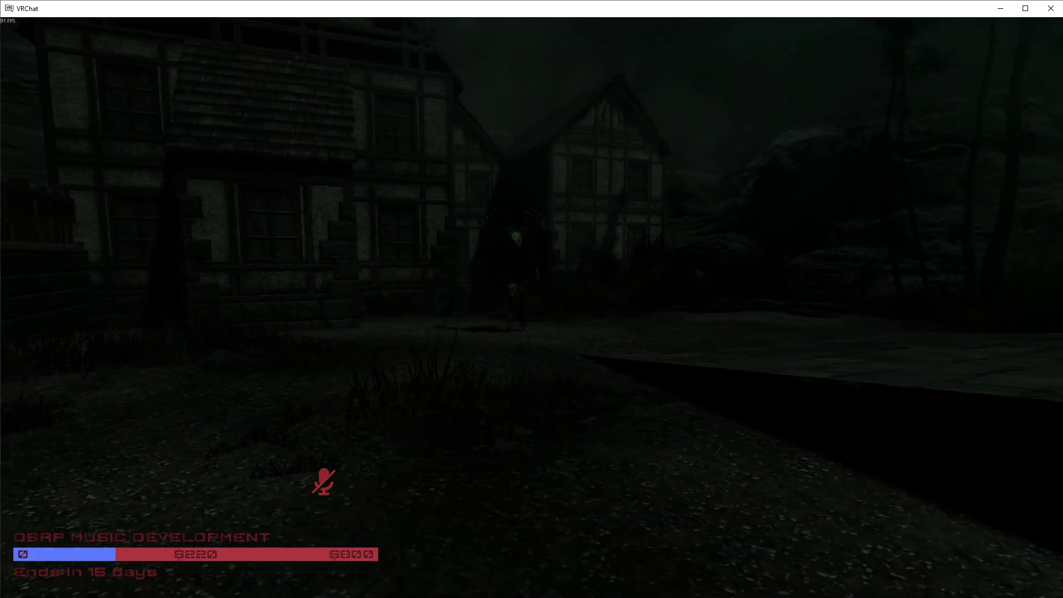
{"action": "key", "text": "v"}
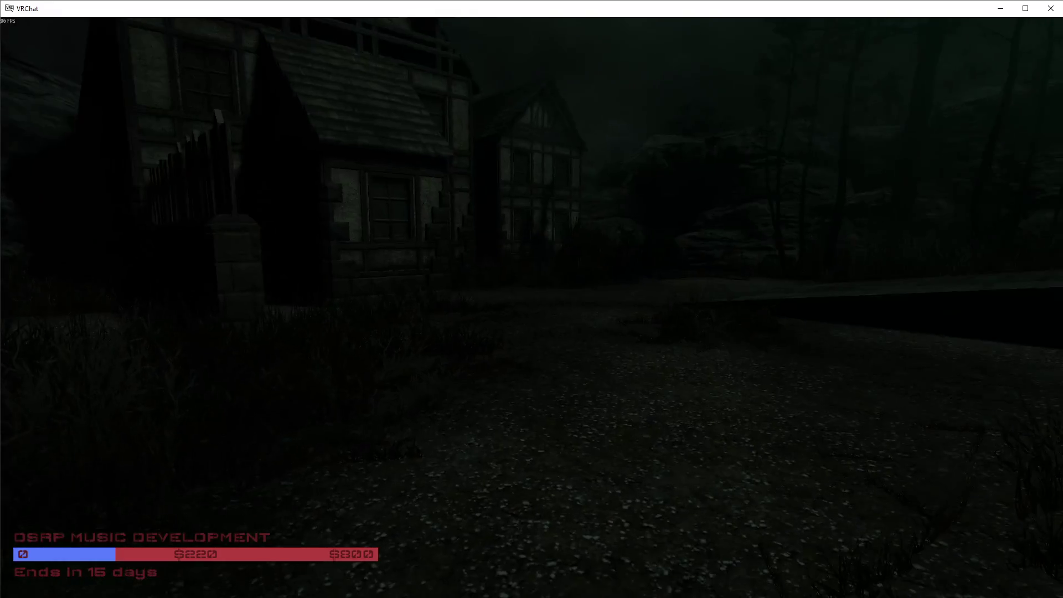
Step: Walk the dark stone forest path to the lantern-lit palisade gate with watchtowers
{"action": "key", "text": "v"}
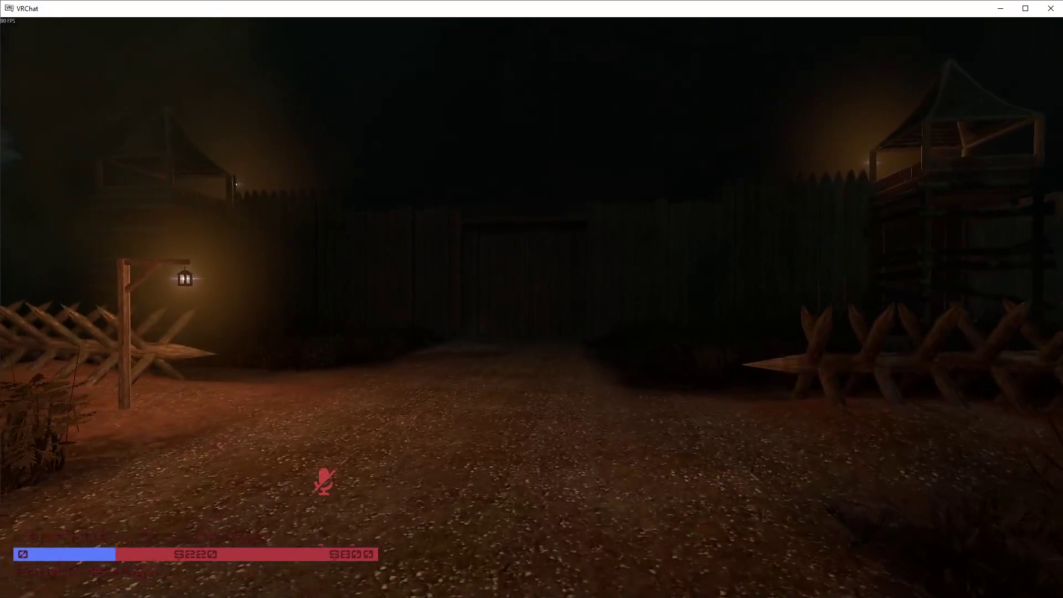
Step: Set DayNightCycler's Current Hour from 21.23 to 2.80 under Settings > Environment > Time of Day
{"action": "key", "text": "Tab"}
{"action": "key", "text": "Down"}
{"action": "key", "text": "Down"}
{"action": "key", "text": "Down"}
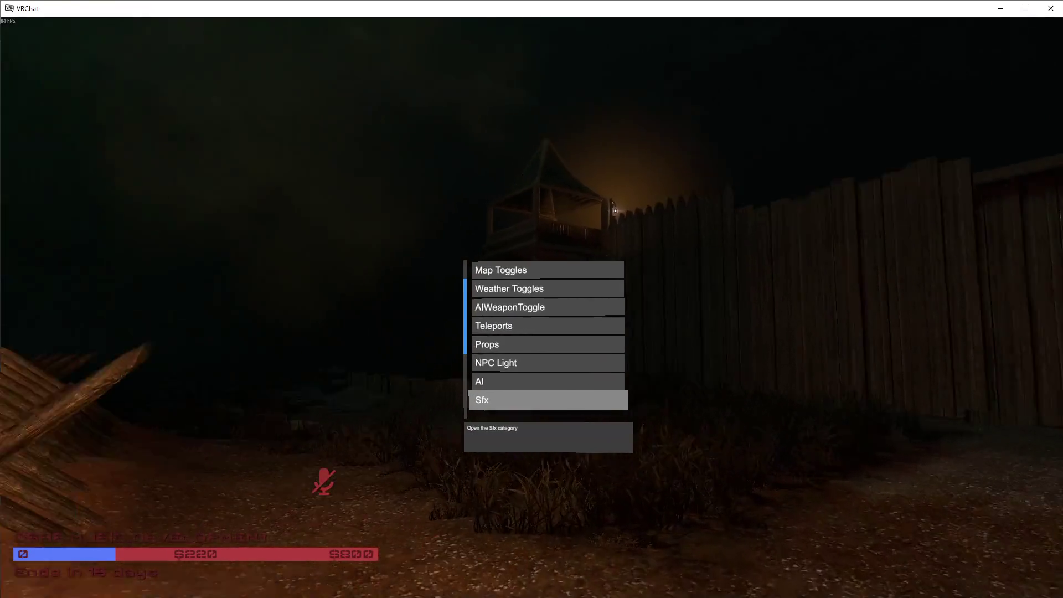
{"action": "key", "text": "Down"}
{"action": "key", "text": "Down"}
{"action": "key", "text": "Down"}
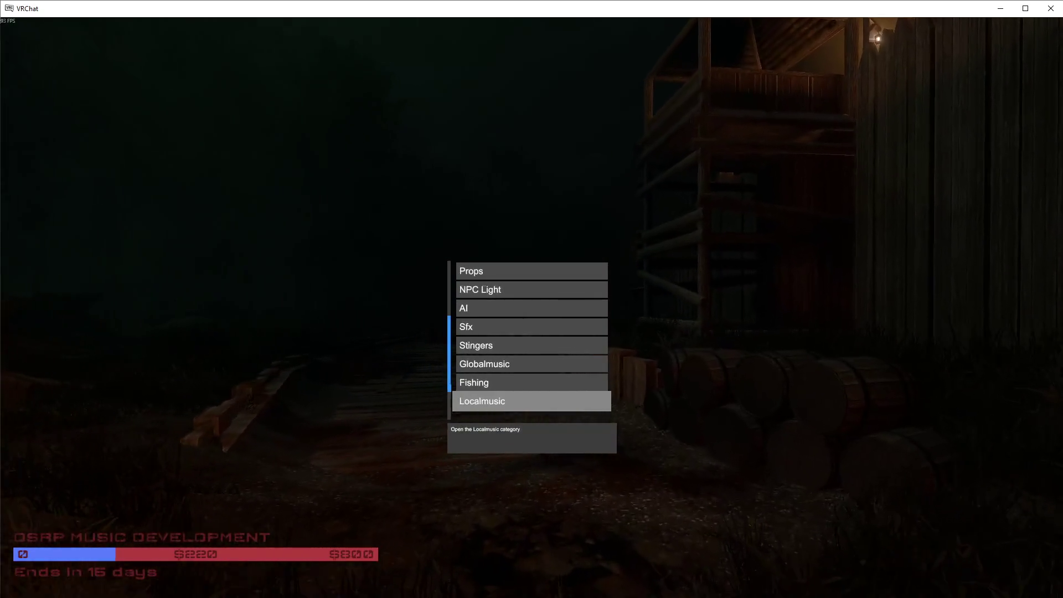
{"action": "key", "text": "Up"}
{"action": "key", "text": "Up"}
{"action": "key", "text": "Up"}
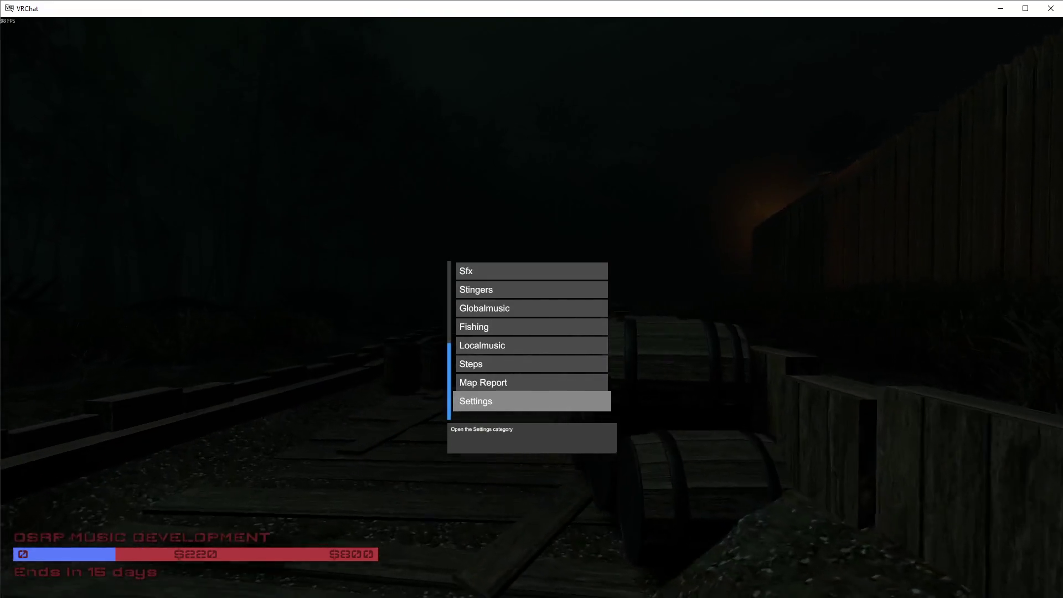
{"action": "key", "text": "Down"}
{"action": "key", "text": "Right"}
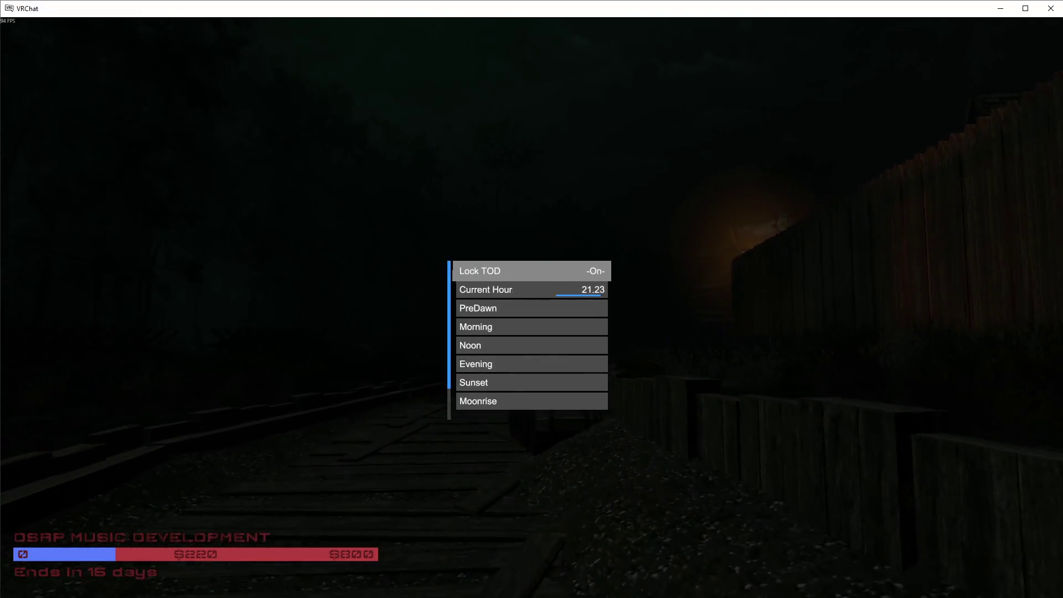
{"action": "key", "text": "Up"}
{"action": "key", "text": "Left"}
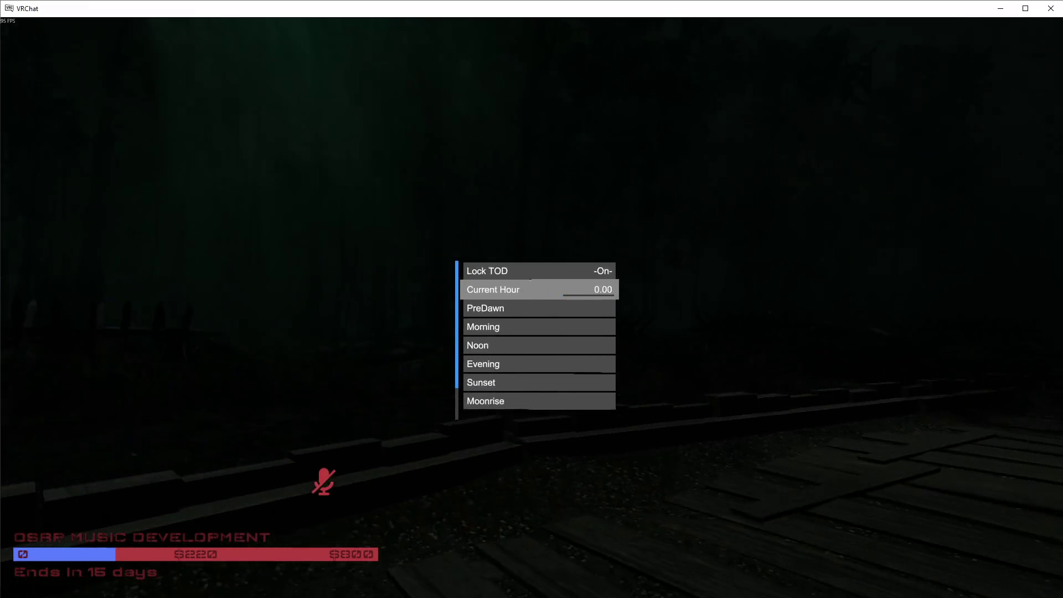
{"action": "key", "text": "Right"}
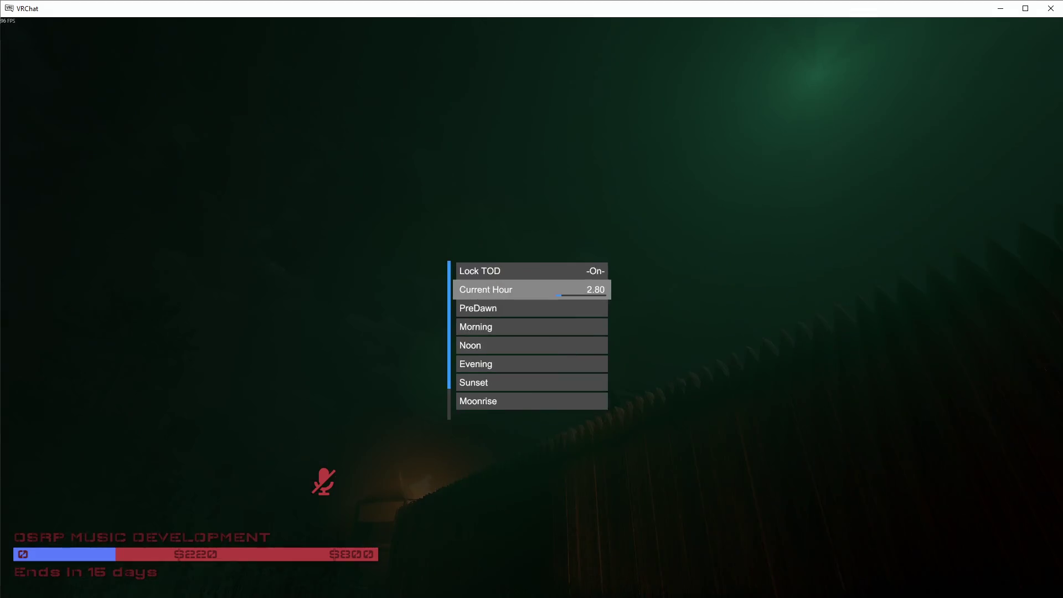
Step: Back out of the time settings to the root category list, landing on Map Toggles
{"action": "key", "text": "BackSpace"}
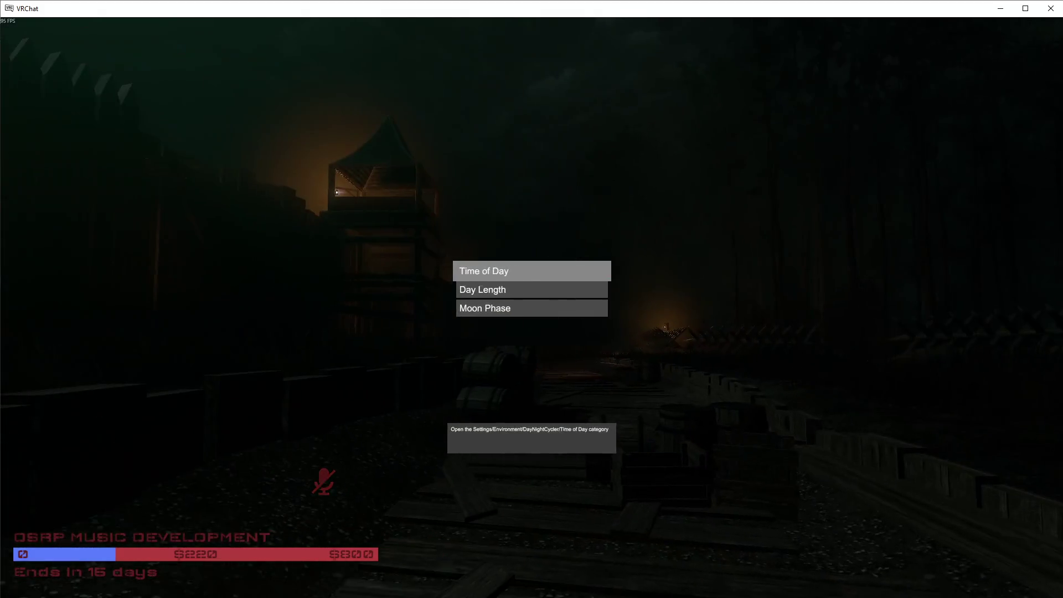
{"action": "key", "text": "BackSpace"}
{"action": "key", "text": "BackSpace"}
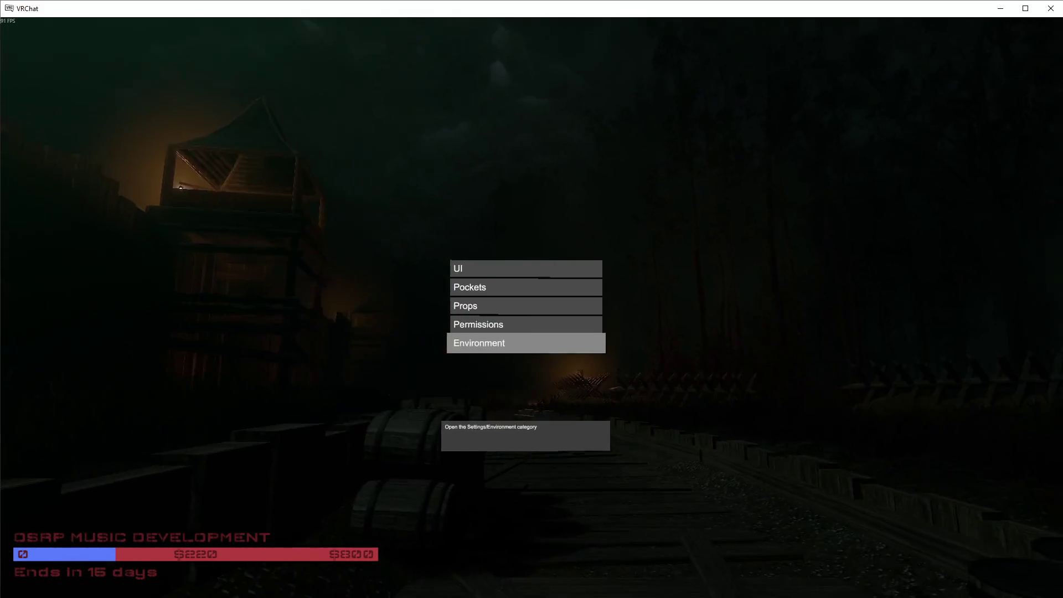
{"action": "key", "text": "Up"}
{"action": "key", "text": "Up"}
{"action": "key", "text": "Up"}
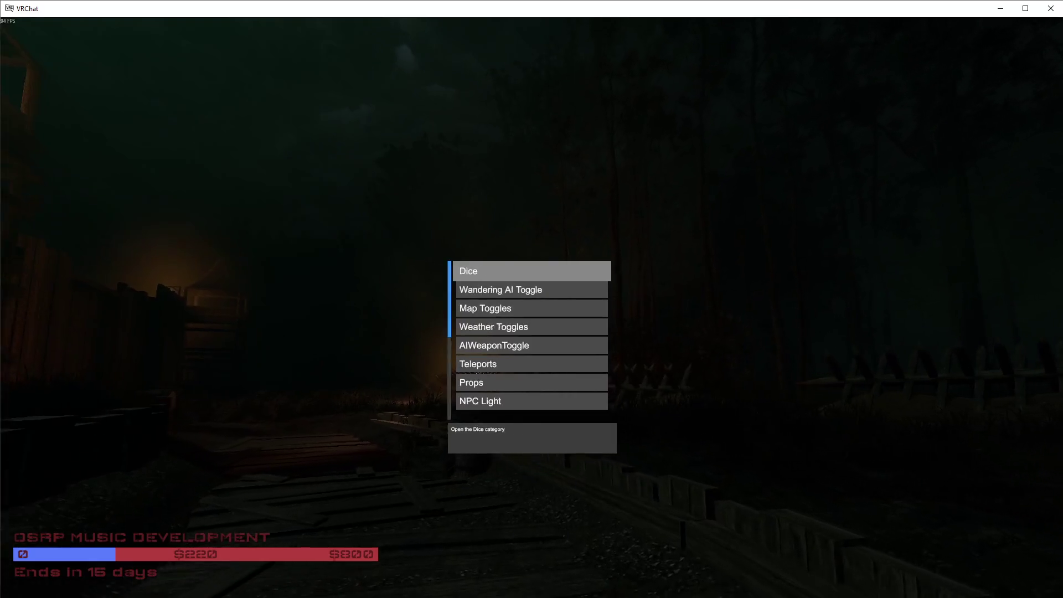
{"action": "key", "text": "Down"}
{"action": "key", "text": "Down"}
{"action": "key", "text": "Down"}
{"action": "key", "text": "Down"}
{"action": "key", "text": "Up"}
{"action": "key", "text": "Up"}
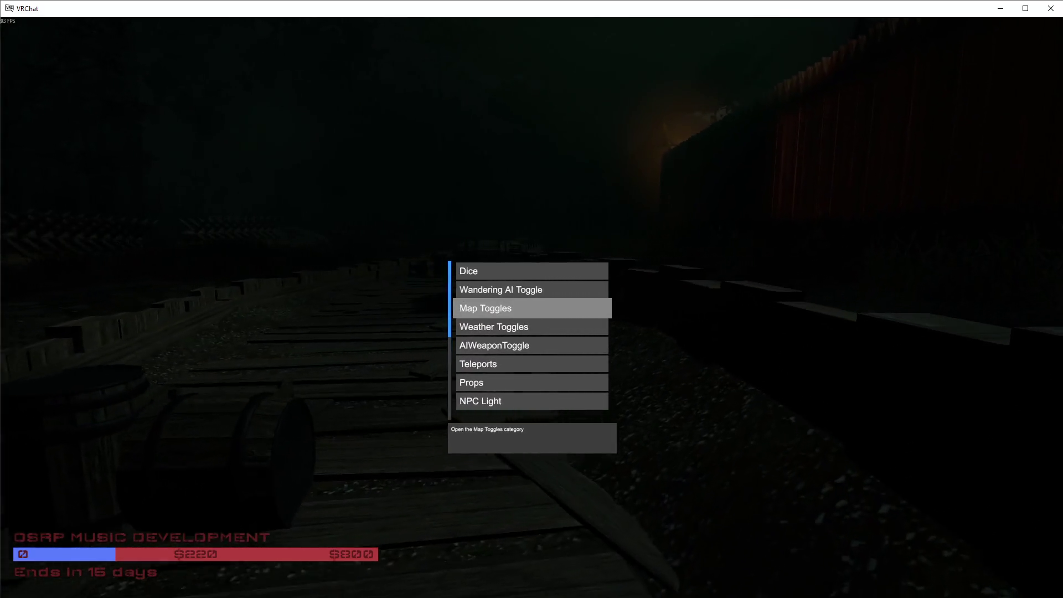
Step: Switch the TOOPS FIGHTING map toggle on
{"action": "key", "text": "Down"}
{"action": "key", "text": "Down"}
{"action": "key", "text": "Down"}
{"action": "key", "text": "Return"}
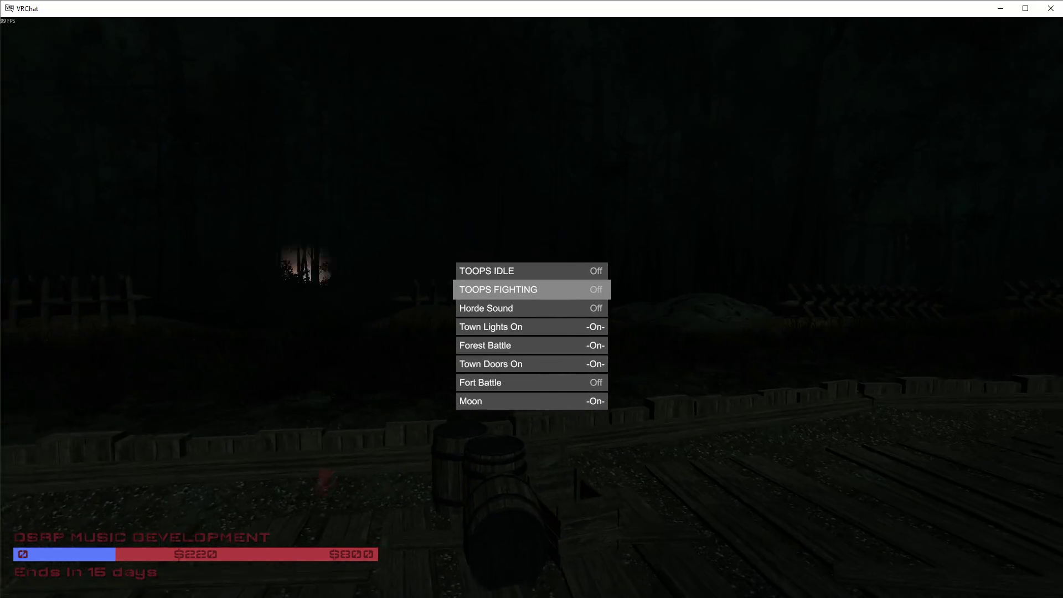
{"action": "left_click", "coordinate": [531, 289]}
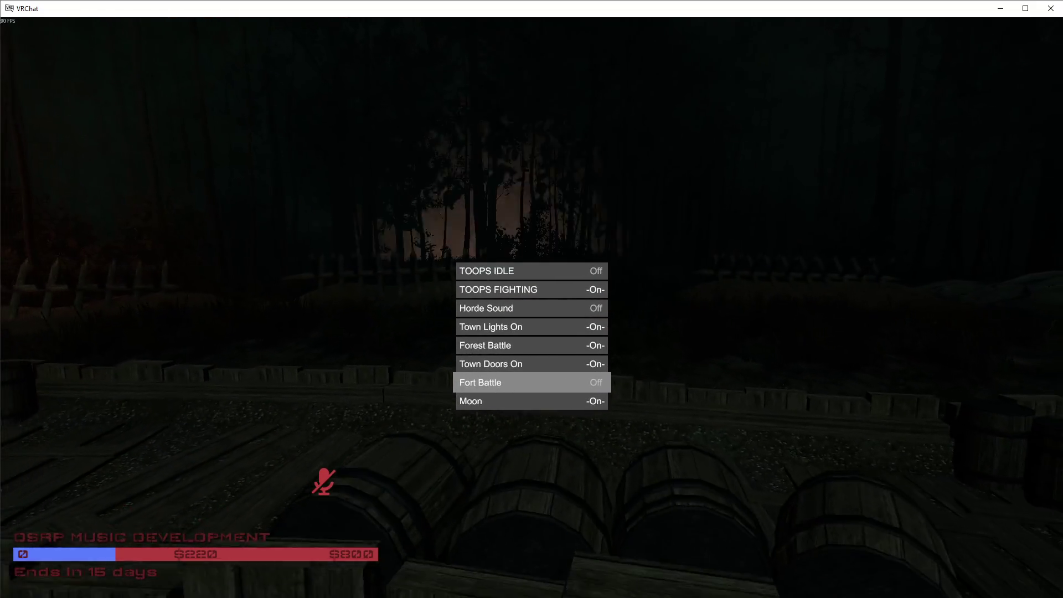
{"action": "key", "text": "Escape"}
{"action": "key", "text": "Escape"}
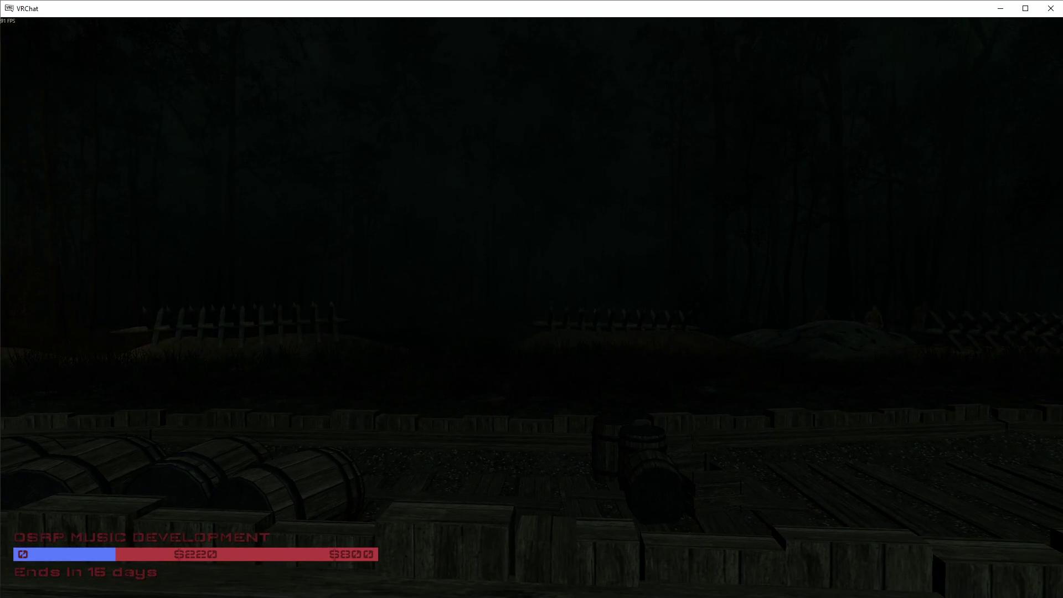
Step: Spawn a pistol from the Props category of the world menu
{"action": "key", "text": "Tab"}
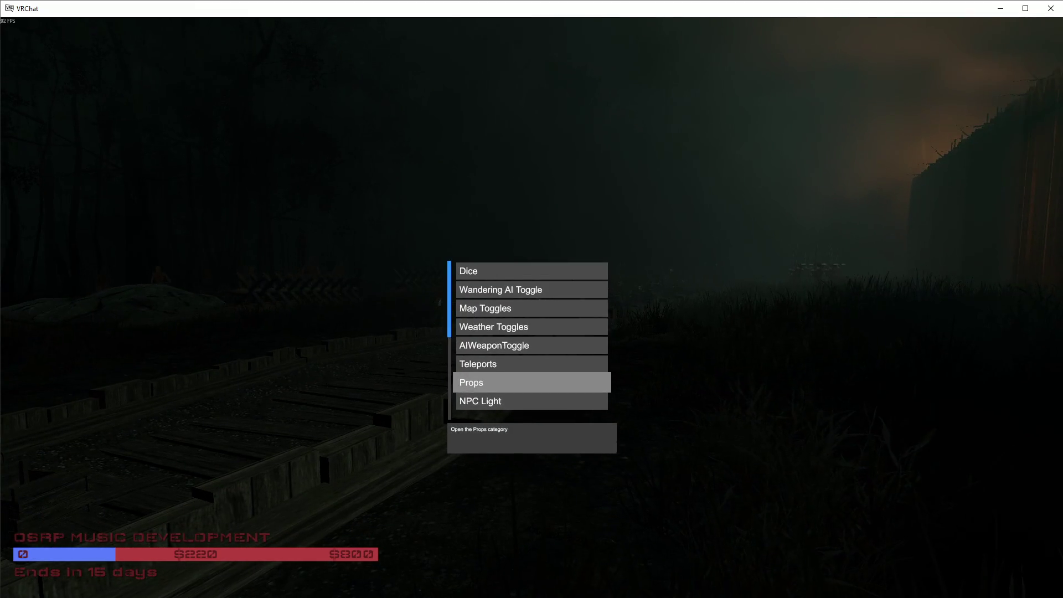
{"action": "key", "text": "Return"}
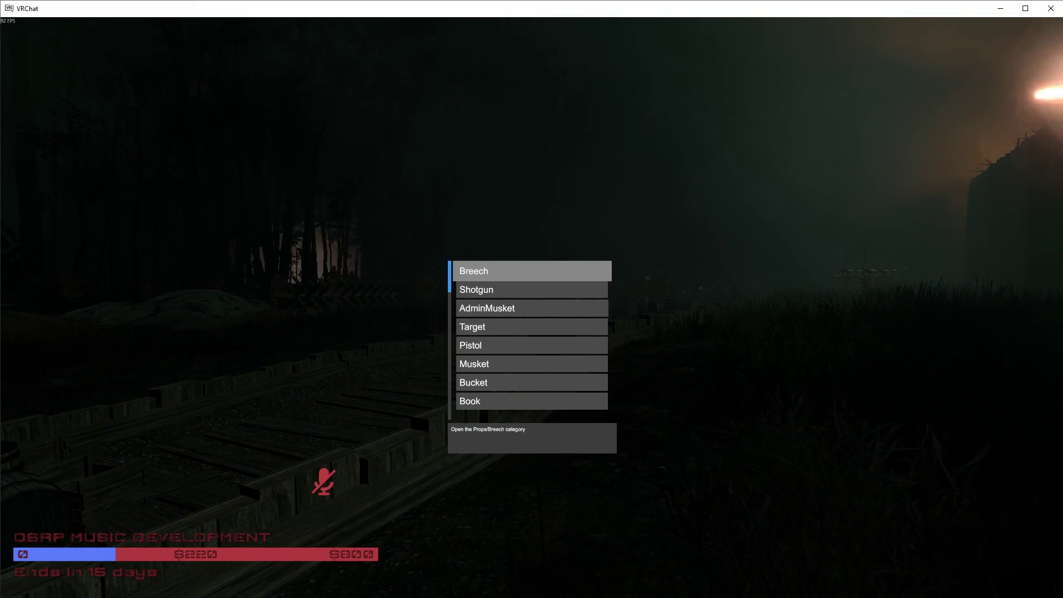
{"action": "key", "text": "Down"}
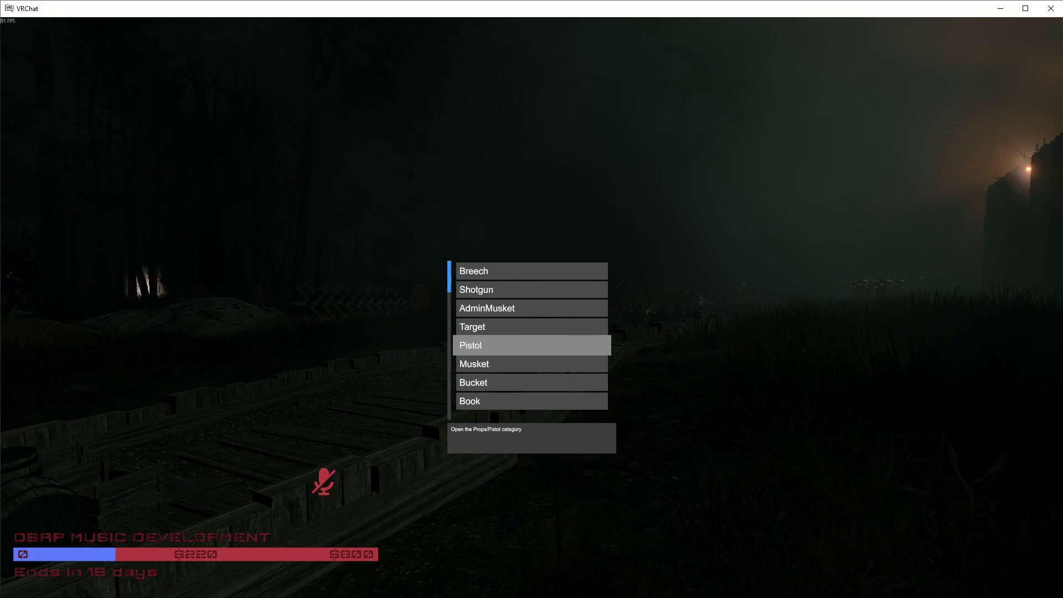
{"action": "key", "text": "Return"}
{"action": "key", "text": "Tab"}
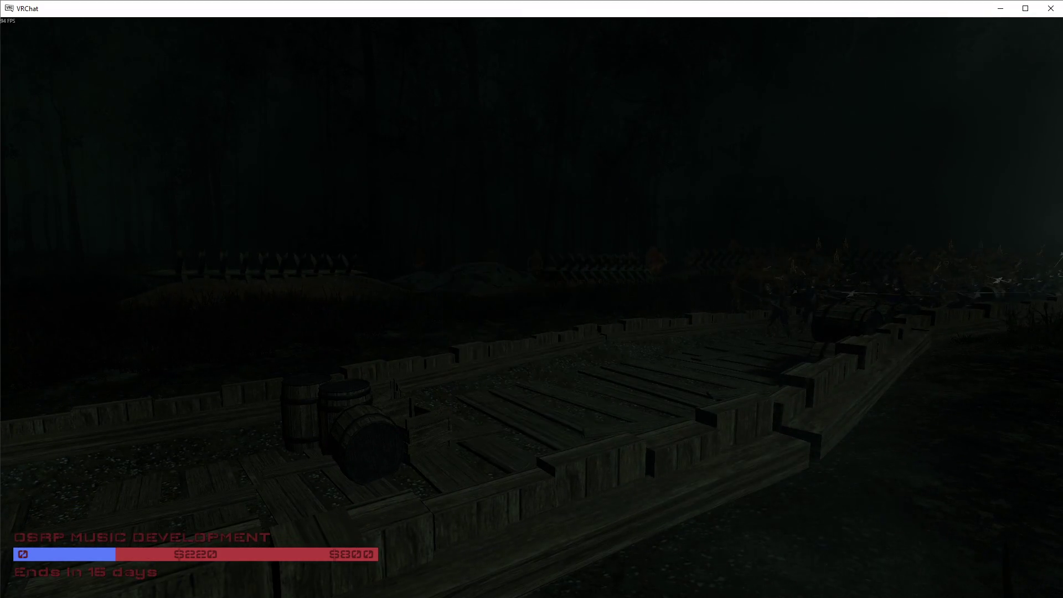
Step: Browse the AI category's Dreadwalker and Spawn SpawnBox options, then return to the main list
{"action": "key", "text": "Tab"}
{"action": "key", "text": "Down"}
{"action": "key", "text": "Down"}
{"action": "key", "text": "Down"}
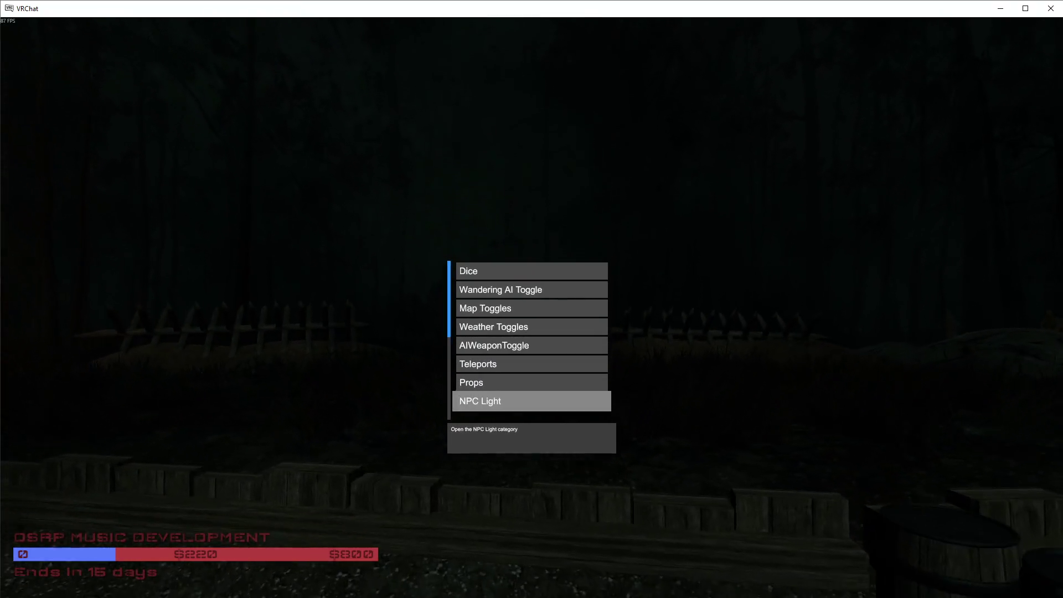
{"action": "key", "text": "Up"}
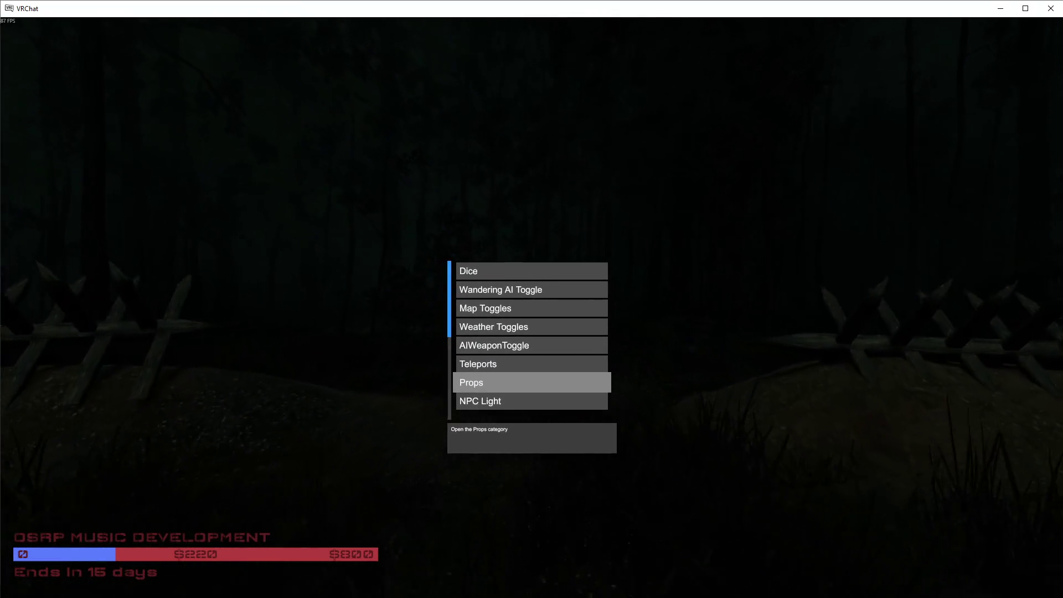
{"action": "key", "text": "Up"}
{"action": "key", "text": "Up"}
{"action": "key", "text": "Up"}
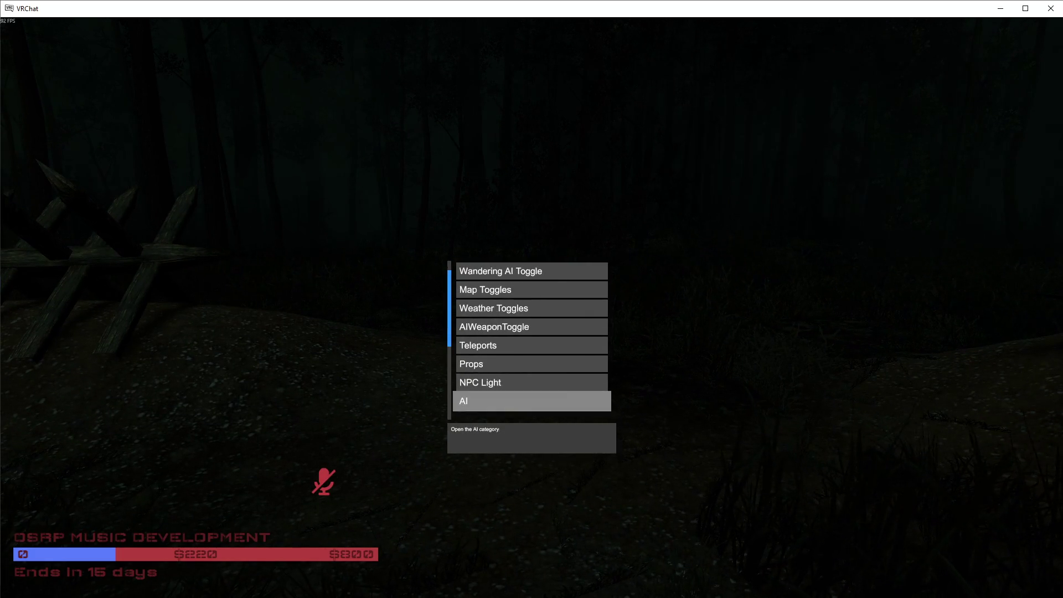
{"action": "key", "text": "Right"}
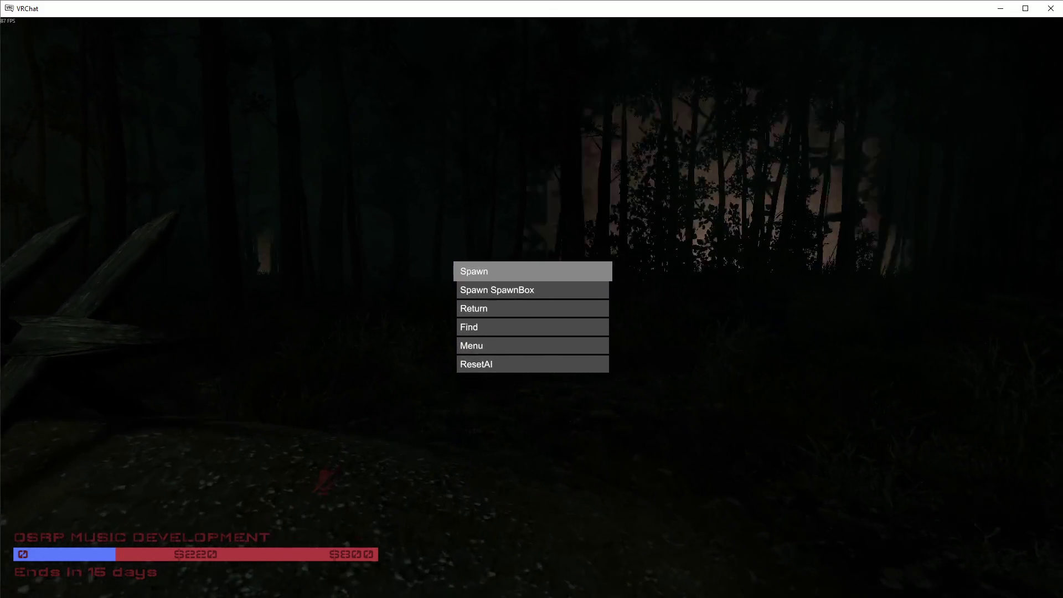
{"action": "key", "text": "Down"}
{"action": "key", "text": "Down"}
{"action": "key", "text": "Up"}
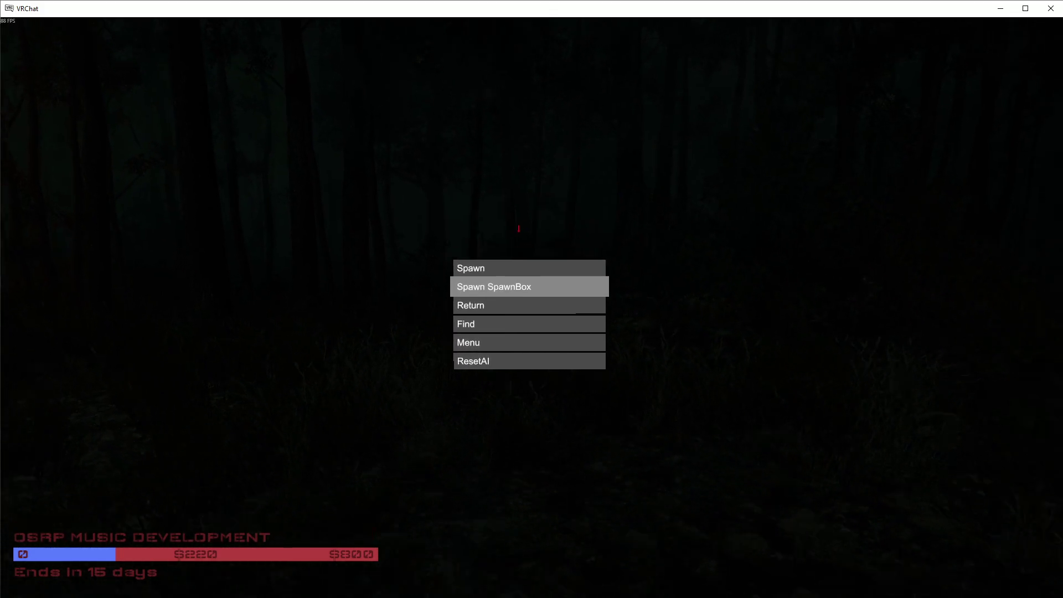
{"action": "key", "text": "Left"}
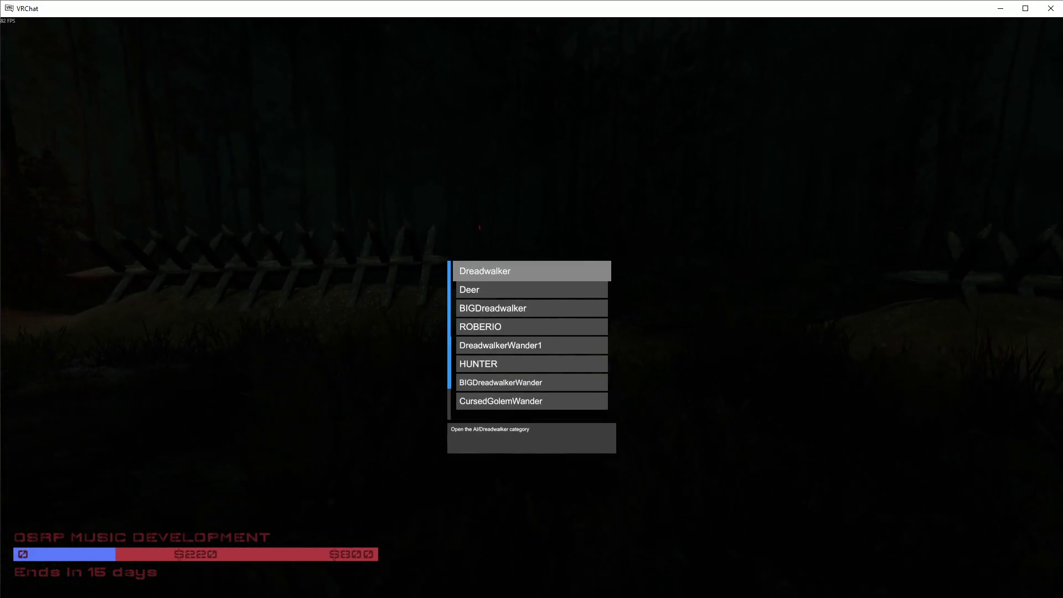
{"action": "key", "text": "v"}
Step: Switch Sword_R on in the AIWeaponToggle category
{"action": "scroll", "coordinate": [532, 299], "scroll_direction": "up", "scroll_amount": 4}
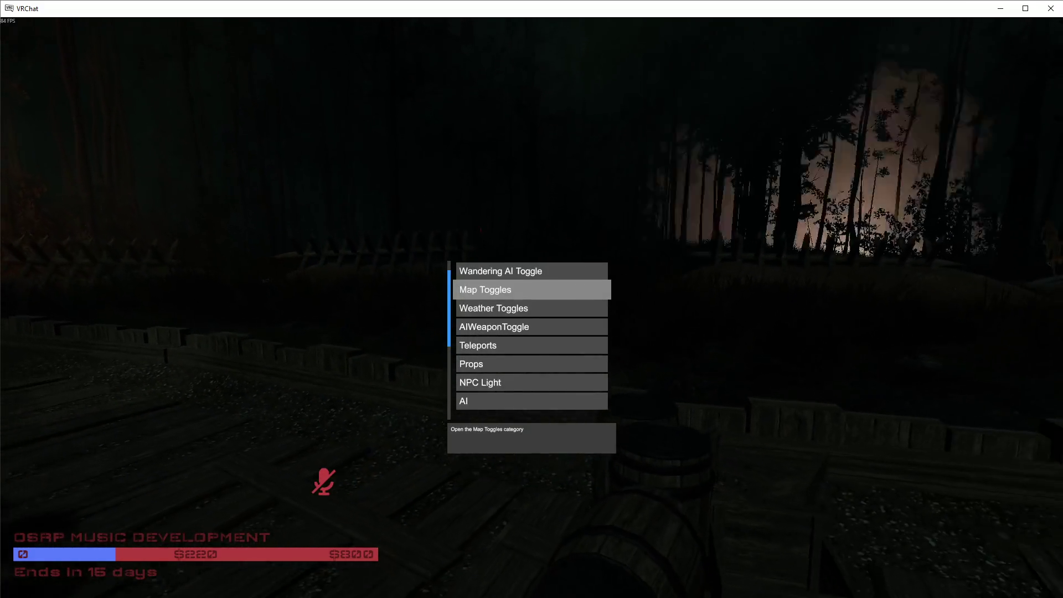
{"action": "left_click", "coordinate": [532, 299]}
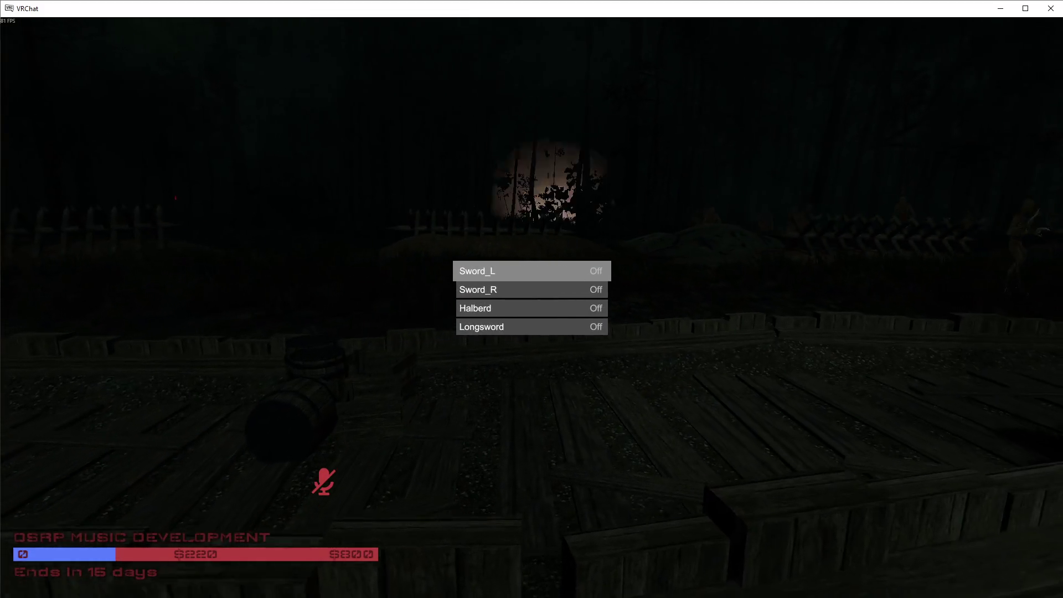
{"action": "scroll", "coordinate": [531, 299], "scroll_direction": "down", "scroll_amount": 1}
{"action": "left_click", "coordinate": [531, 299]}
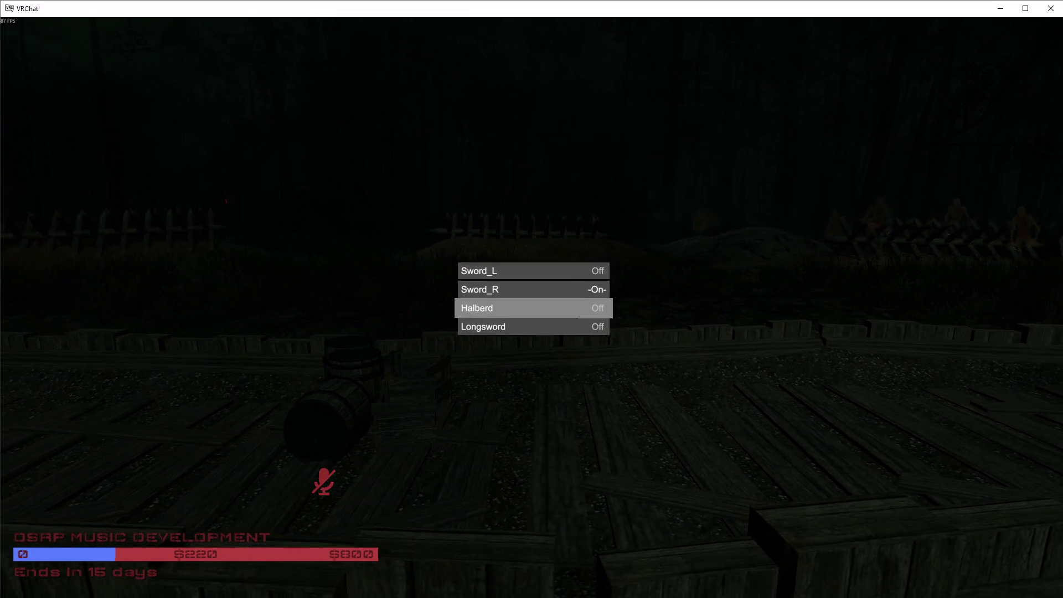
{"action": "scroll", "coordinate": [531, 299], "scroll_direction": "down", "scroll_amount": 1}
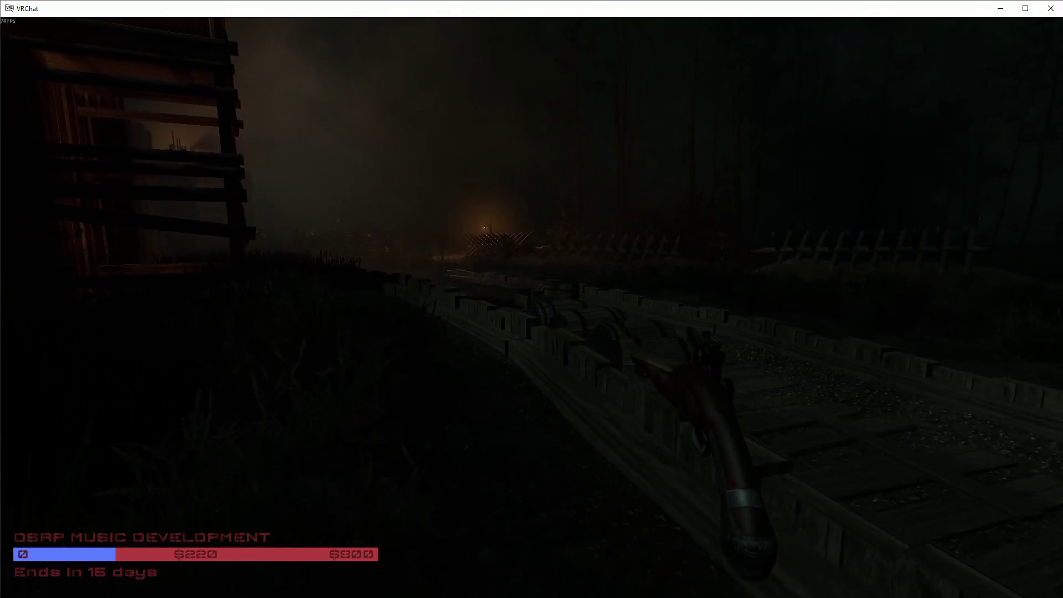
Step: Activate the avatar's Helmet and Sword toggles in the action menu near the creatures
{"action": "key", "text": "r"}
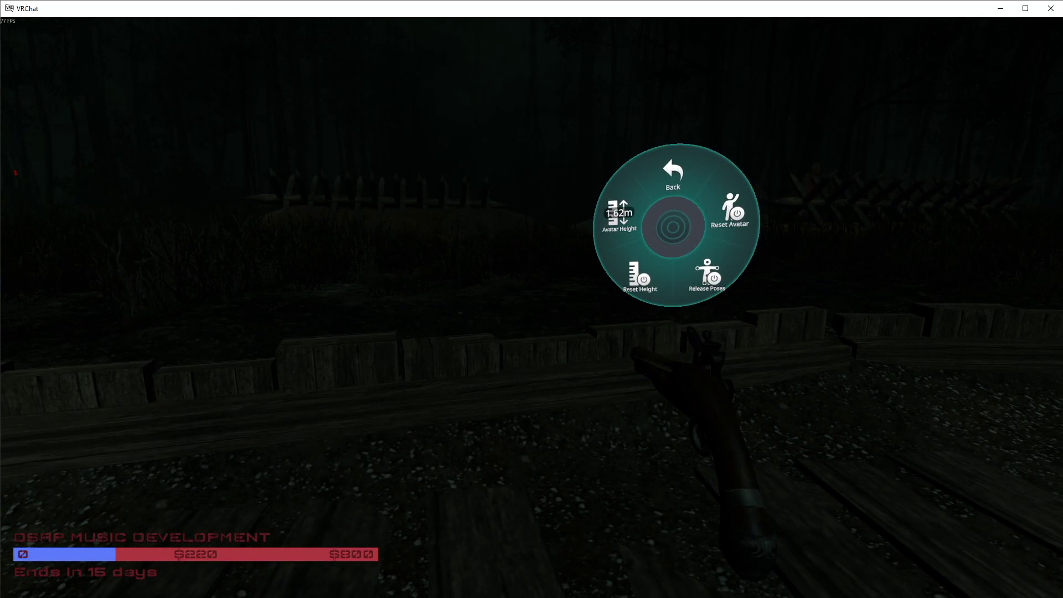
{"action": "key", "text": "r"}
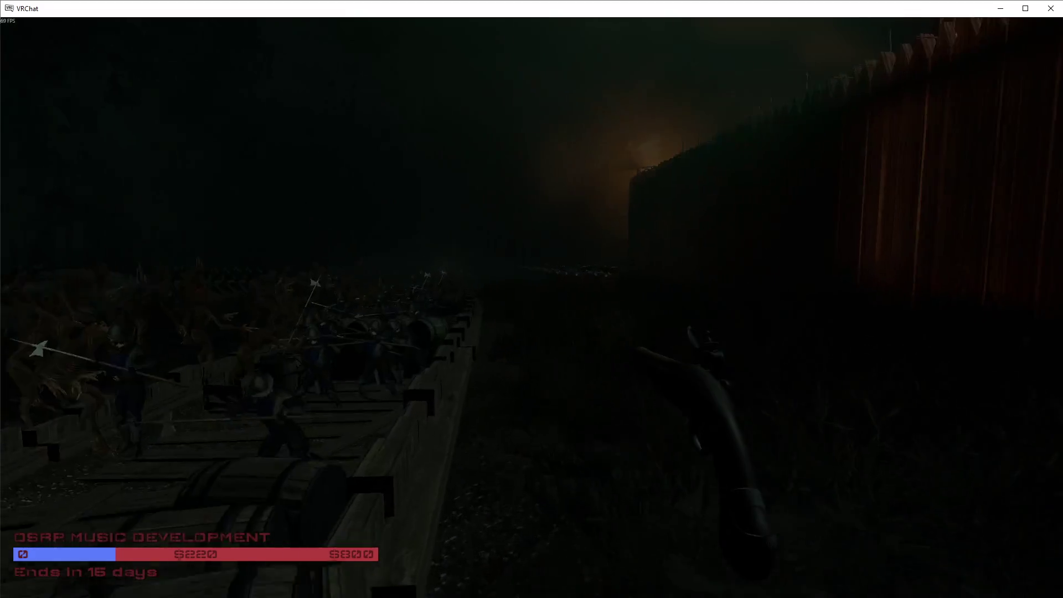
{"action": "key", "text": "v"}
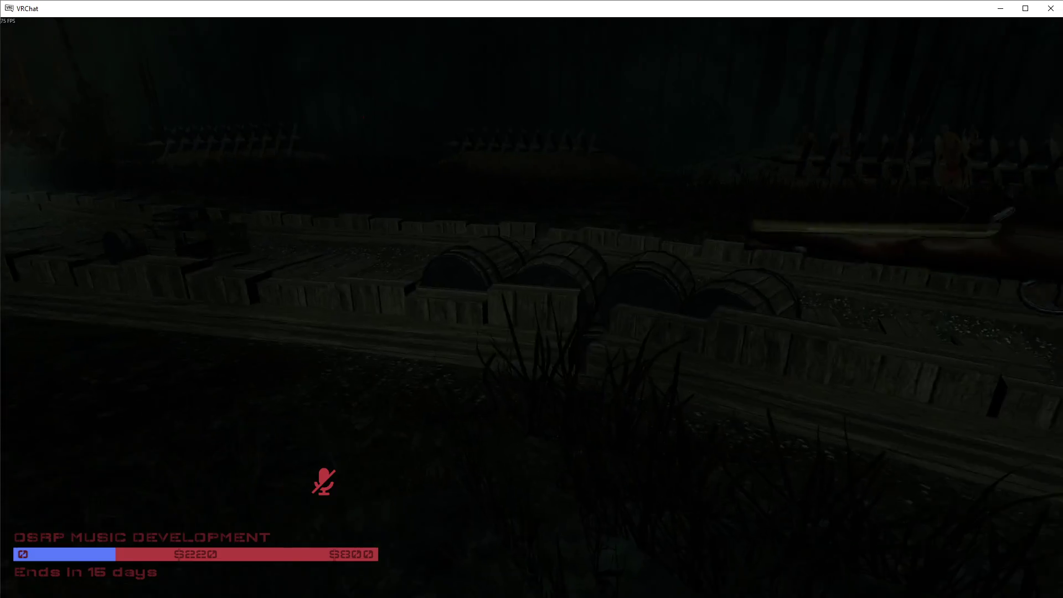
{"action": "key", "text": "r"}
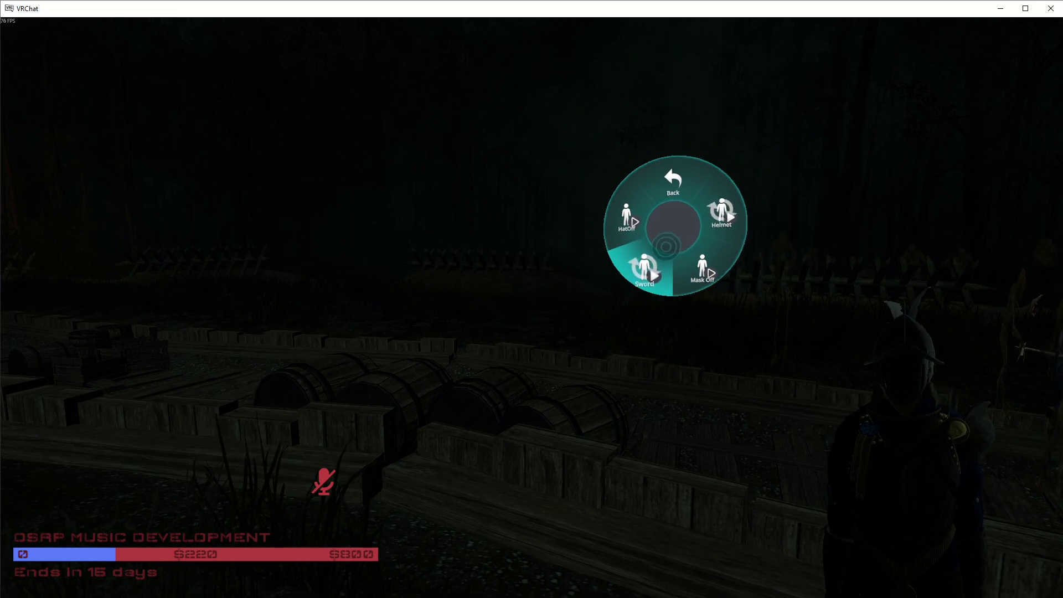
{"action": "left_click", "coordinate": [664, 249]}
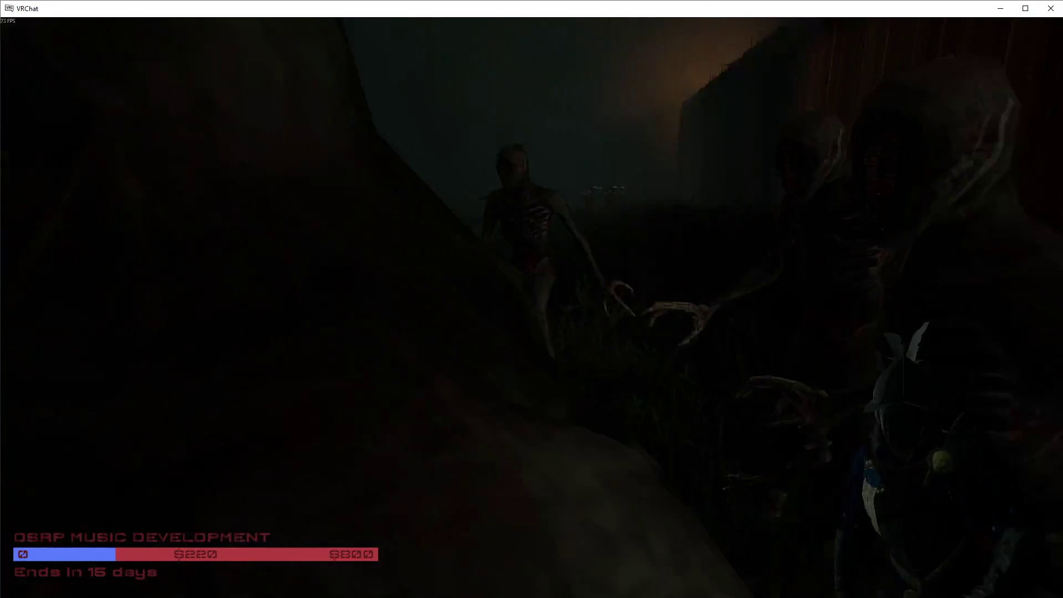
Step: Walk past the creatures, crates and cannon to the spiked barricades and open the command console
{"action": "key", "text": "v"}
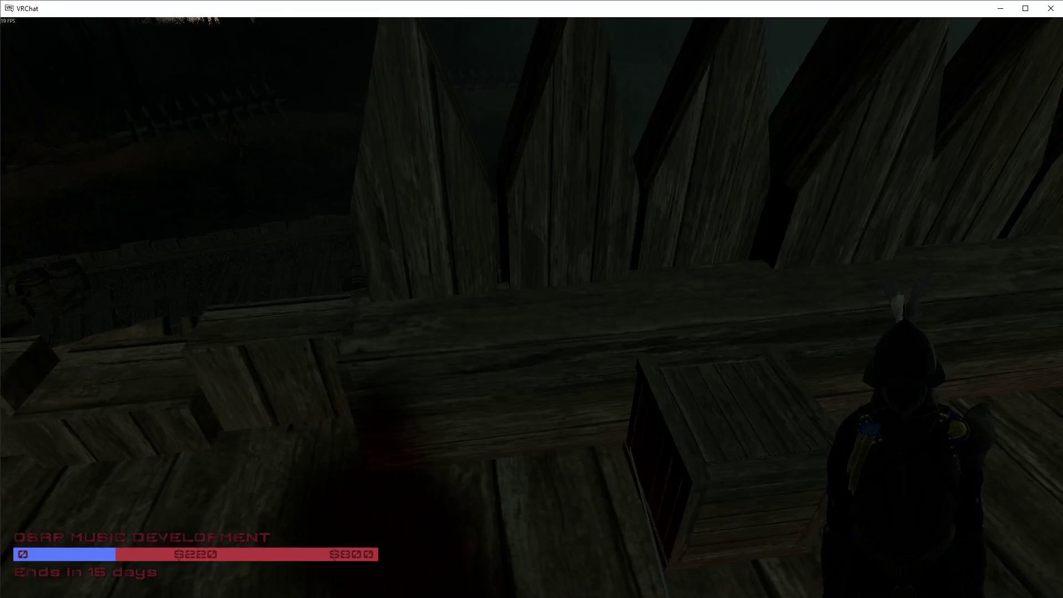
{"action": "key", "text": "v"}
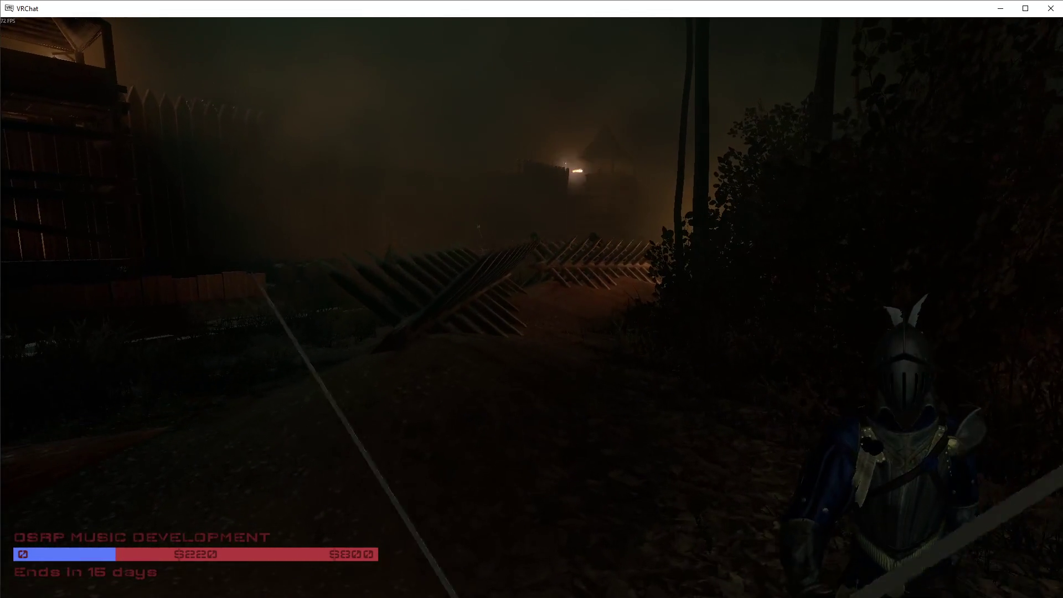
{"action": "key", "text": "grave"}
{"action": "type", "text": "spawnprop dynamite"}
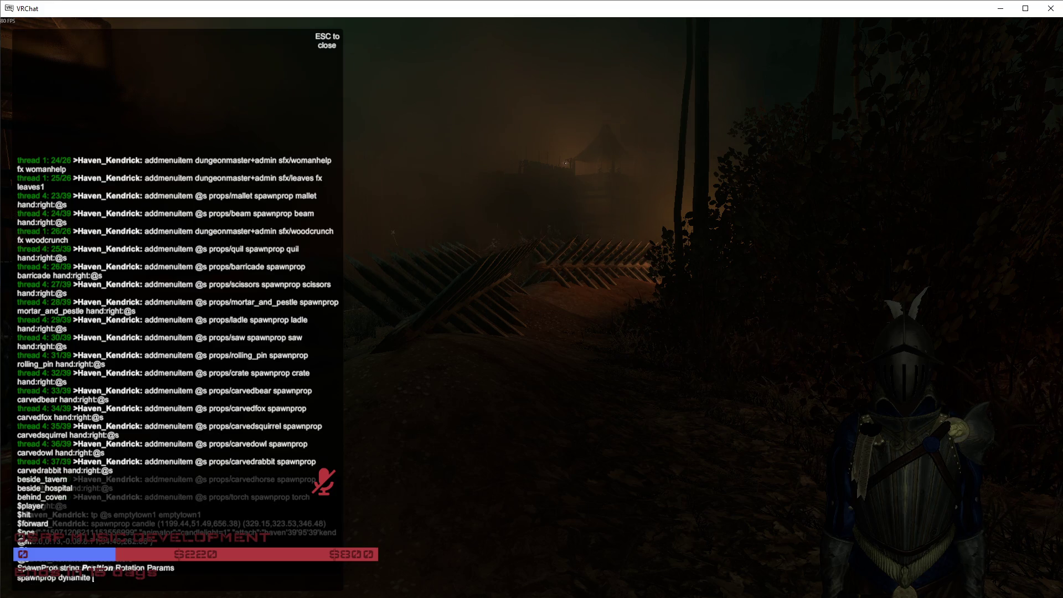
Step: Run 'spawnprop dynamite' in the console and dismiss the console and quick menu
{"action": "key", "text": "Return"}
{"action": "key", "text": "Escape"}
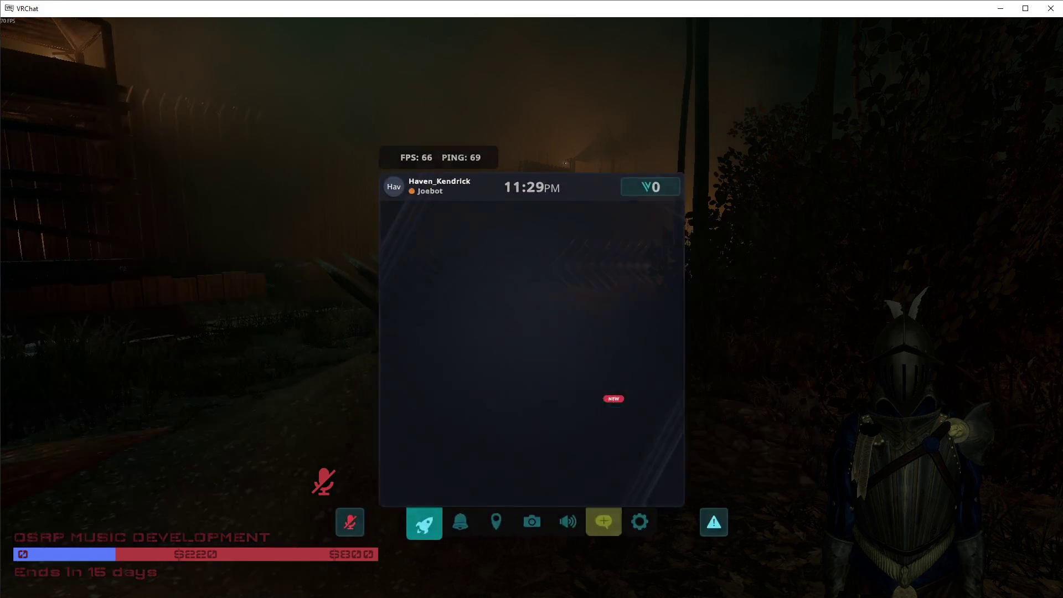
{"action": "key", "text": "Escape"}
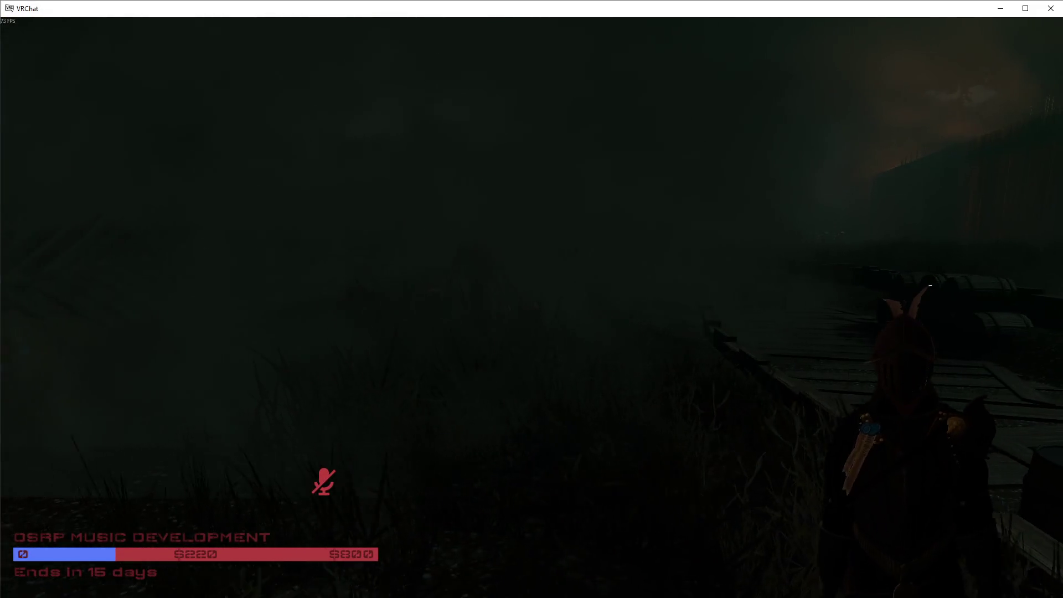
Step: Run 'fx collectors' in the console to scatter glowing fireballs, then close it
{"action": "key", "text": "grave"}
{"action": "key", "text": "Return"}
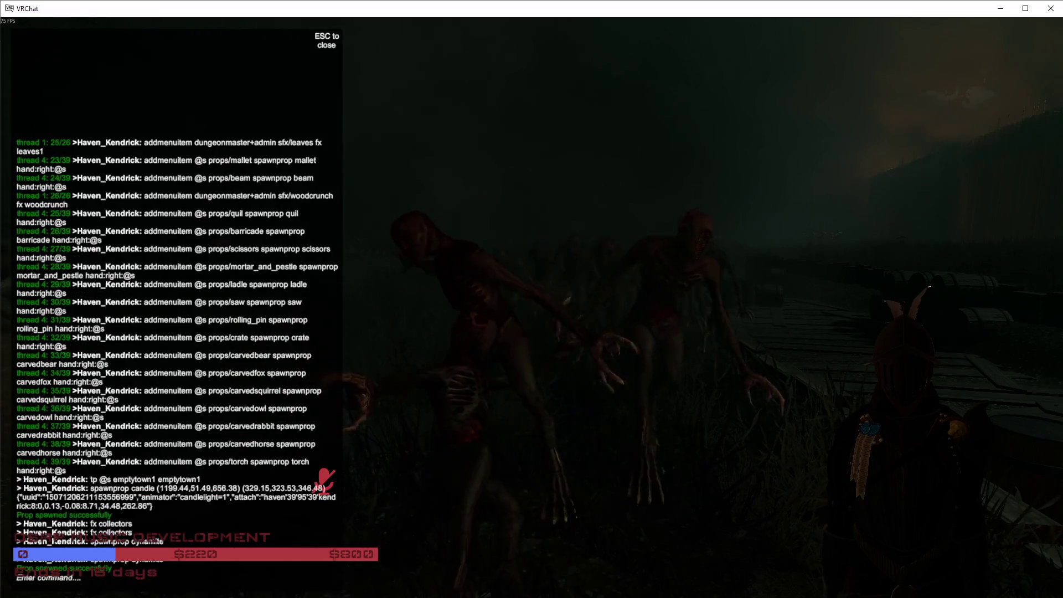
{"action": "key", "text": "Escape"}
{"action": "key", "text": "Escape"}
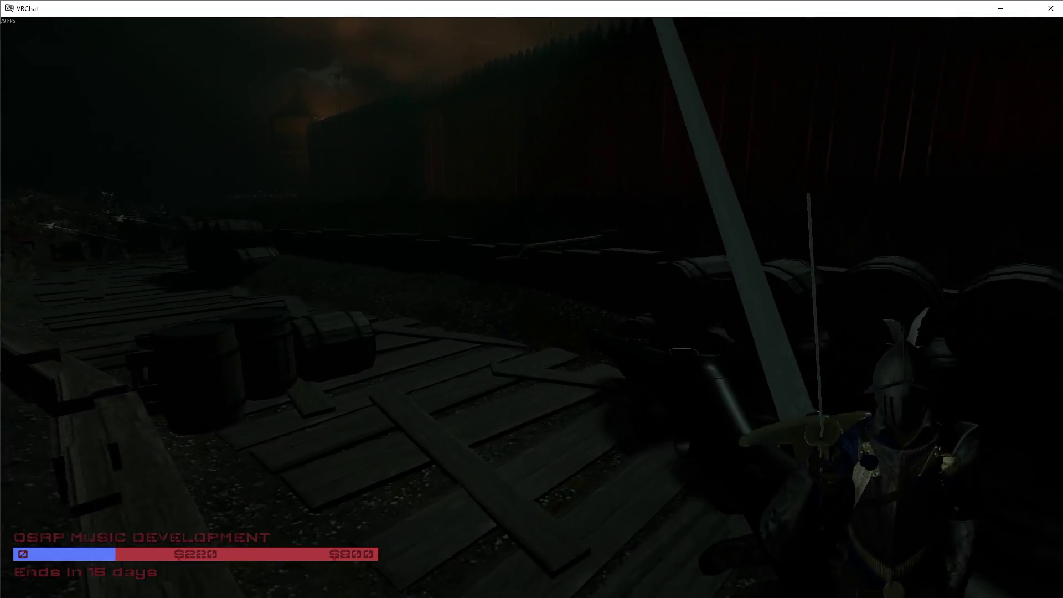
Step: Walk the walkway past the barrels, drop the held pole and sword, and open the world menu
{"action": "key", "text": "v"}
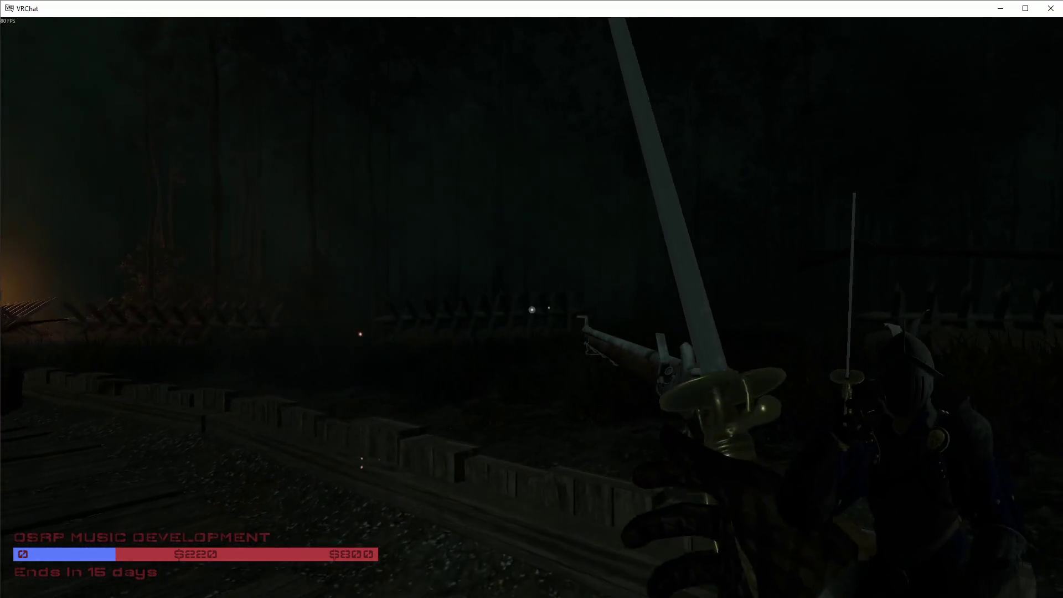
{"action": "key", "text": "v"}
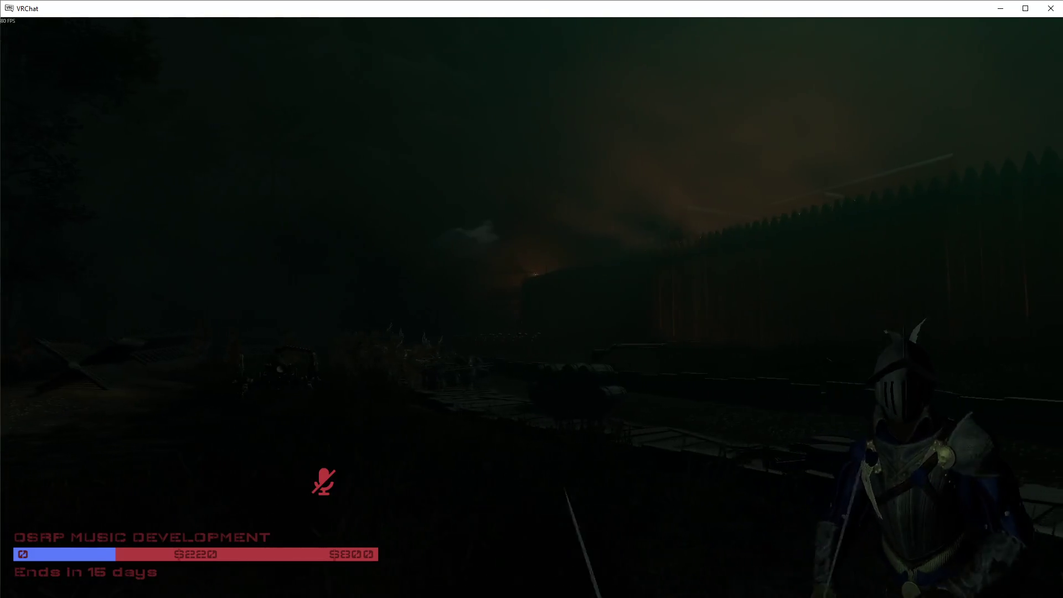
{"action": "key", "text": "e"}
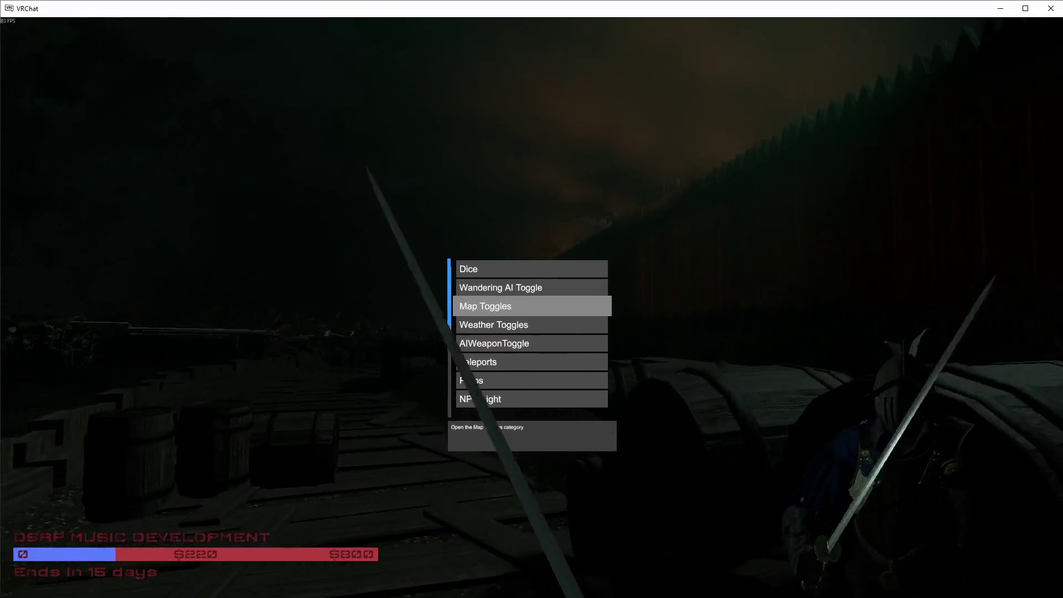
Step: Switch the TOOPS FIGHTING and Moon map toggles Off
{"action": "left_click", "coordinate": [532, 308]}
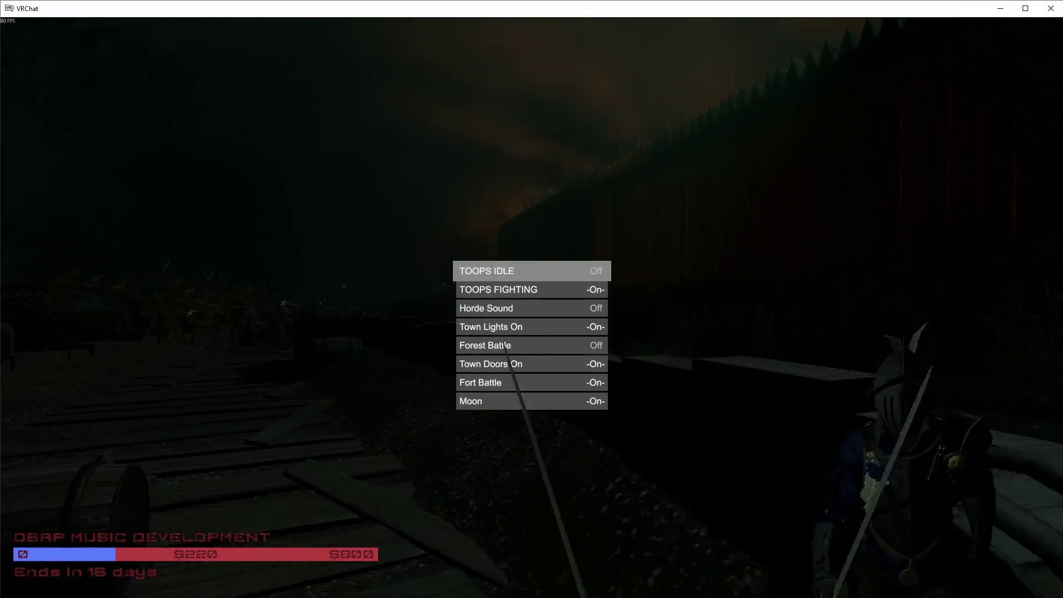
{"action": "left_click", "coordinate": [531, 289]}
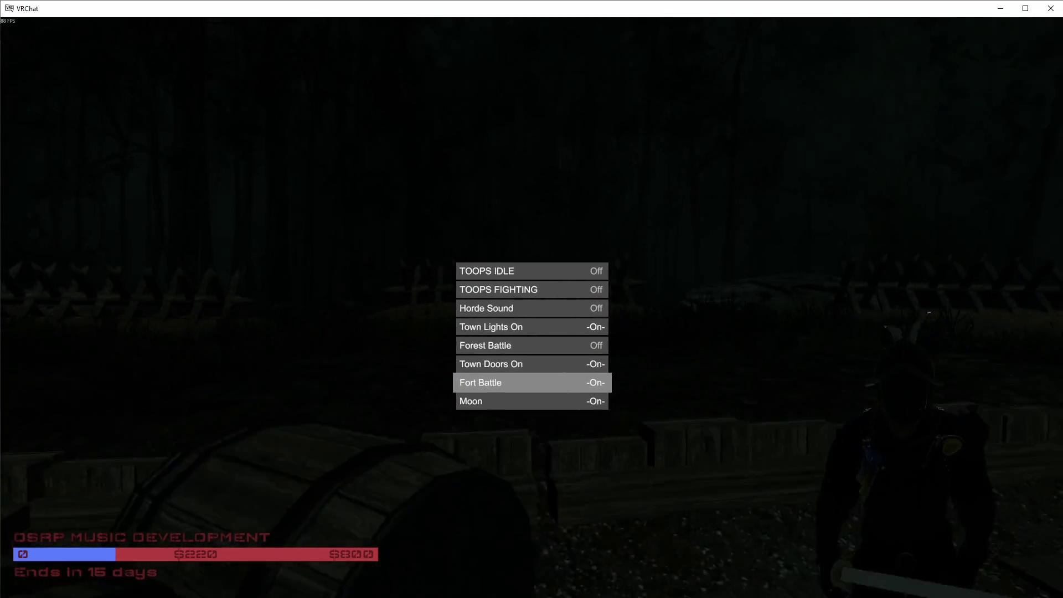
{"action": "left_click", "coordinate": [531, 403]}
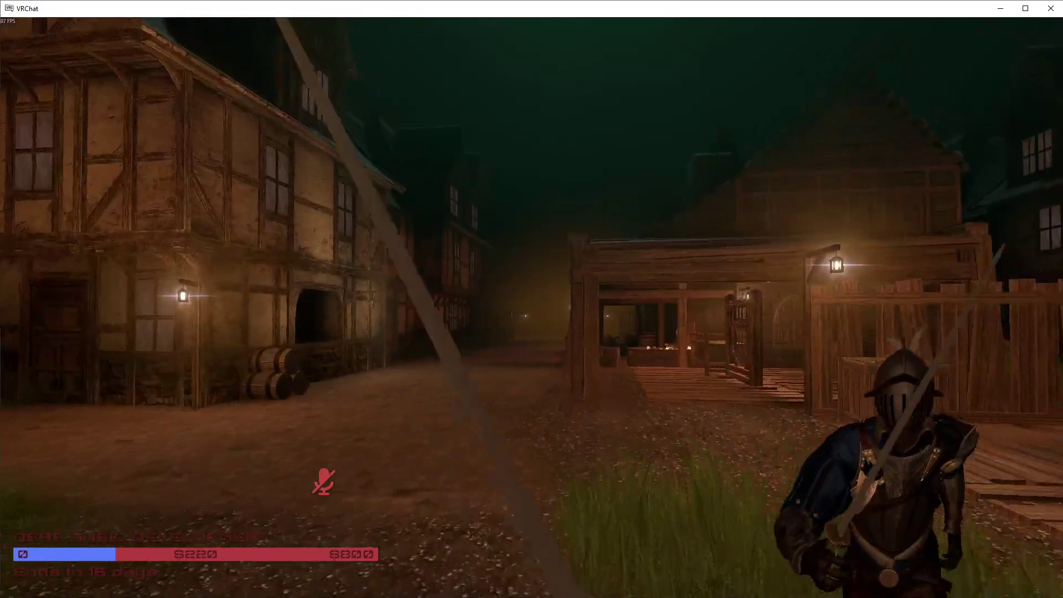
Step: Hide the avatar's sword, then turn it back on through the Action Menu Toggles
{"action": "key", "text": "w"}
{"action": "key", "text": "r"}
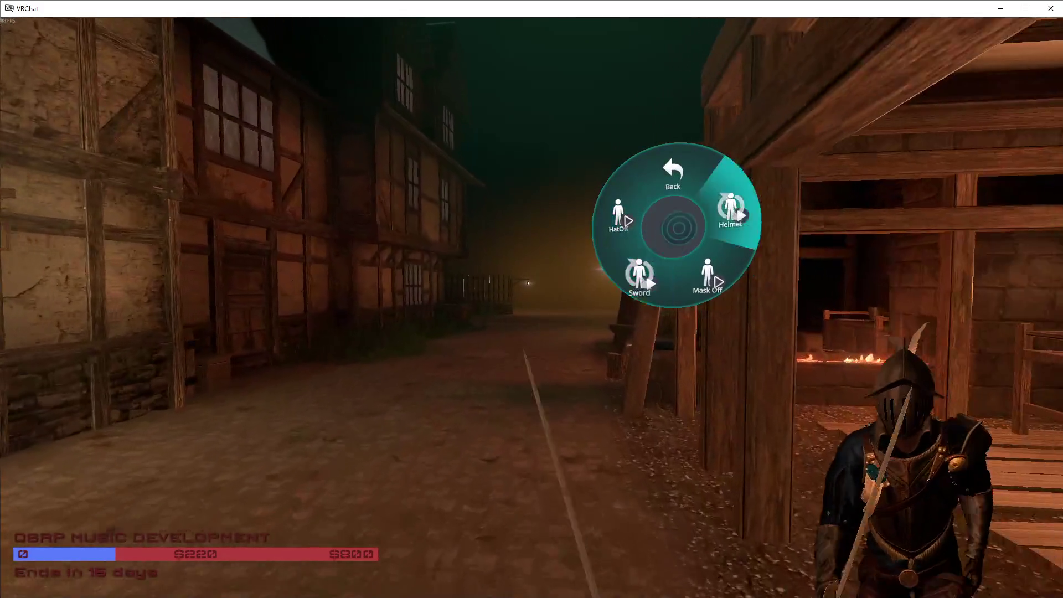
{"action": "left_click", "coordinate": [673, 172]}
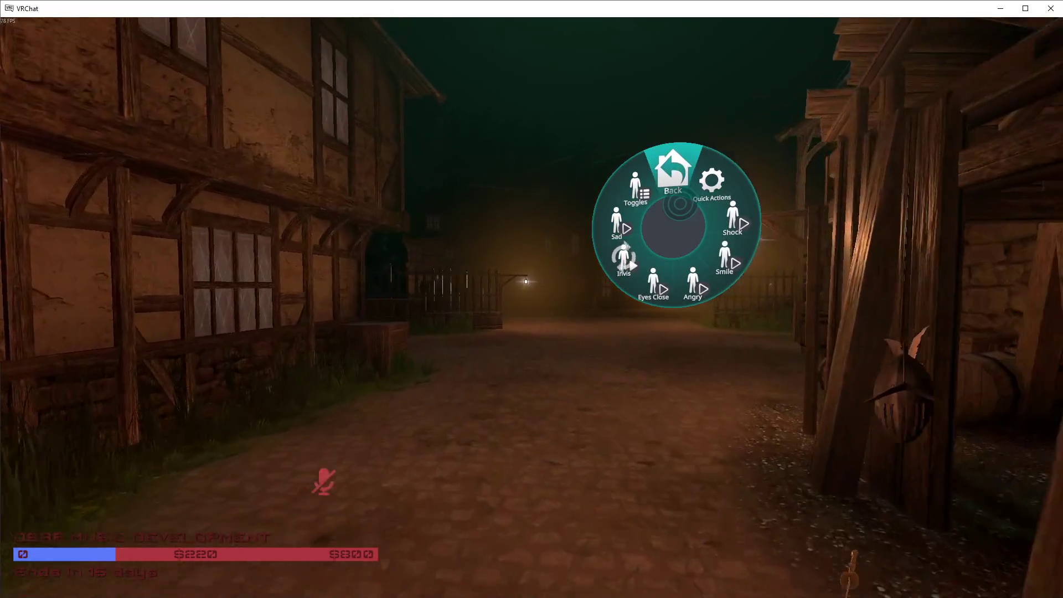
{"action": "left_click", "coordinate": [680, 203]}
{"action": "key", "text": "r"}
{"action": "left_click", "coordinate": [658, 209]}
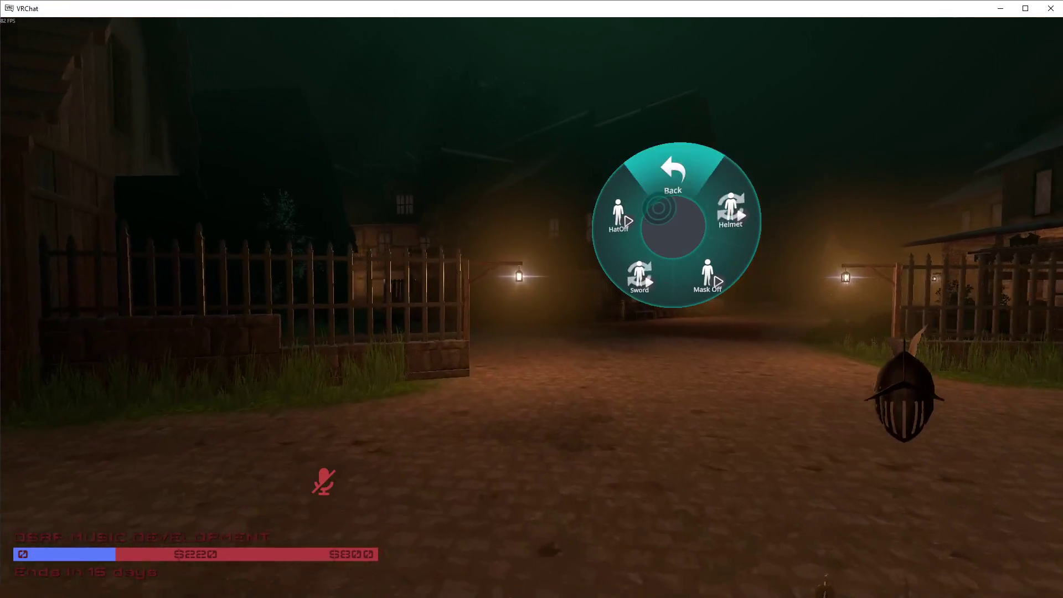
{"action": "left_click", "coordinate": [637, 274]}
{"action": "key", "text": "r"}
Step: Walk into the dark barn, step out to the yard and back, facing the lit doorway
{"action": "key", "text": "w"}
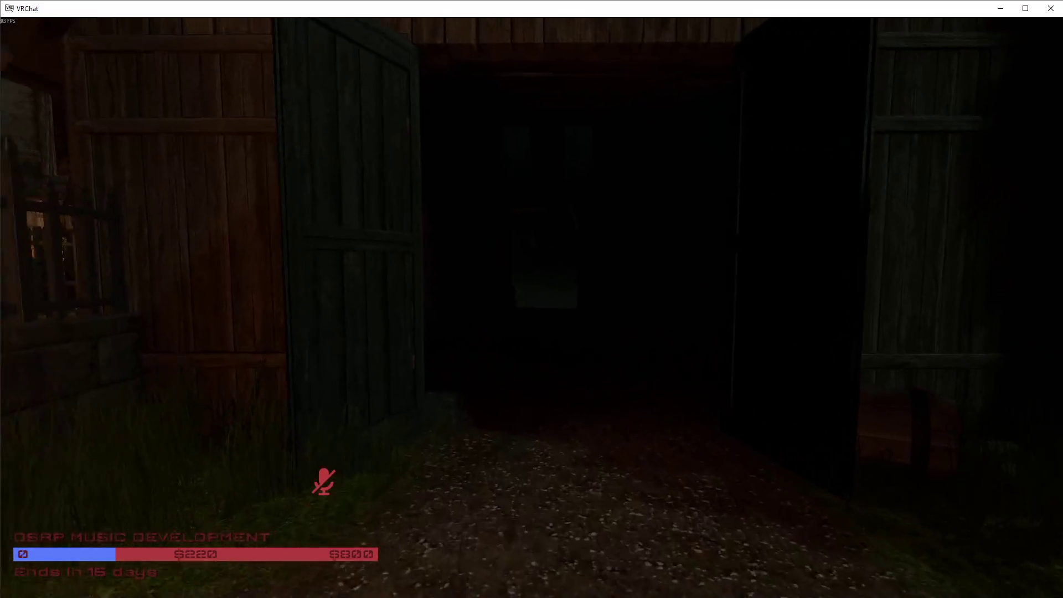
{"action": "key", "text": "w"}
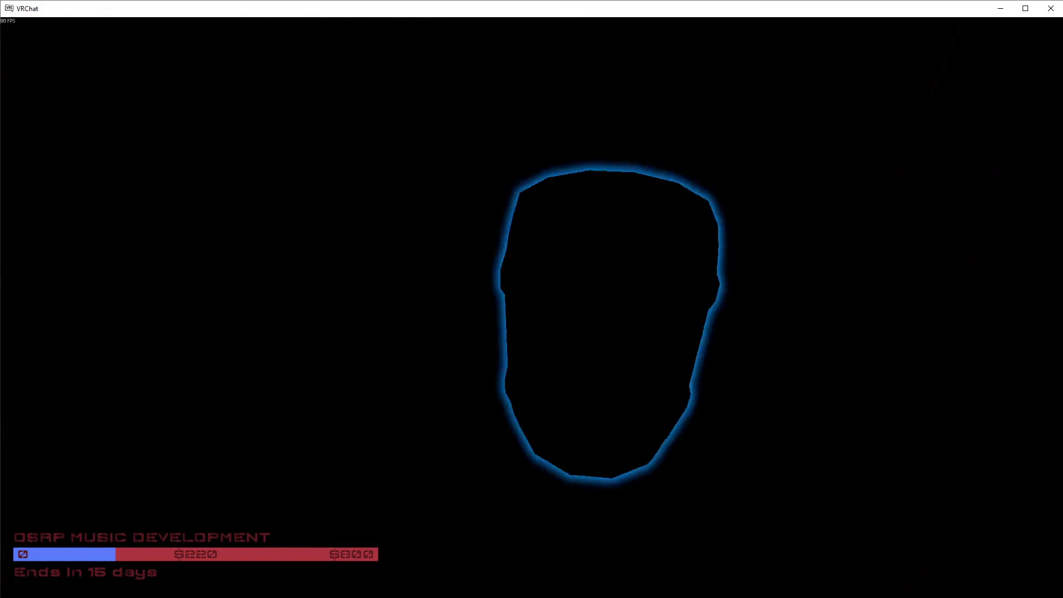
{"action": "key", "text": "w"}
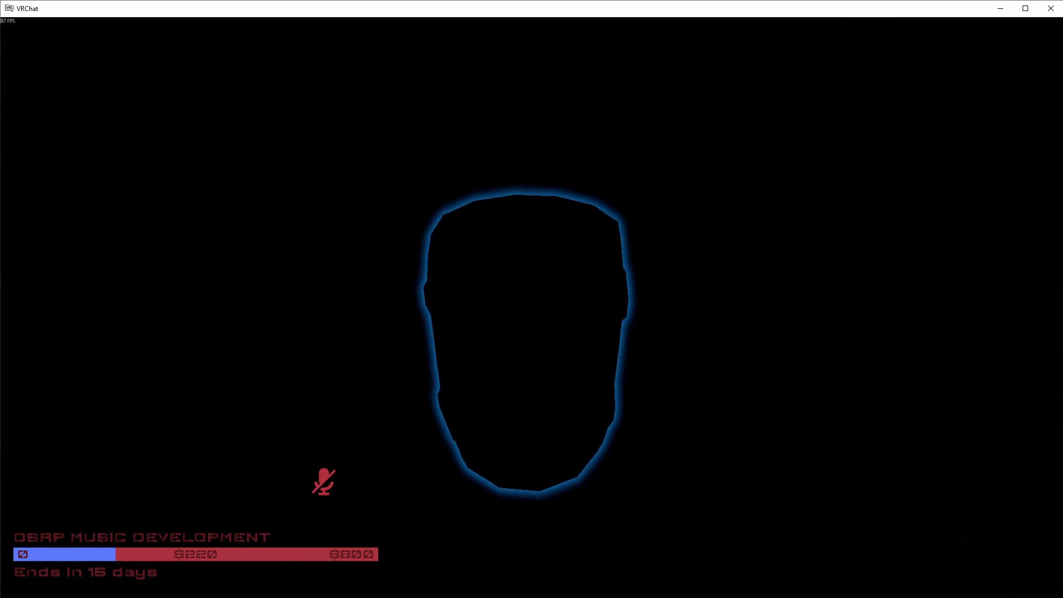
{"action": "key", "text": "w"}
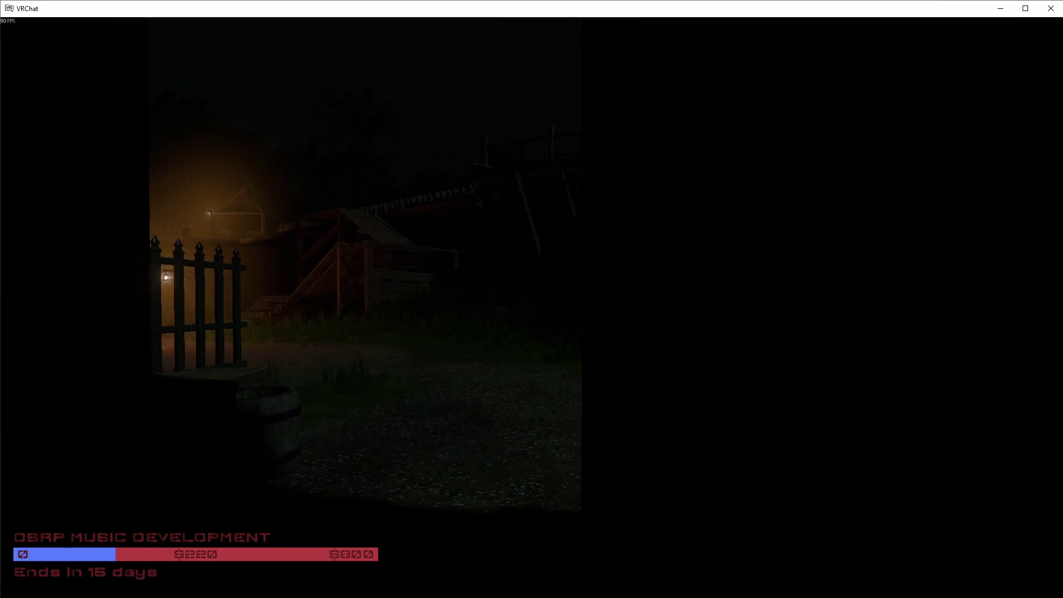
{"action": "key", "text": "v"}
{"action": "key", "text": "s"}
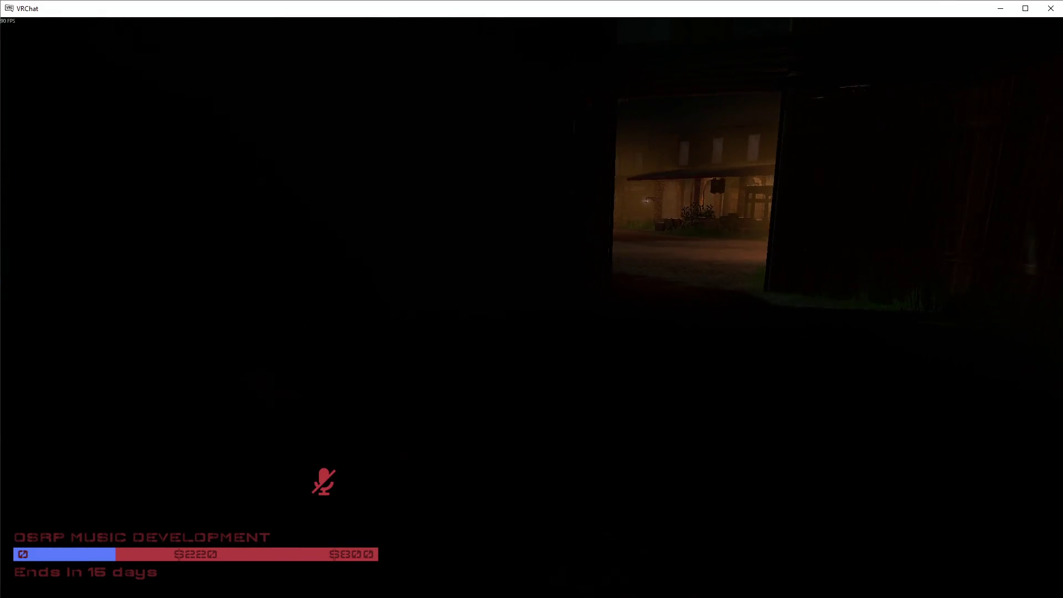
{"action": "key", "text": "a"}
{"action": "key", "text": "d"}
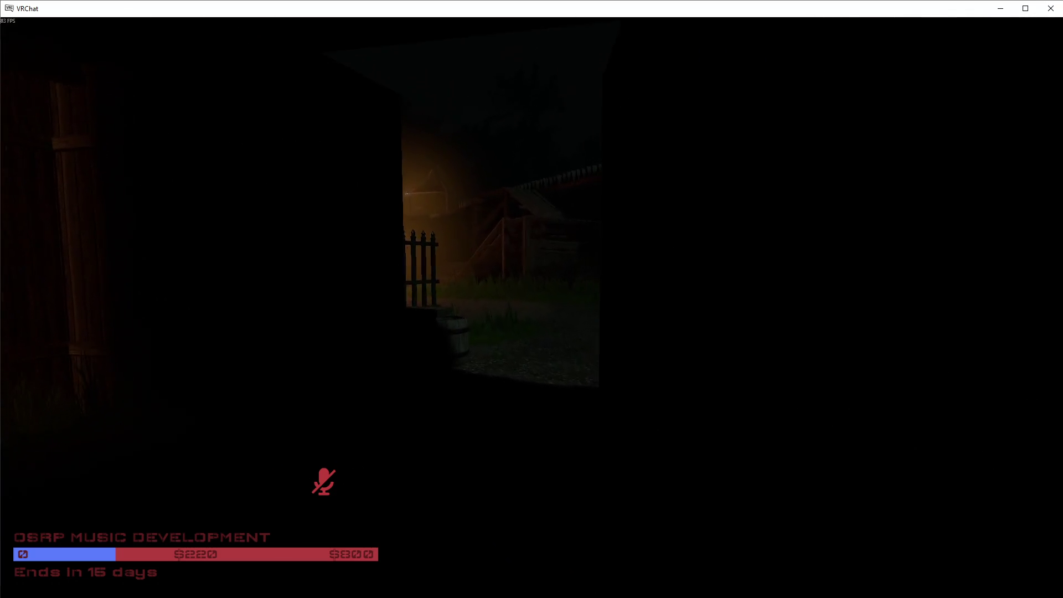
Step: Walk out past the covered wagon toward the horse and sit in the wagon
{"action": "key", "text": "w"}
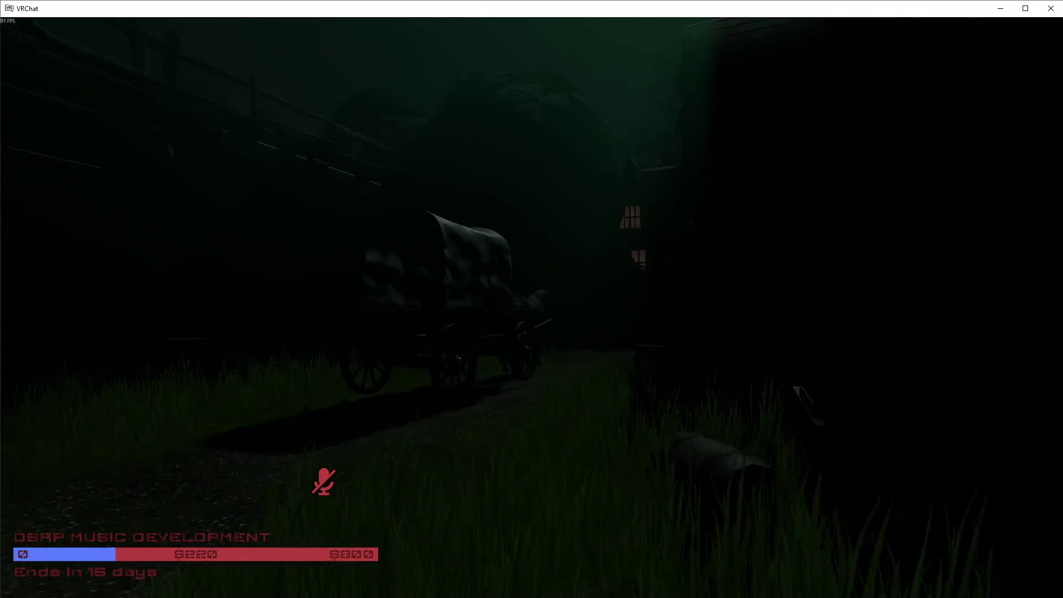
{"action": "key", "text": "w"}
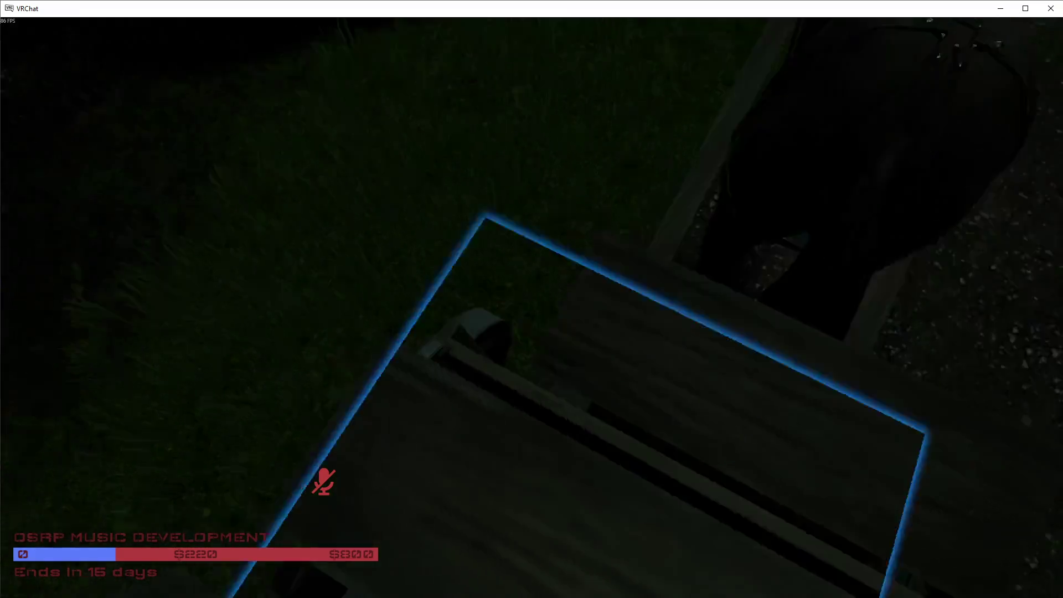
{"action": "left_click", "coordinate": [532, 299]}
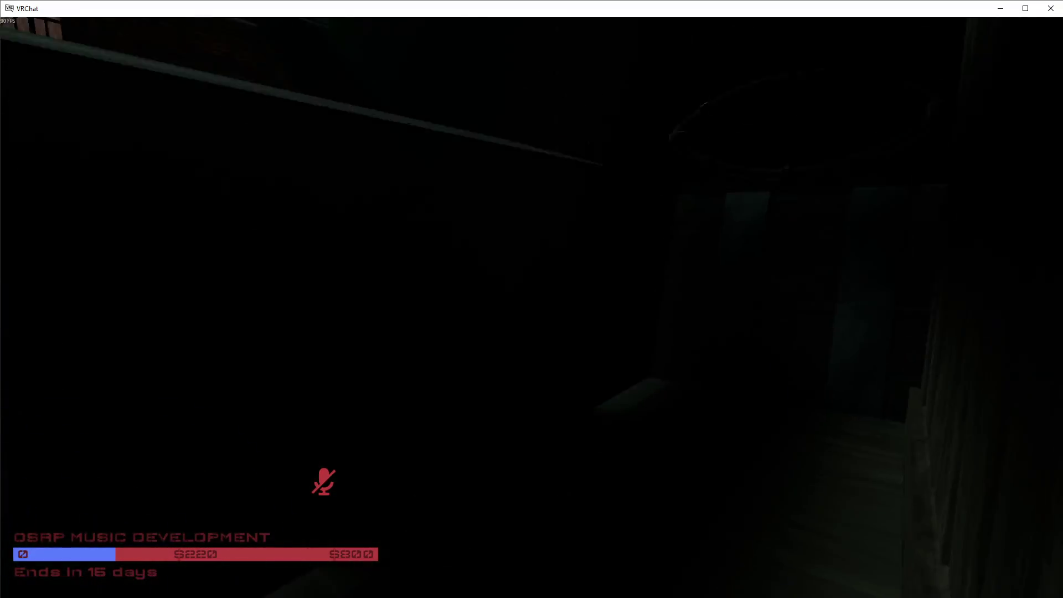